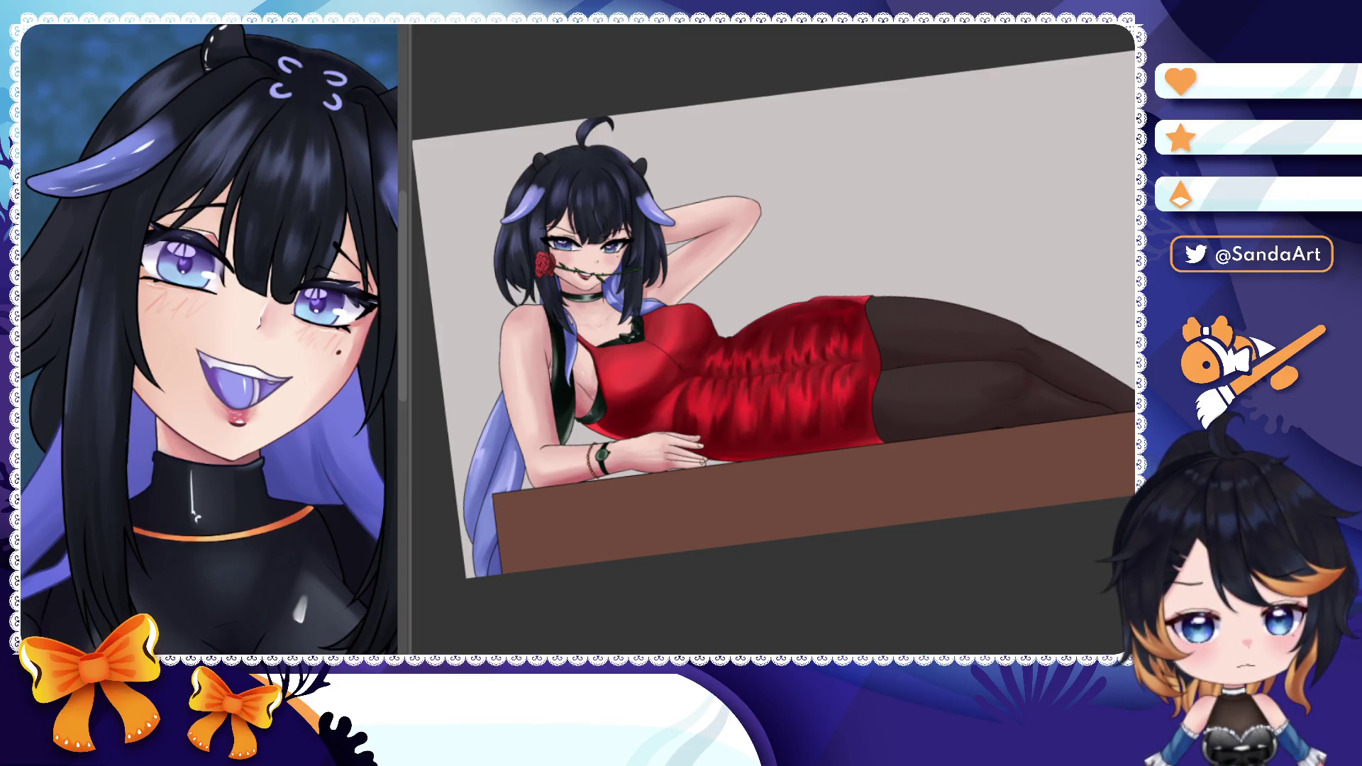
{"action": "scroll", "coordinate": [743, 497], "scroll_direction": "down", "scroll_amount": 5}
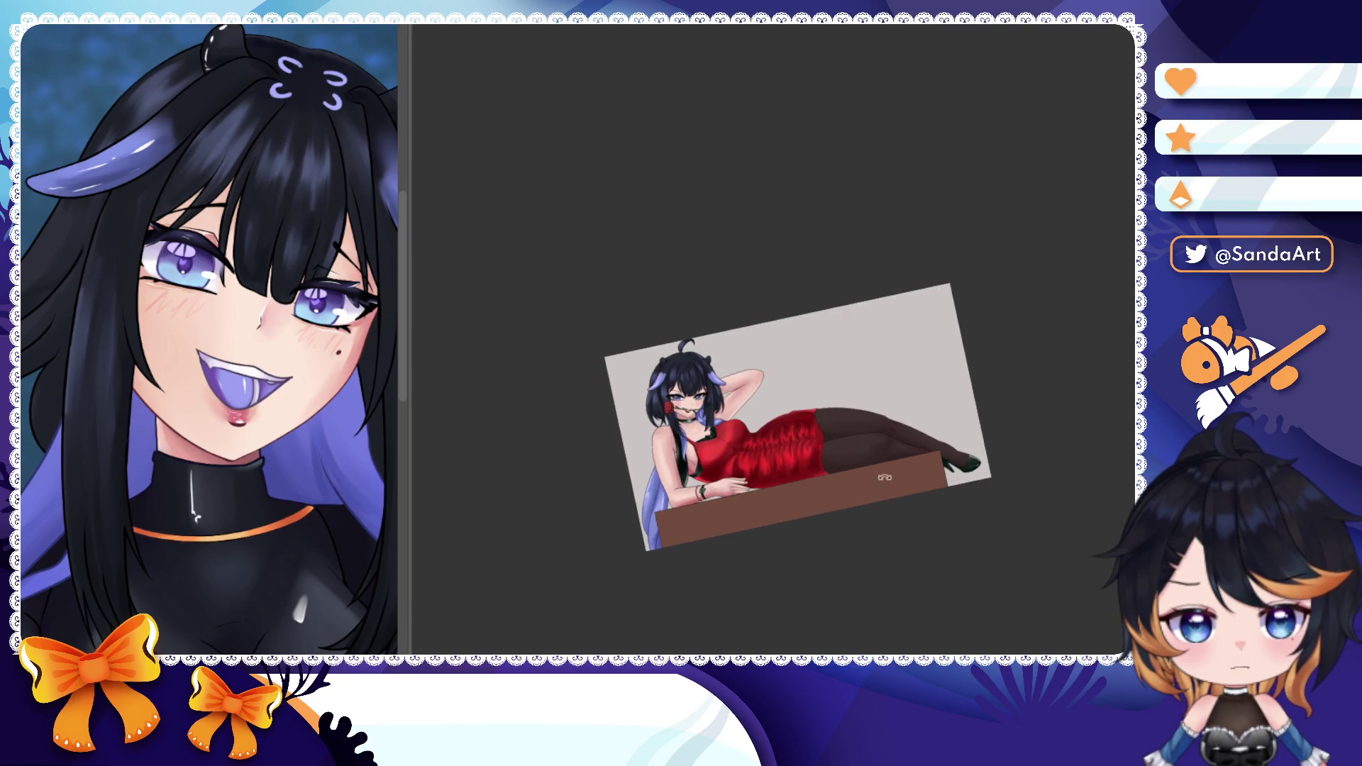
{"action": "scroll", "coordinate": [798, 426], "scroll_direction": "up", "scroll_amount": 5}
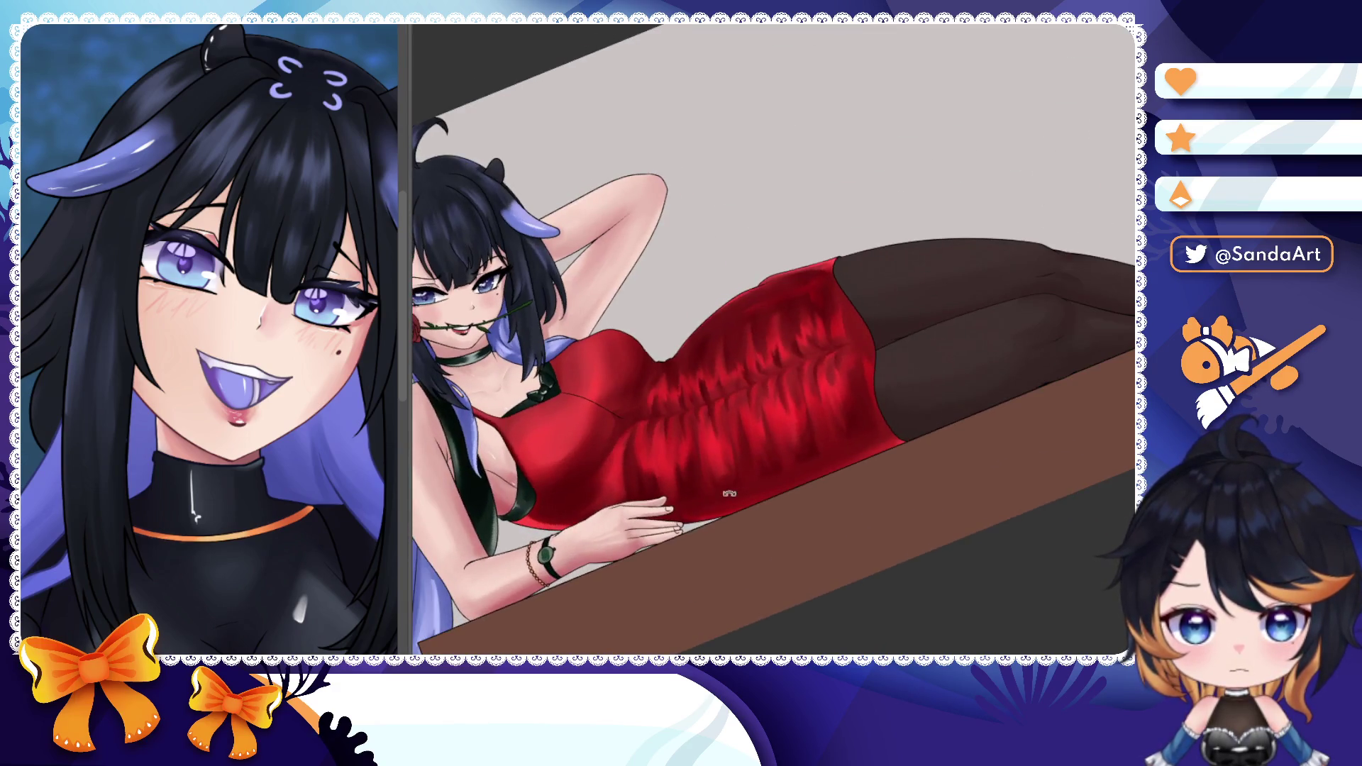
{"action": "scroll", "coordinate": [851, 425], "scroll_direction": "up", "scroll_amount": 3}
{"action": "scroll", "coordinate": [922, 421], "scroll_direction": "up", "scroll_amount": 3}
{"action": "scroll", "coordinate": [916, 351], "scroll_direction": "up", "scroll_amount": 3}
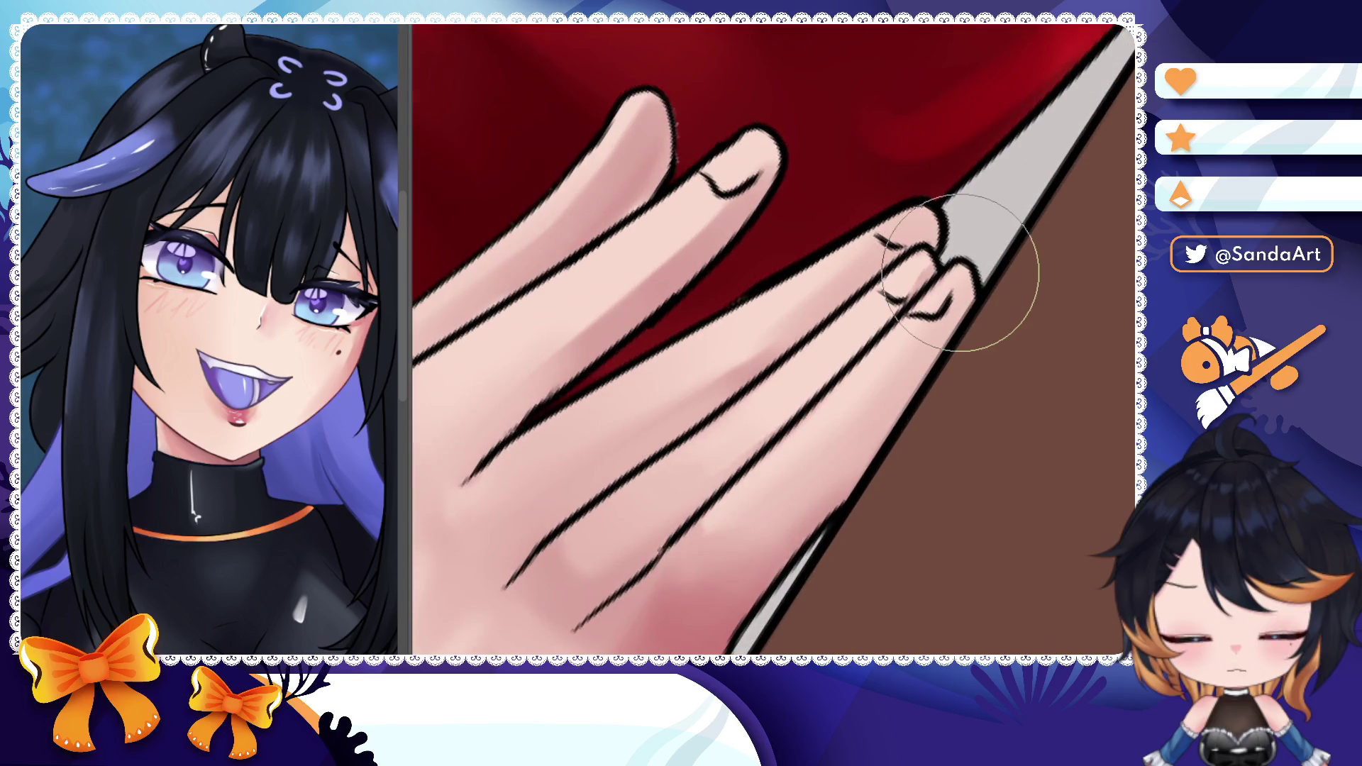
- Paint dark red polish onto the ring- and middle-finger nails of the resting hand
{"action": "mouse_move", "coordinate": [895, 279]}
{"action": "left_mouse_down"}
{"action": "mouse_move", "coordinate": [934, 316]}
{"action": "mouse_move", "coordinate": [946, 277]}
{"action": "mouse_move", "coordinate": [922, 311]}
{"action": "mouse_move", "coordinate": [942, 302]}
{"action": "mouse_move", "coordinate": [906, 288]}
{"action": "mouse_move", "coordinate": [902, 261]}
{"action": "mouse_move", "coordinate": [896, 274]}
{"action": "mouse_move", "coordinate": [918, 293]}
{"action": "mouse_move", "coordinate": [903, 267]}
{"action": "mouse_move", "coordinate": [922, 221]}
{"action": "mouse_move", "coordinate": [911, 226]}
{"action": "left_mouse_up"}
{"action": "mouse_move", "coordinate": [724, 155]}
{"action": "left_mouse_down"}
{"action": "mouse_move", "coordinate": [745, 171]}
{"action": "mouse_move", "coordinate": [718, 186]}
{"action": "mouse_move", "coordinate": [746, 187]}
{"action": "mouse_move", "coordinate": [757, 157]}
{"action": "mouse_move", "coordinate": [772, 168]}
{"action": "mouse_move", "coordinate": [729, 159]}
{"action": "left_mouse_up"}
{"action": "mouse_move", "coordinate": [890, 218]}
{"action": "left_mouse_down"}
{"action": "mouse_move", "coordinate": [914, 213]}
{"action": "mouse_move", "coordinate": [921, 234]}
{"action": "mouse_move", "coordinate": [880, 234]}
{"action": "left_mouse_up"}
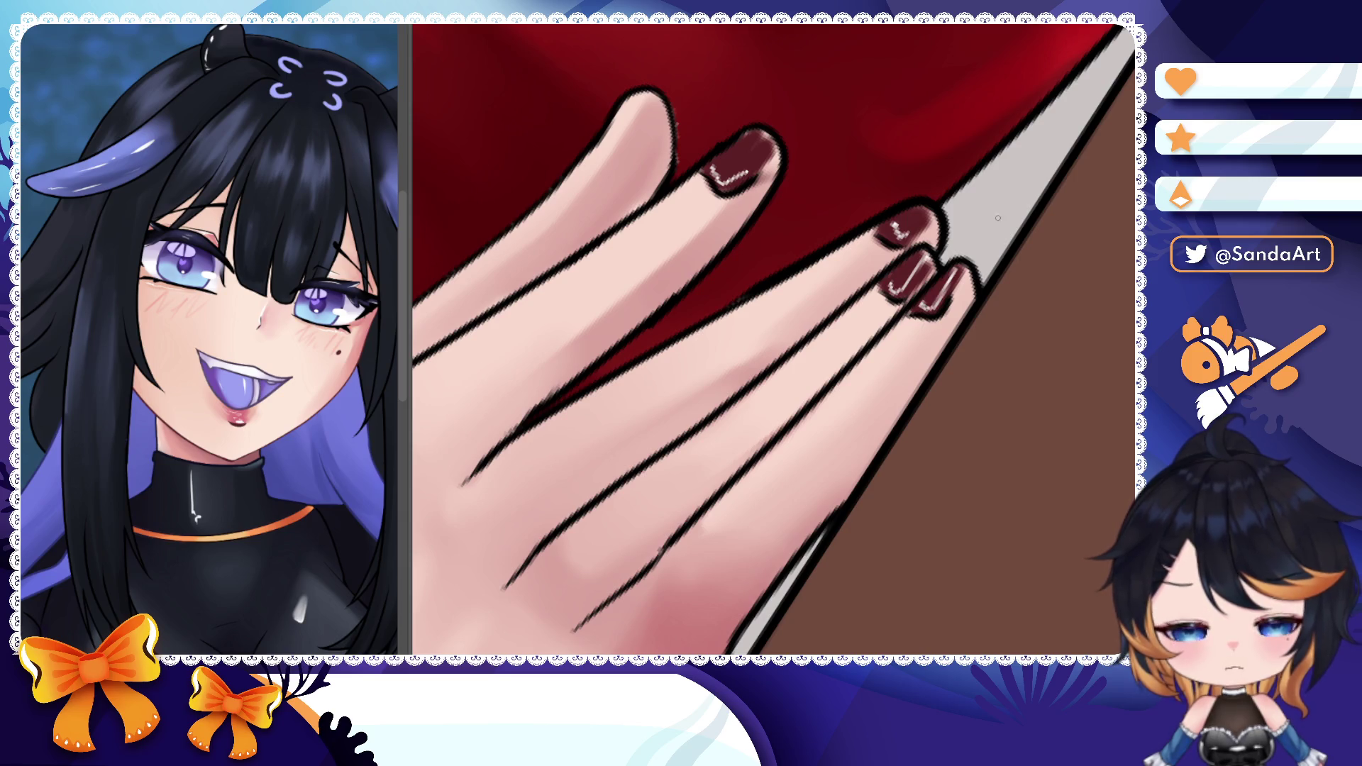
{"action": "scroll", "coordinate": [809, 341], "scroll_direction": "down", "scroll_amount": 5}
{"action": "scroll", "coordinate": [809, 342], "scroll_direction": "down", "scroll_amount": 5}
{"action": "scroll", "coordinate": [809, 341], "scroll_direction": "down", "scroll_amount": 3}
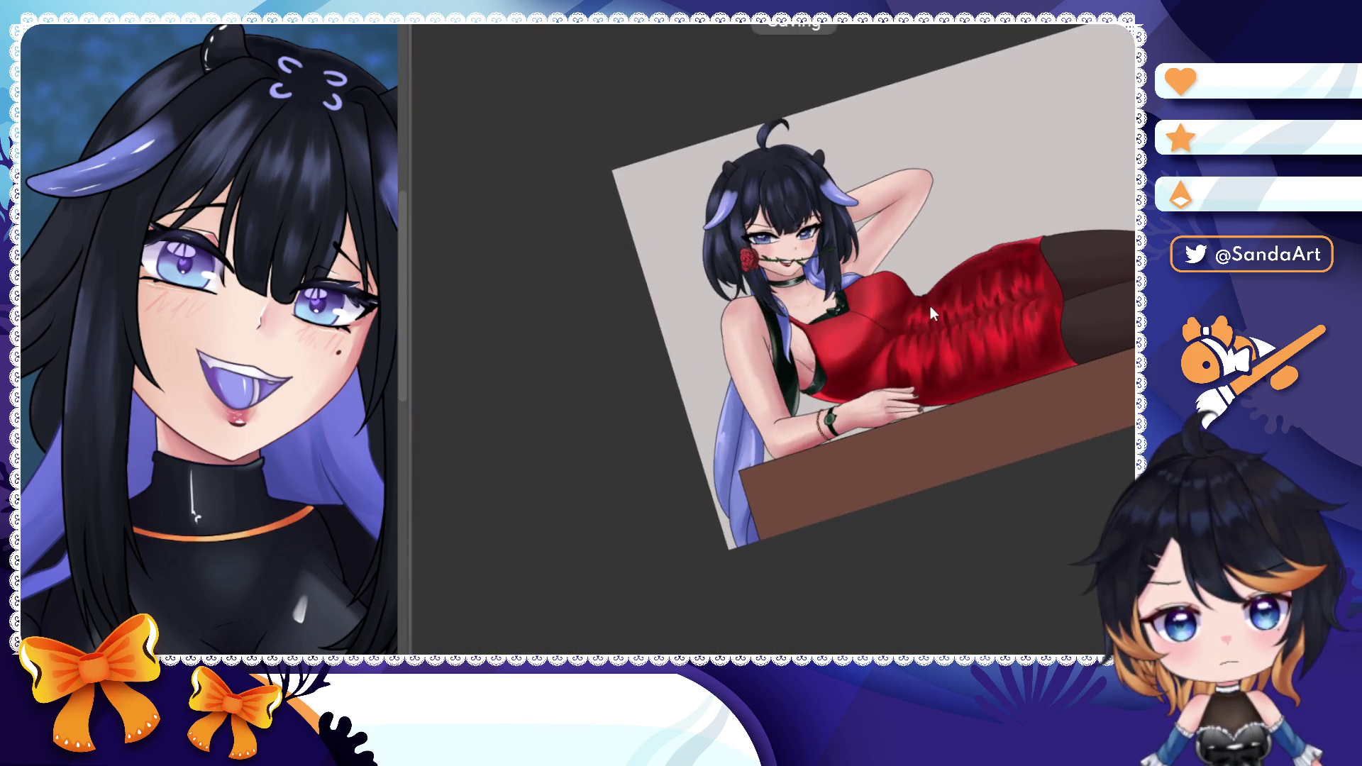
{"action": "mouse_move", "coordinate": [925, 318]}
{"action": "left_mouse_down"}
{"action": "mouse_move", "coordinate": [894, 370]}
{"action": "mouse_move", "coordinate": [809, 319]}
{"action": "left_mouse_up"}
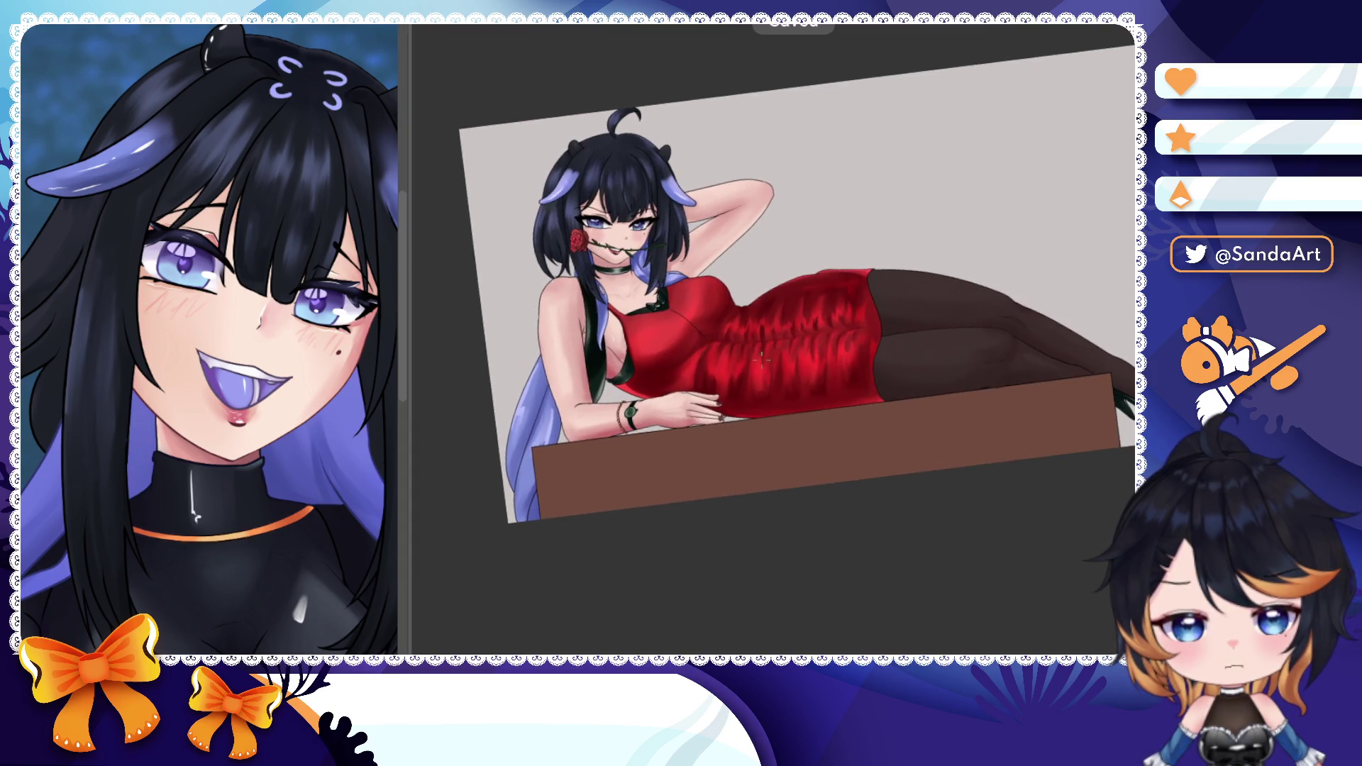
{"action": "scroll", "coordinate": [838, 364], "scroll_direction": "up", "scroll_amount": 3}
{"action": "scroll", "coordinate": [838, 364], "scroll_direction": "up", "scroll_amount": 6}
{"action": "scroll", "coordinate": [554, 262], "scroll_direction": "up", "scroll_amount": 3}
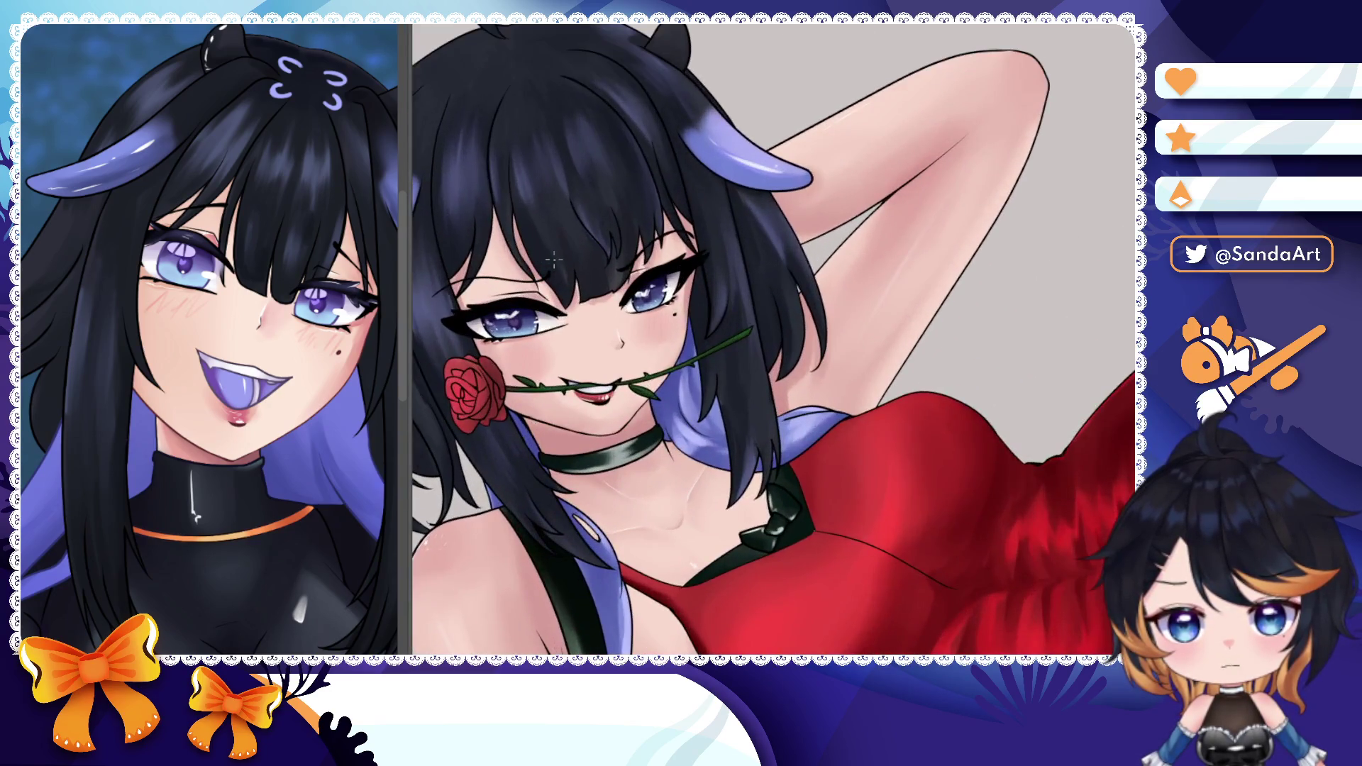
{"action": "scroll", "coordinate": [559, 262], "scroll_direction": "down", "scroll_amount": 8}
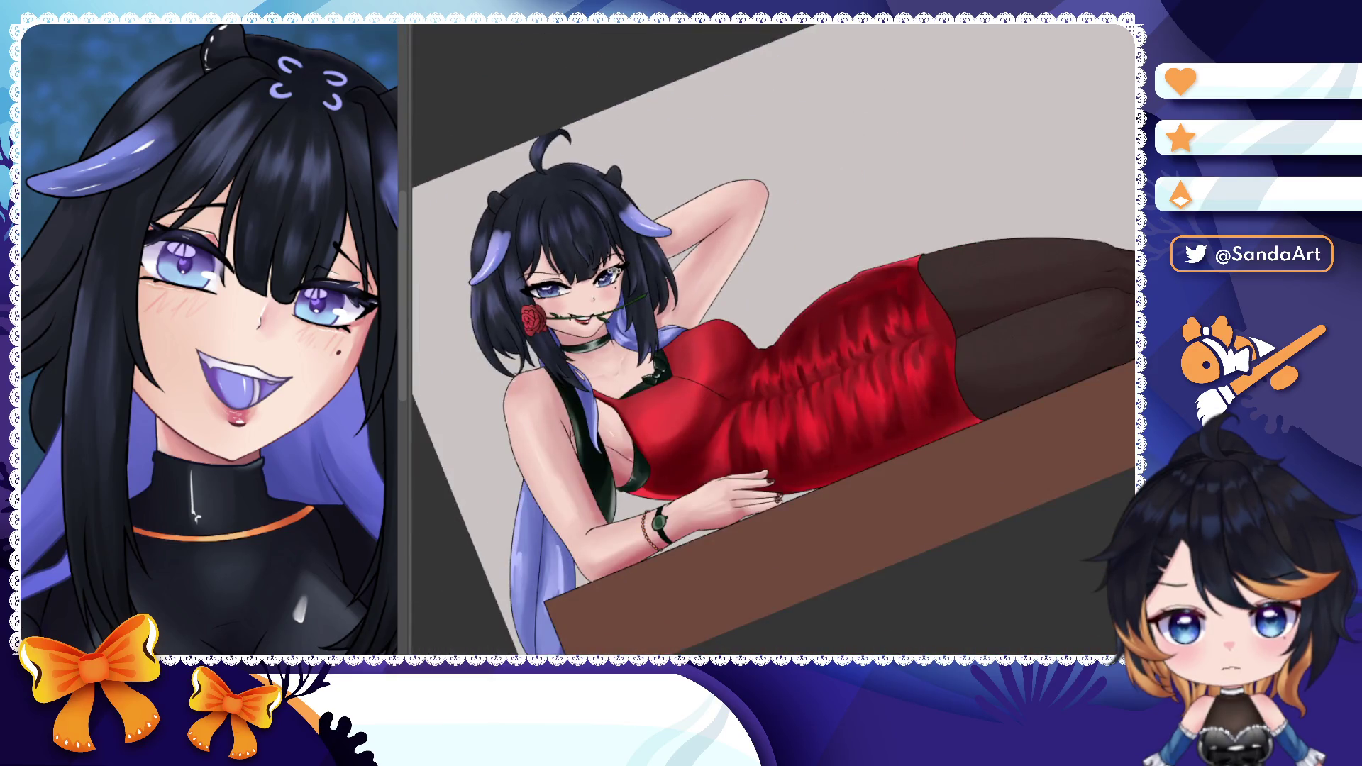
{"action": "left_click_drag", "start_coordinate": [681, 279], "coordinate": [620, 272]}
{"action": "left_click_drag", "start_coordinate": [735, 285], "coordinate": [772, 292]}
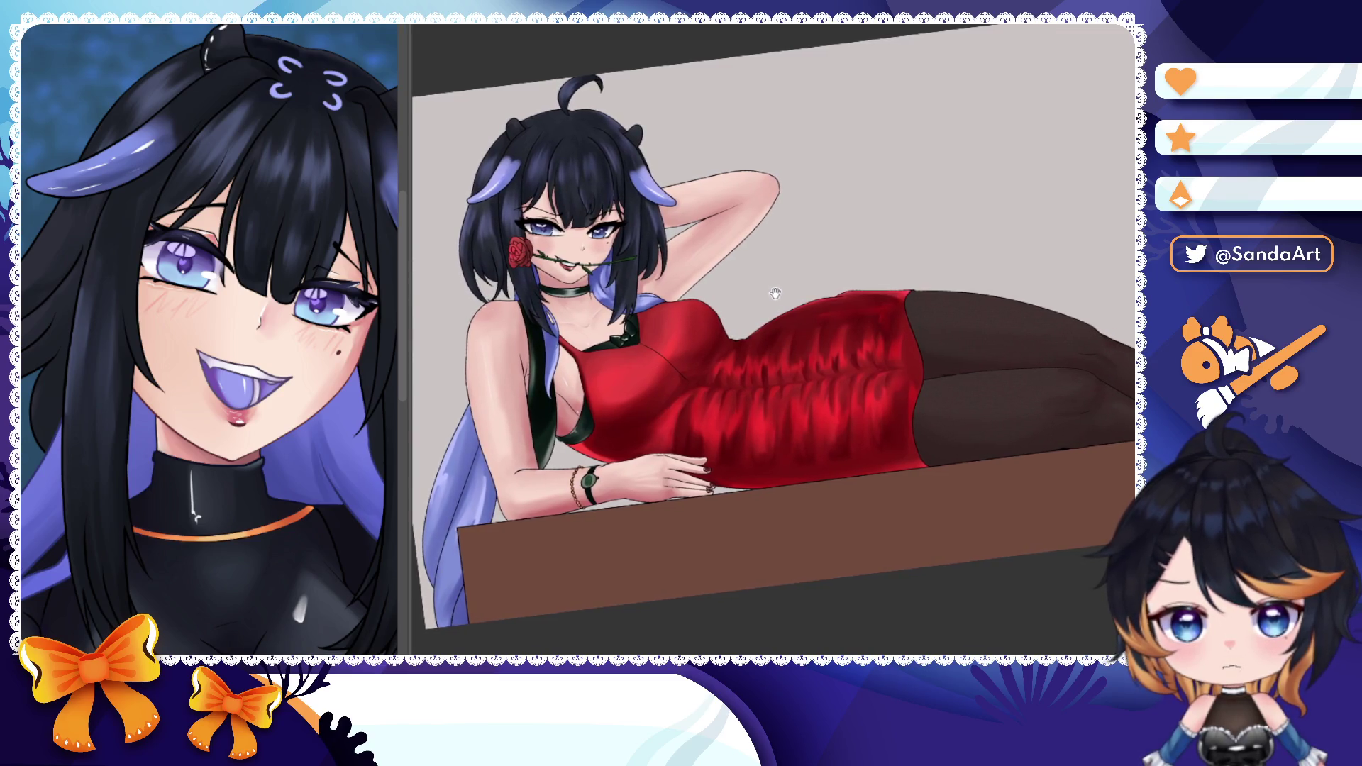
{"action": "scroll", "coordinate": [810, 294], "scroll_direction": "down", "scroll_amount": 3}
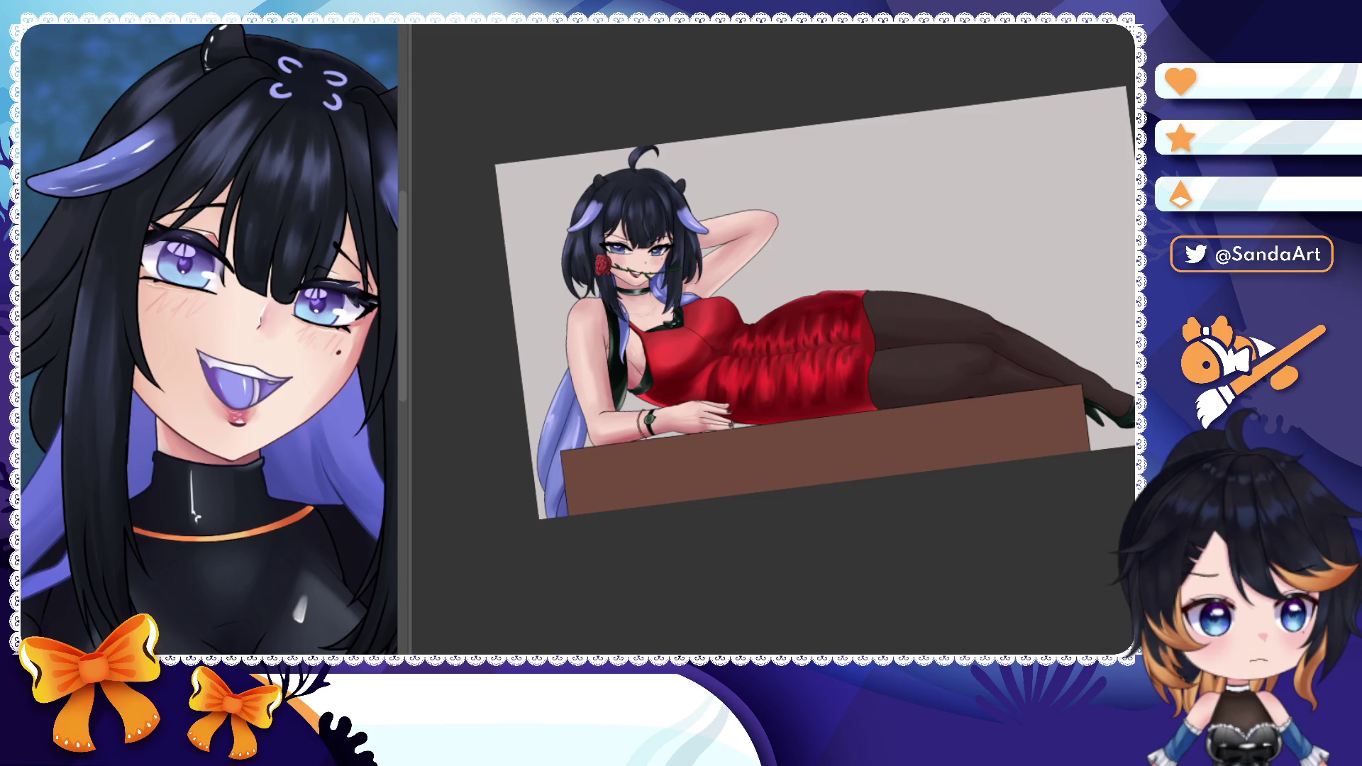
{"action": "left_click_drag", "start_coordinate": [1032, 430], "coordinate": [1033, 377]}
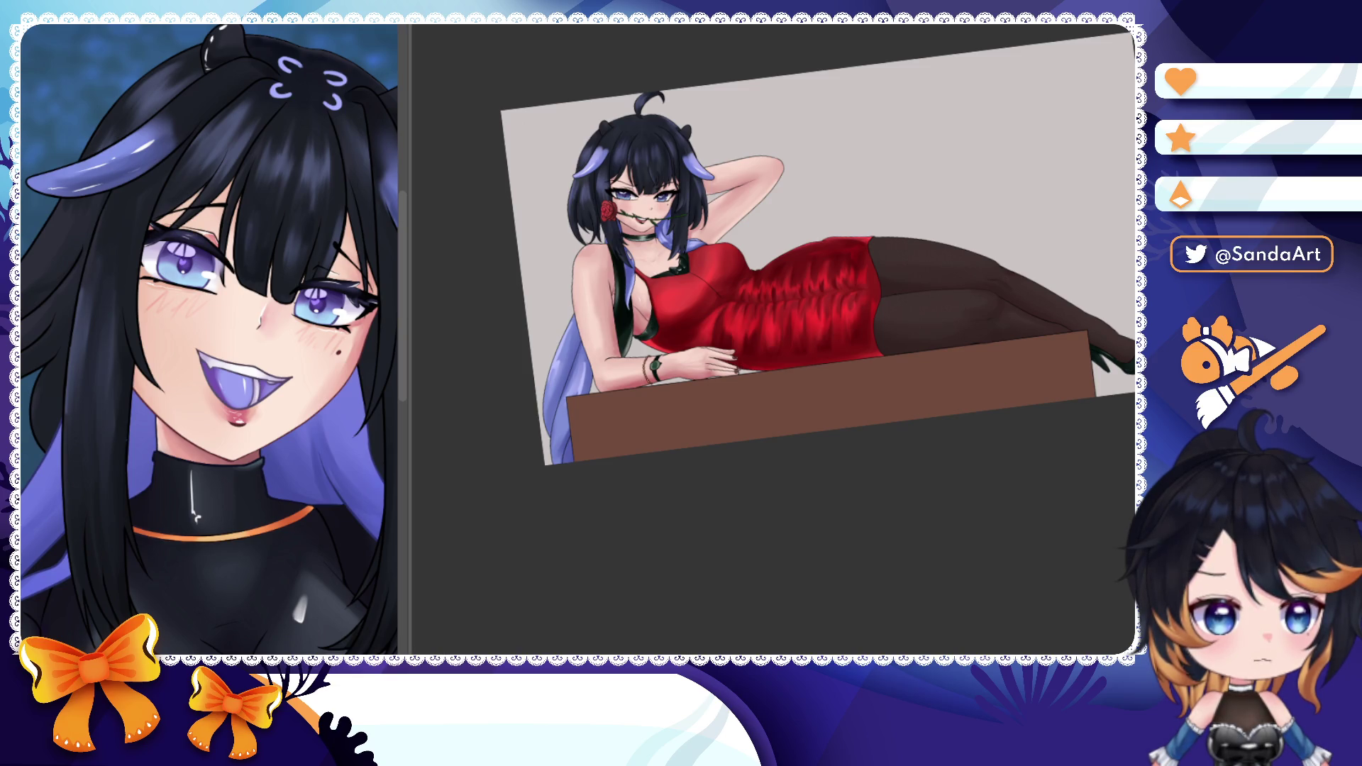
{"action": "scroll", "coordinate": [815, 436], "scroll_direction": "down", "scroll_amount": 1}
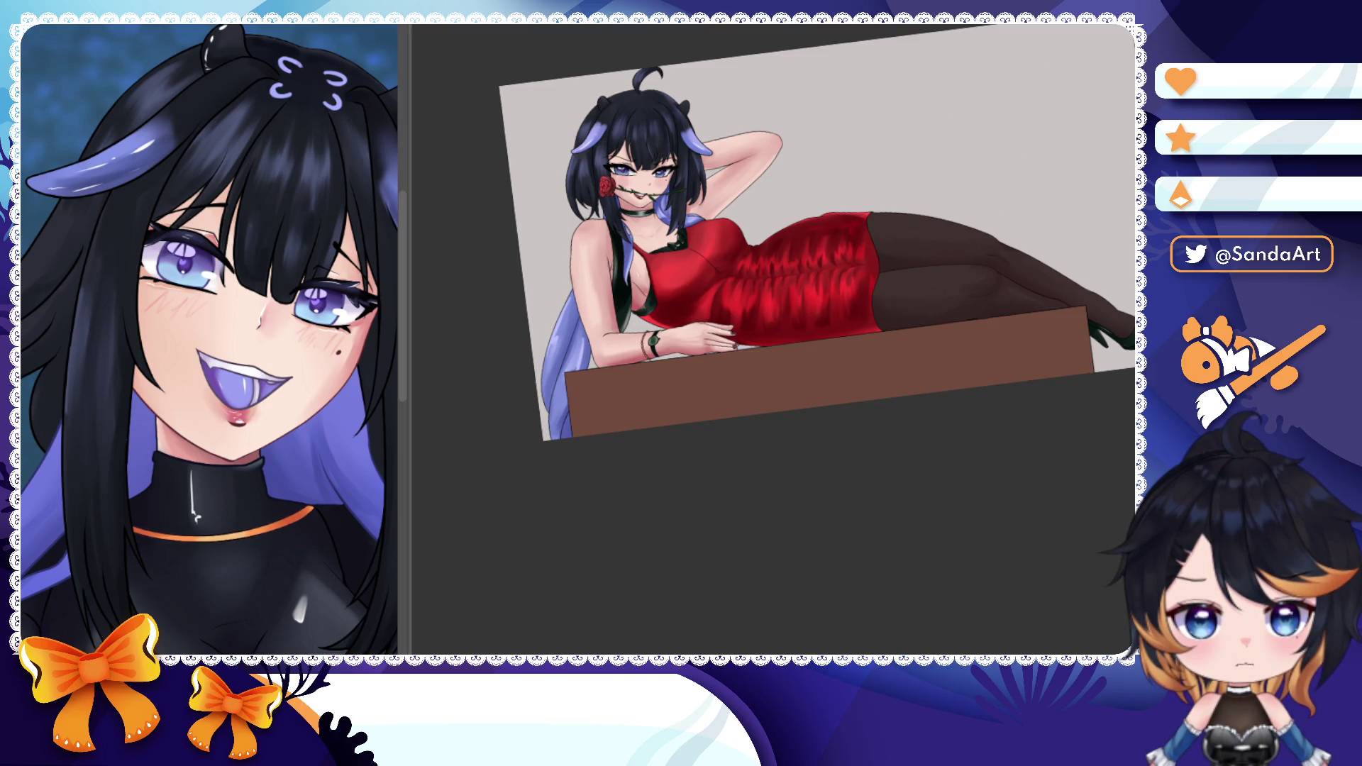
- Hide the colour layers so only the line-art sketch shows, with canvas rotation reset upright
{"action": "key", "text": "ctrl+z"}
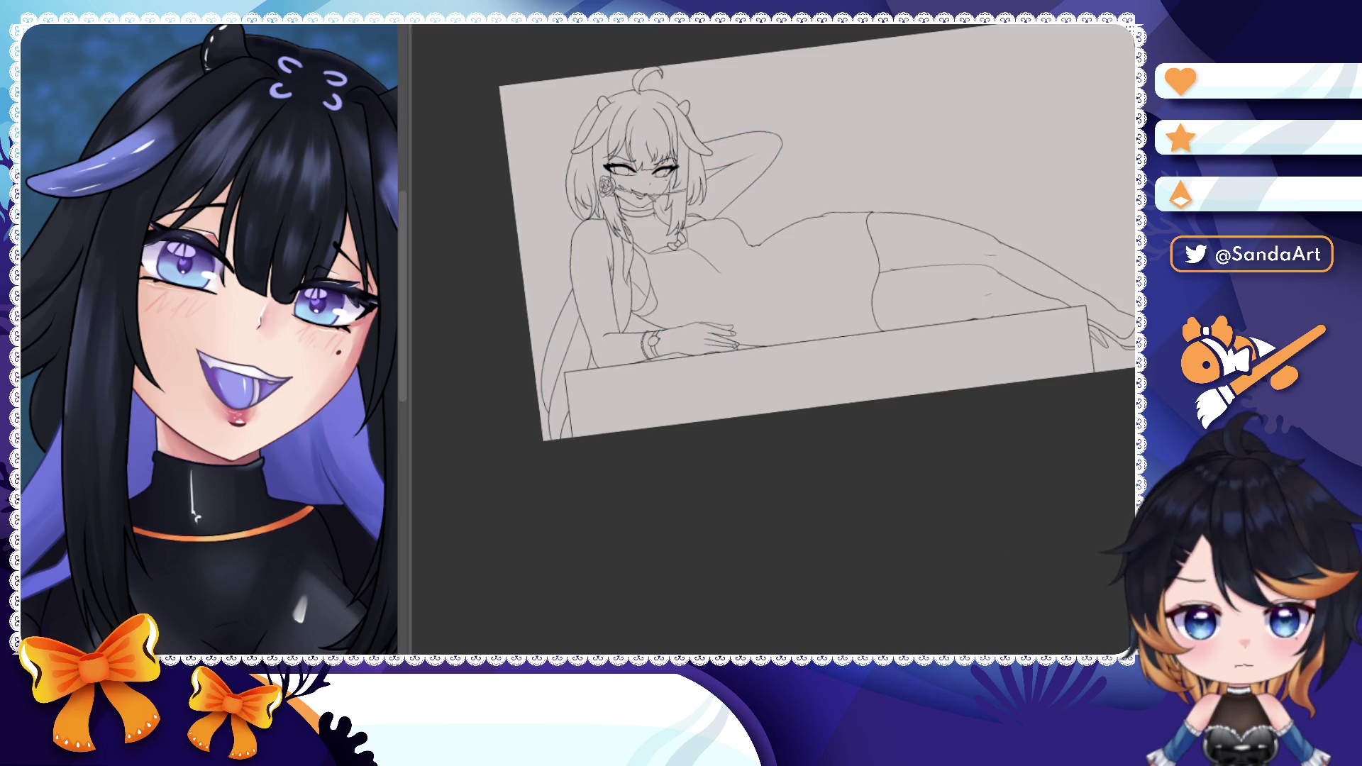
{"action": "key", "text": "ctrl+z"}
{"action": "key", "text": "ctrl+shift+z"}
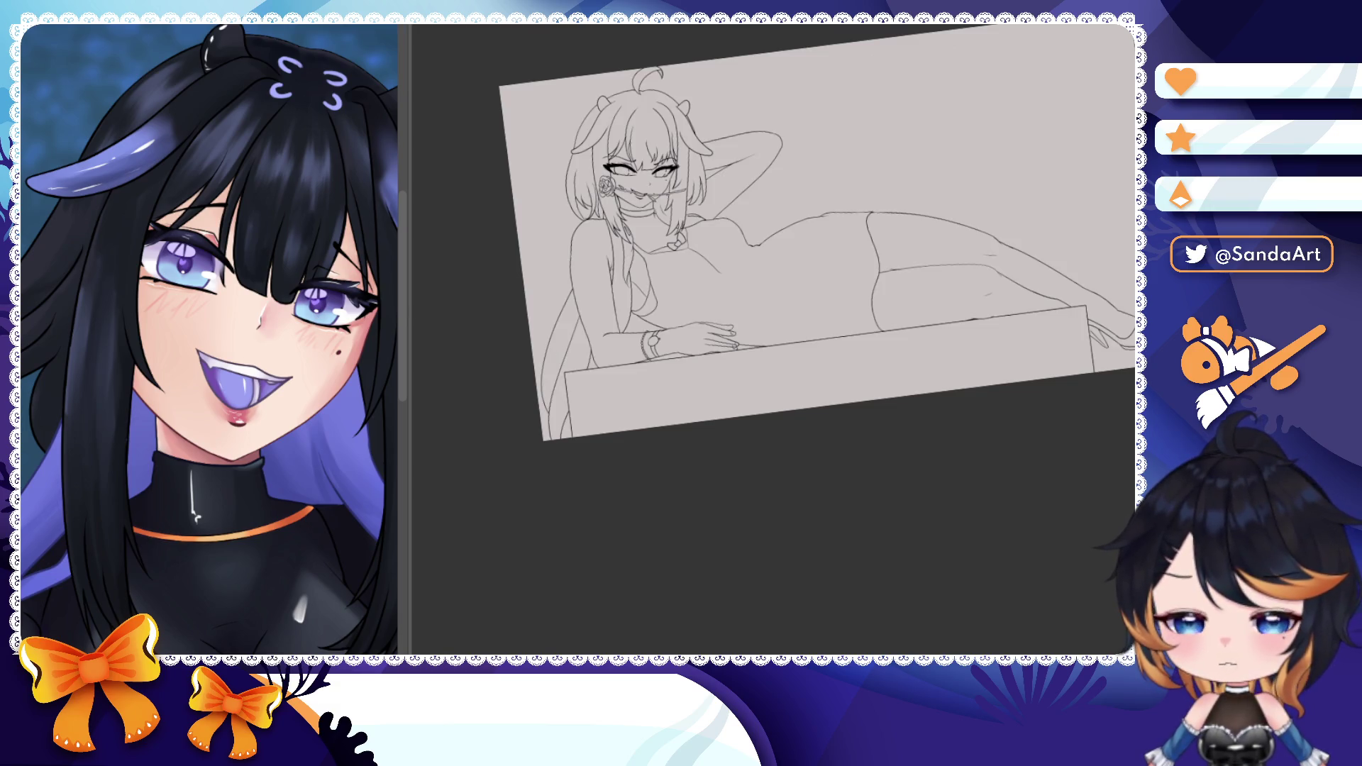
{"action": "key", "text": "Escape"}
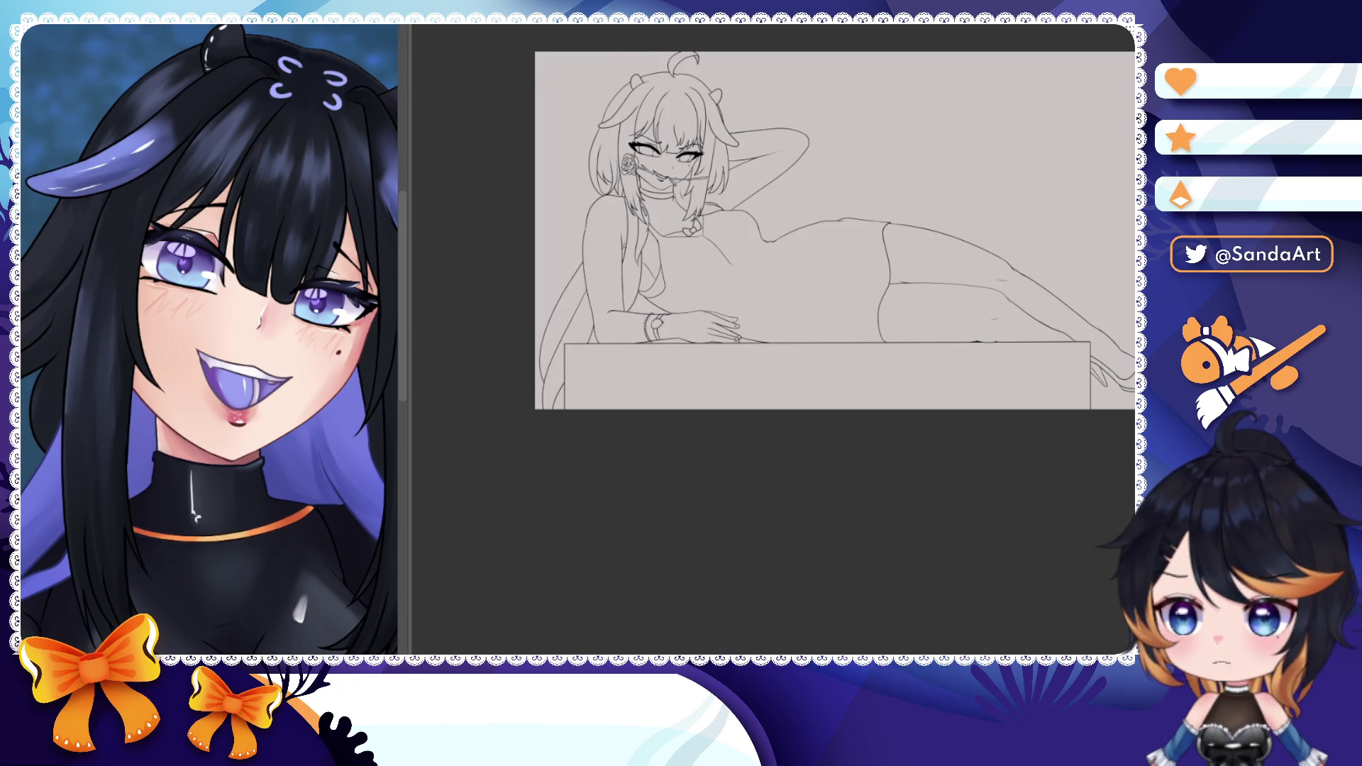
- Delete the vertical guide line, fade the line-art layer and remove the old table edge line
{"action": "left_click", "coordinate": [829, 406]}
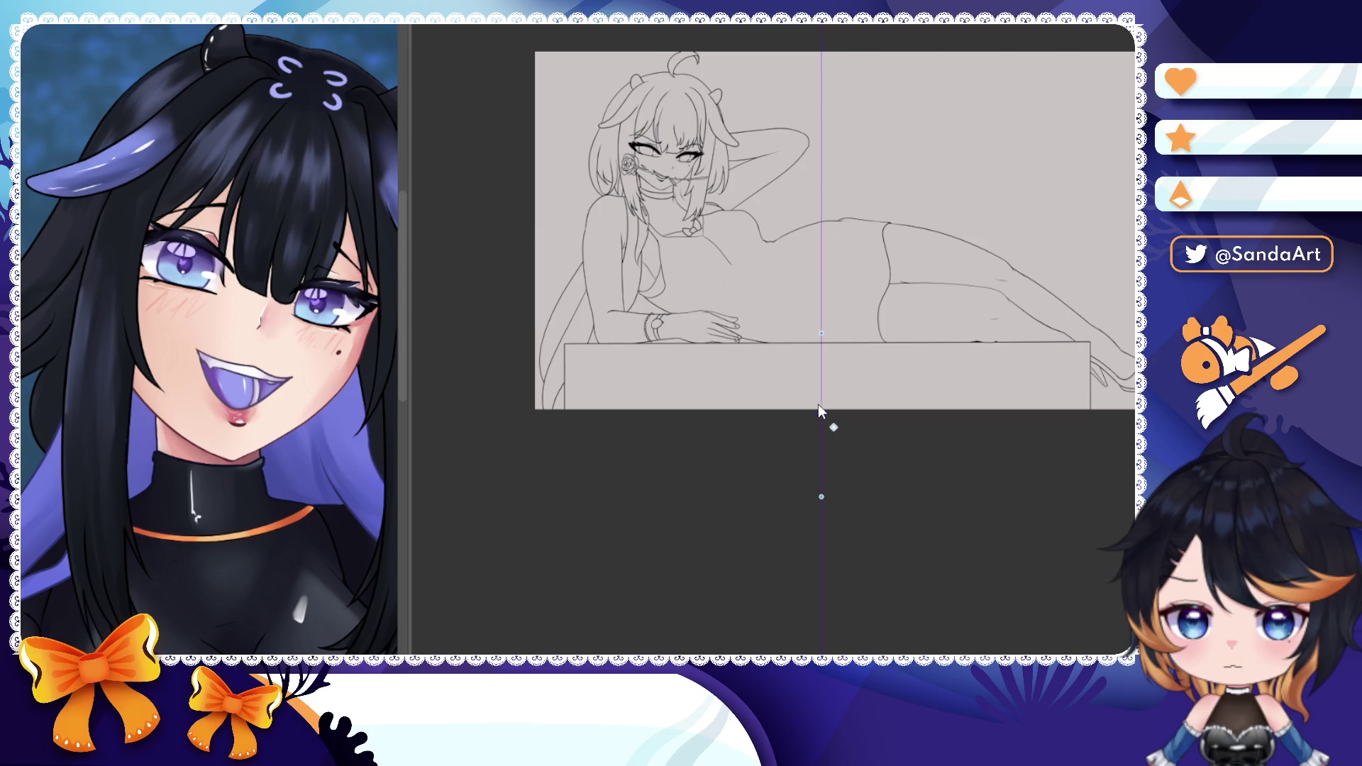
{"action": "scroll", "coordinate": [745, 357], "scroll_direction": "up", "scroll_amount": 2}
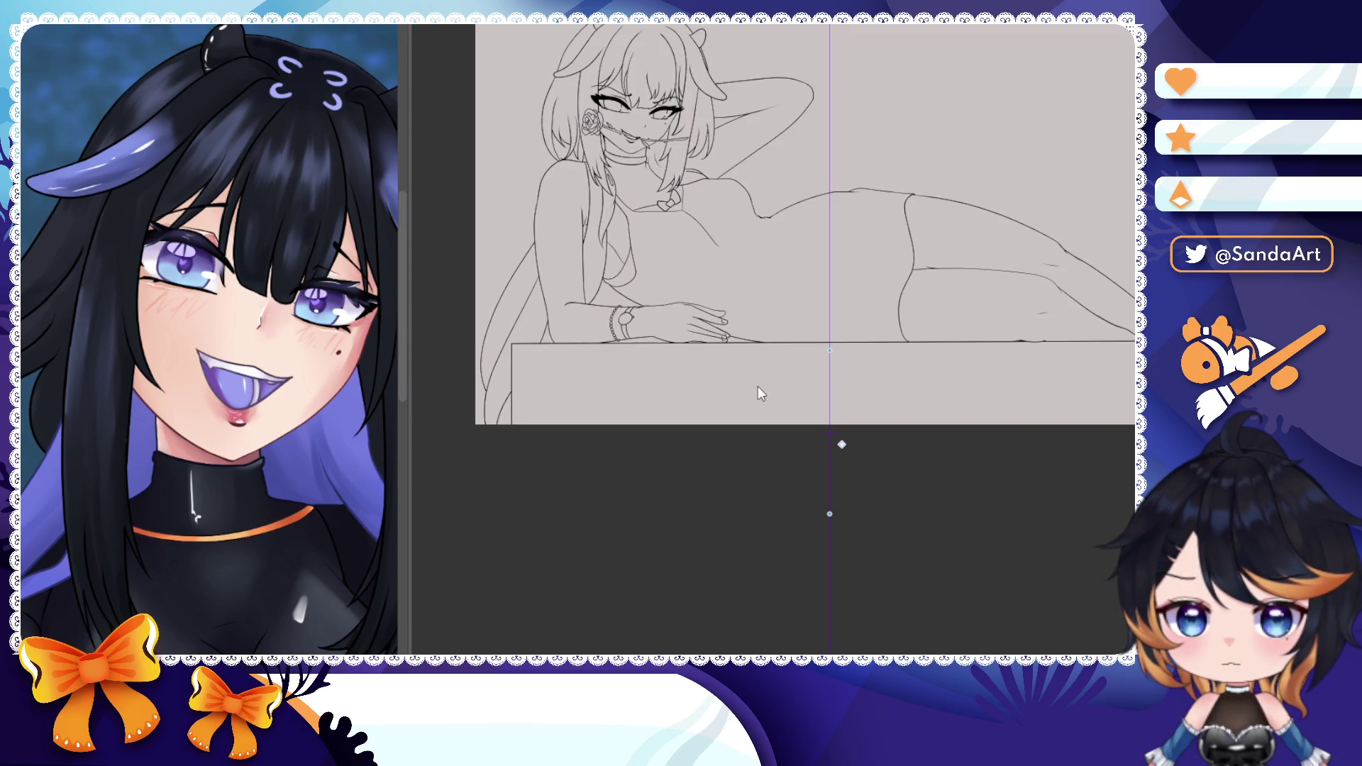
{"action": "key", "text": "Return"}
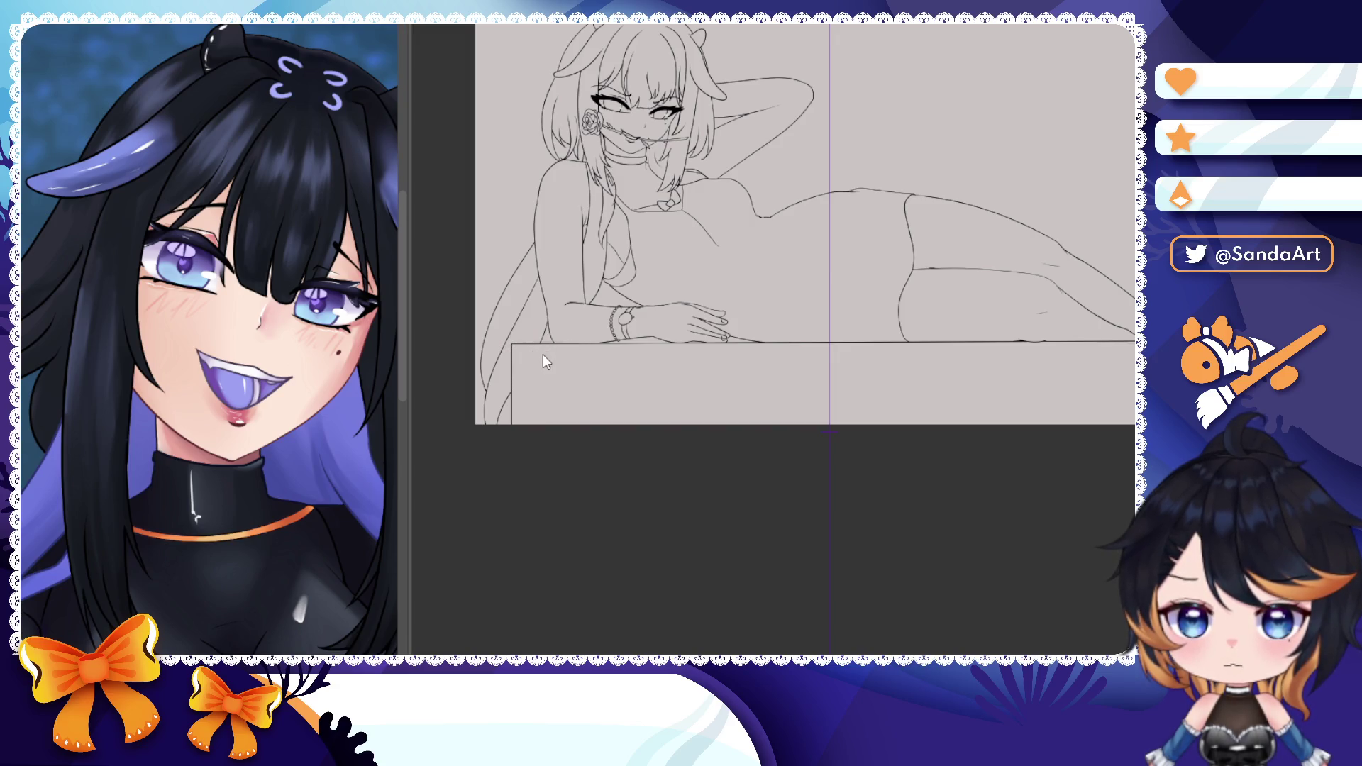
{"action": "key", "text": "Delete"}
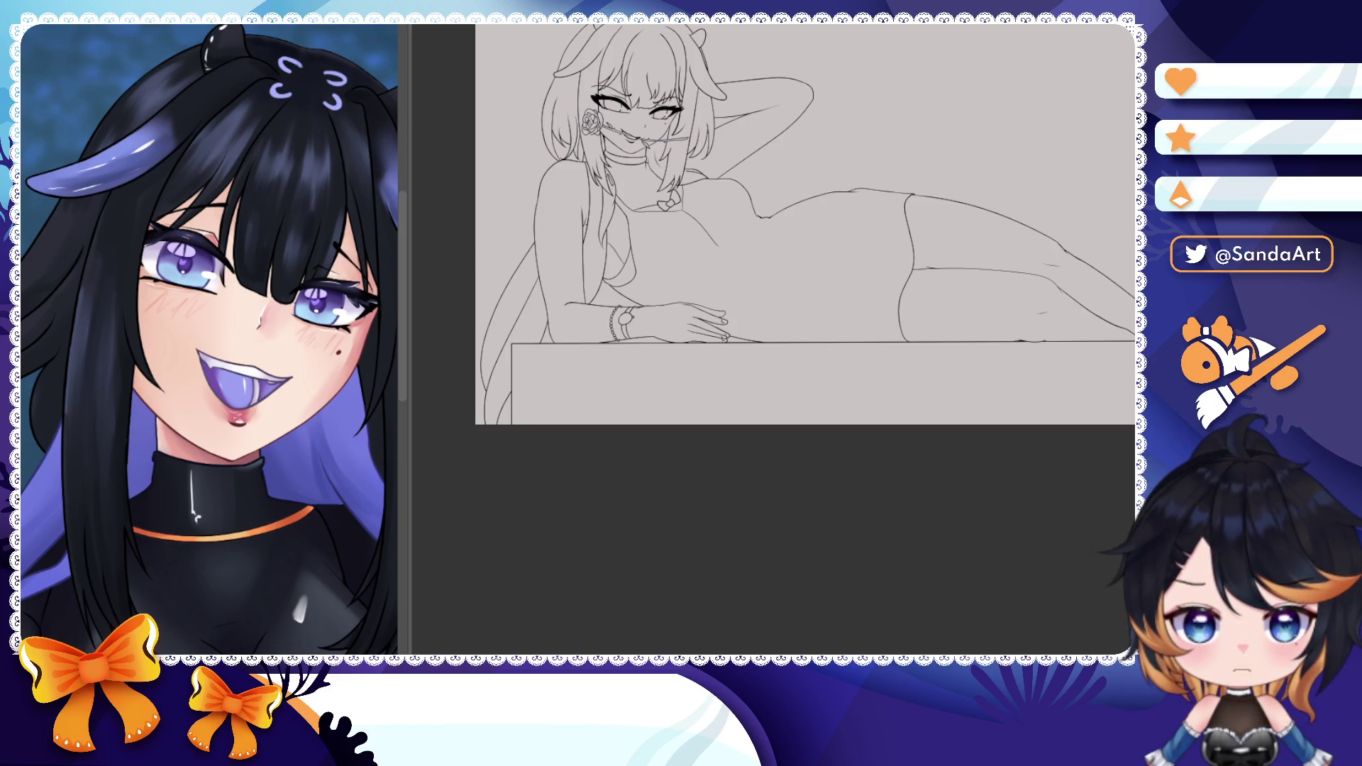
{"action": "key", "text": "ctrl+z"}
{"action": "scroll", "coordinate": [724, 319], "scroll_direction": "up", "scroll_amount": 3}
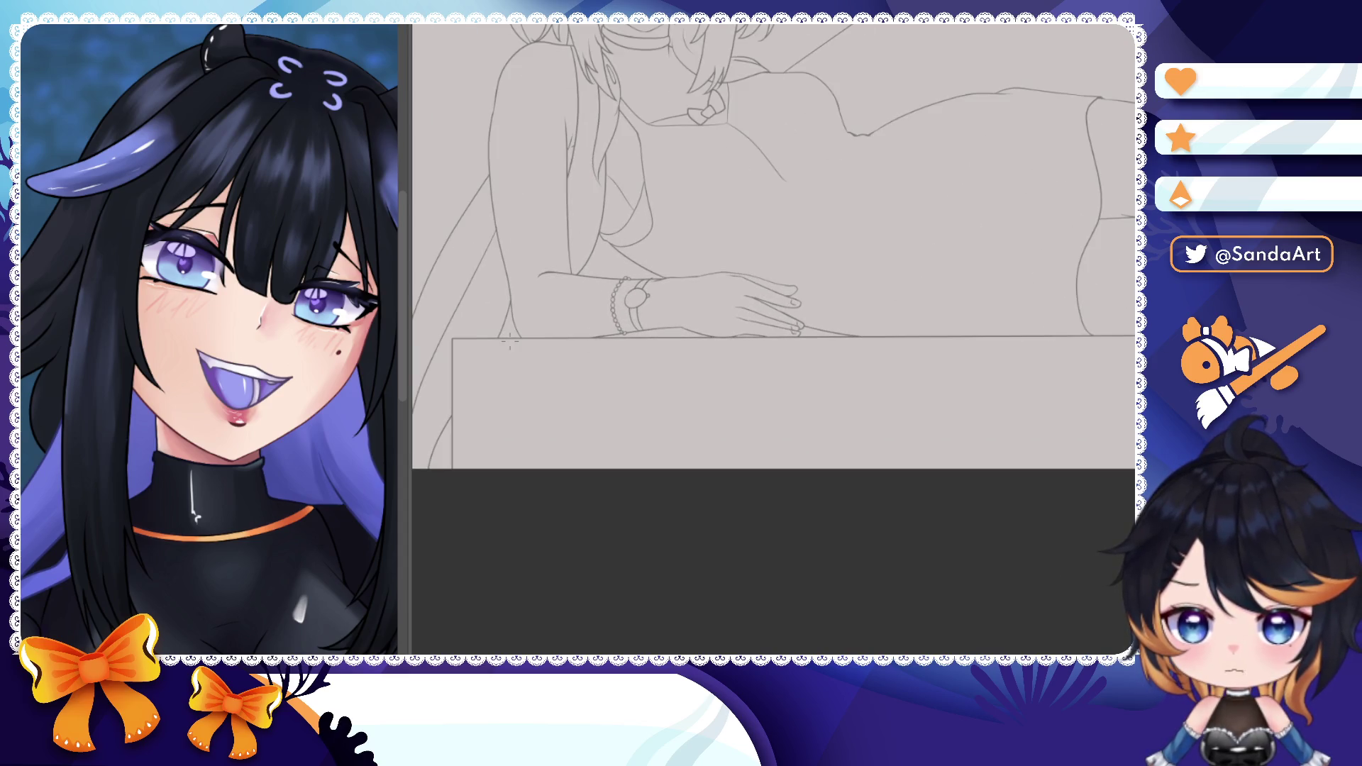
{"action": "key", "text": "Delete"}
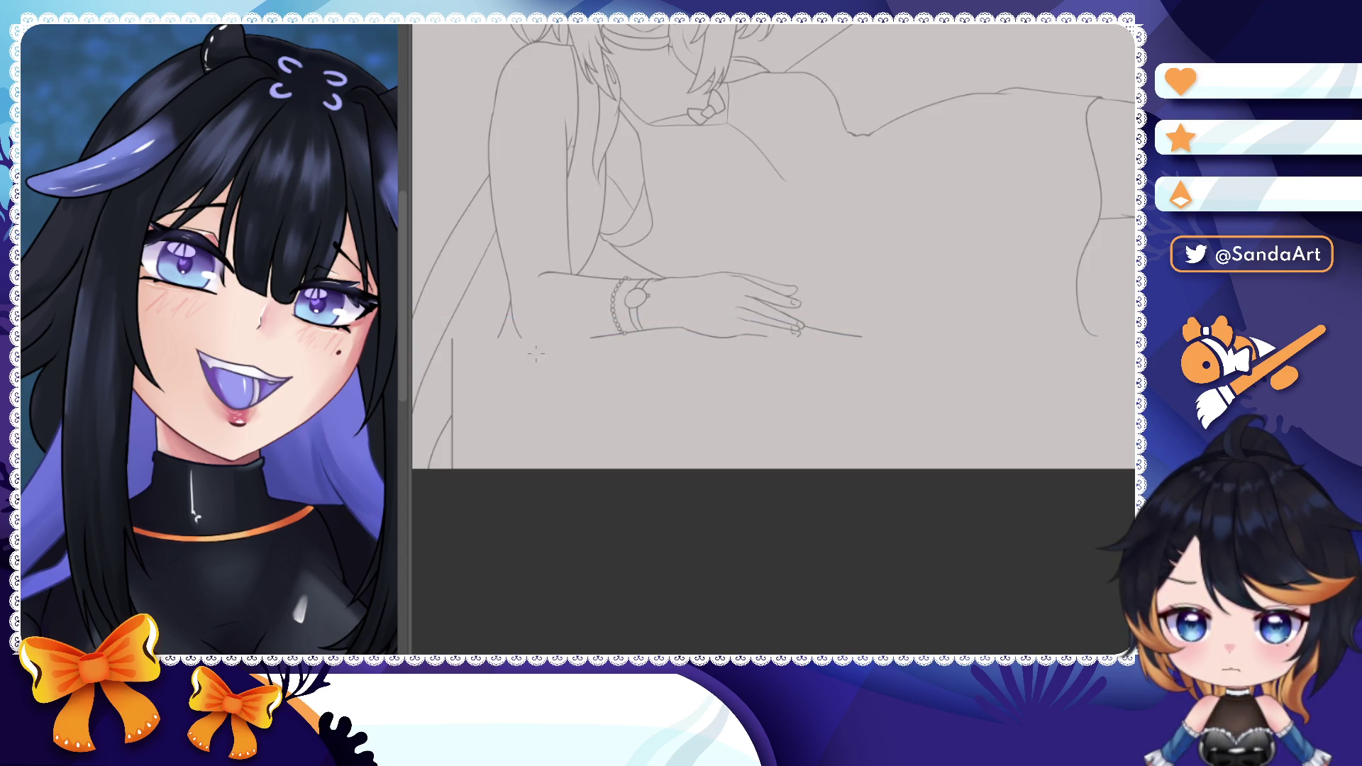
- Redraw the table's top edge as a straight black line, undoing stray vertical segments
{"action": "left_click_drag", "start_coordinate": [1134, 339], "coordinate": [454, 339]}
{"action": "key", "text": "ctrl+z"}
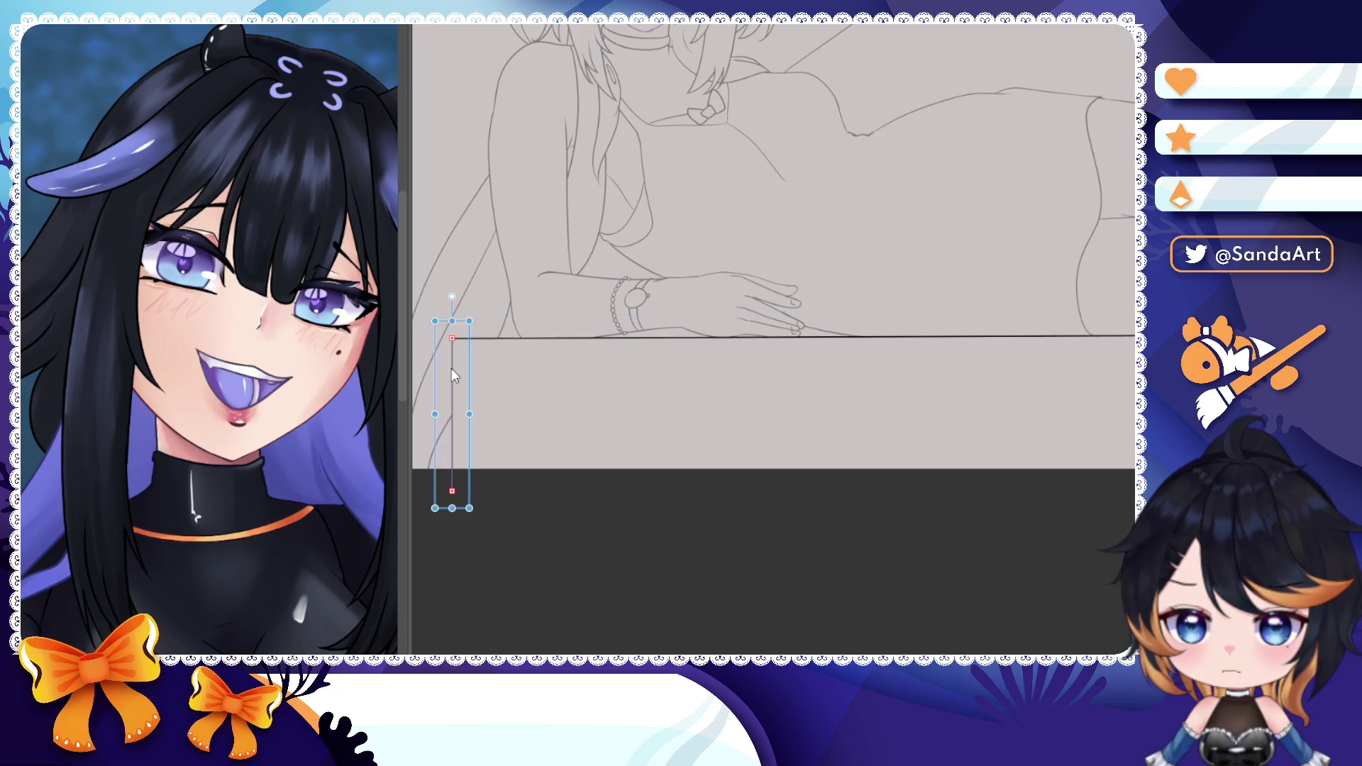
{"action": "left_click_drag", "start_coordinate": [663, 371], "coordinate": [870, 337]}
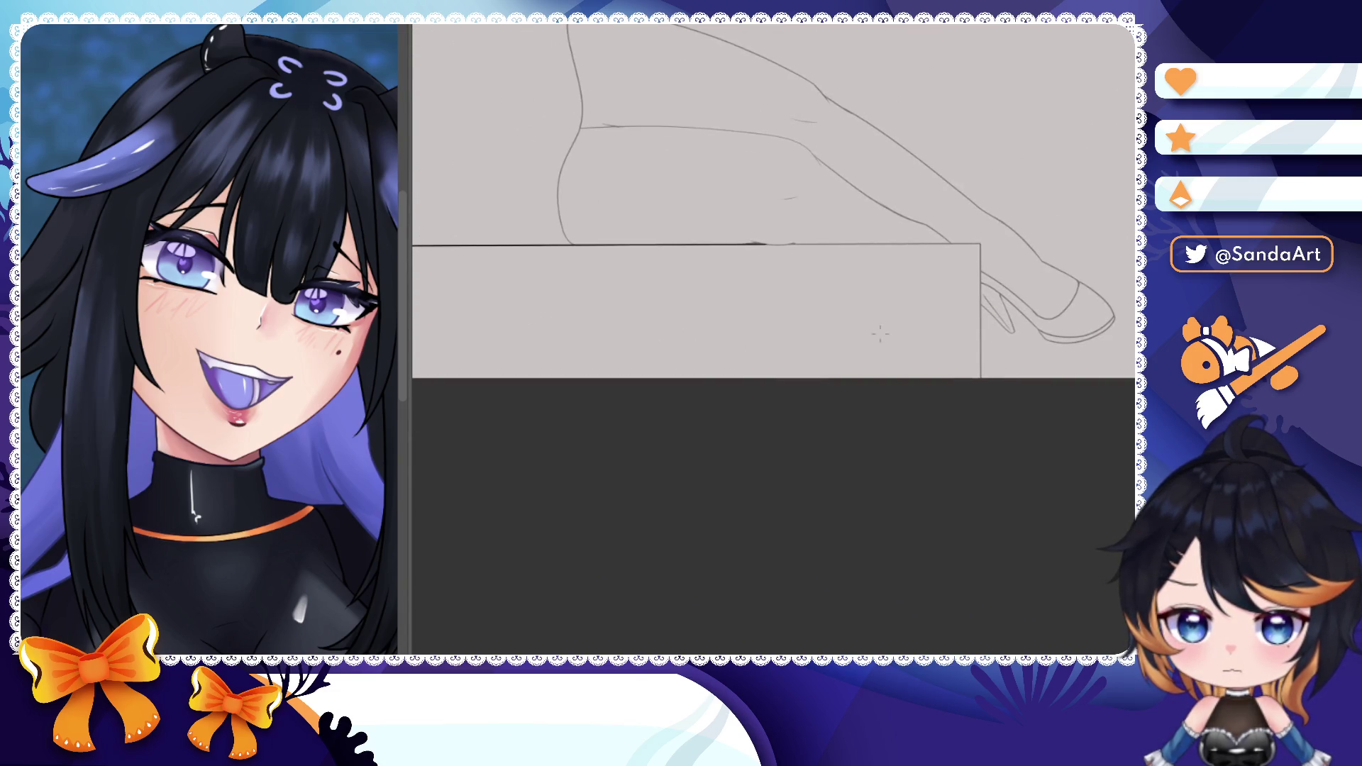
{"action": "left_click_drag", "start_coordinate": [863, 243], "coordinate": [980, 244]}
{"action": "scroll", "coordinate": [983, 277], "scroll_direction": "up", "scroll_amount": 1}
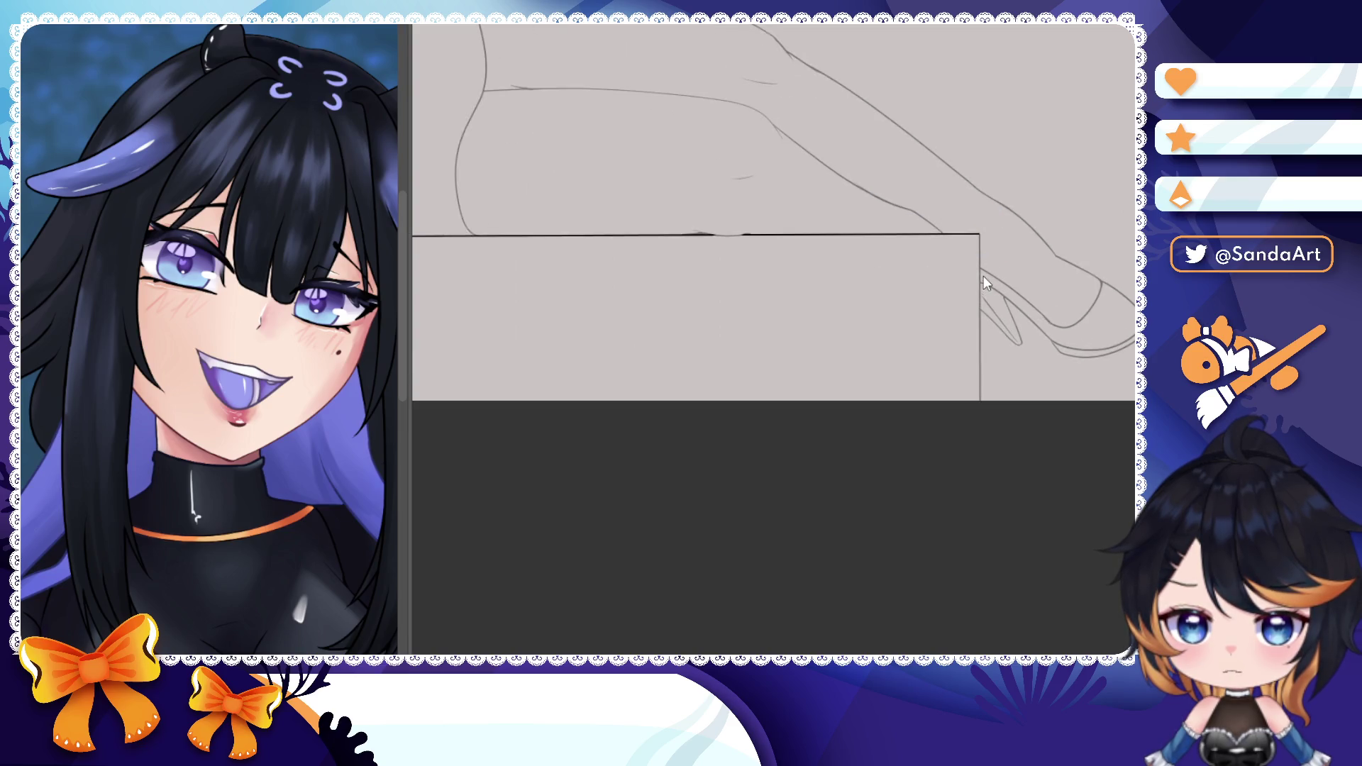
{"action": "key", "text": "ctrl+z"}
{"action": "scroll", "coordinate": [980, 251], "scroll_direction": "down", "scroll_amount": 3}
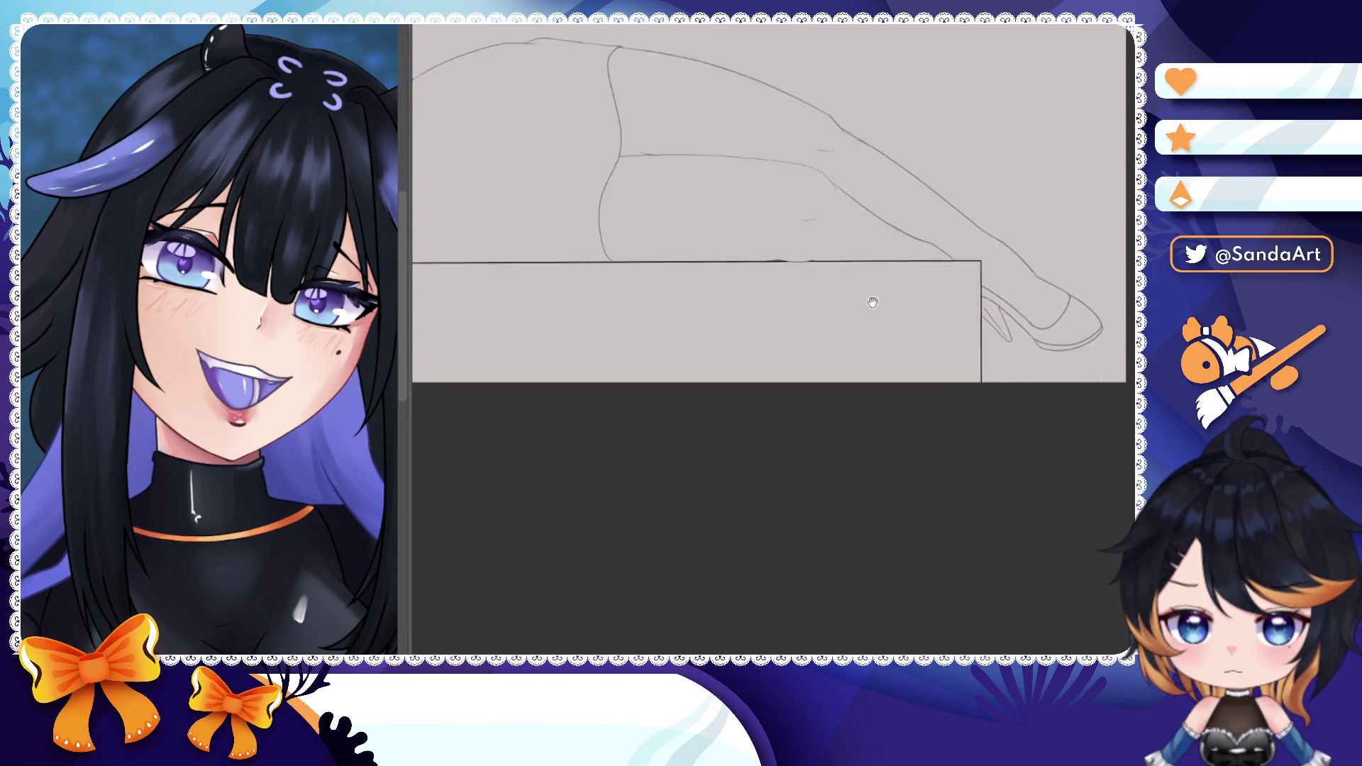
{"action": "scroll", "coordinate": [654, 313], "scroll_direction": "up", "scroll_amount": 2}
{"action": "scroll", "coordinate": [653, 315], "scroll_direction": "up", "scroll_amount": 2}
{"action": "scroll", "coordinate": [654, 314], "scroll_direction": "up", "scroll_amount": 2}
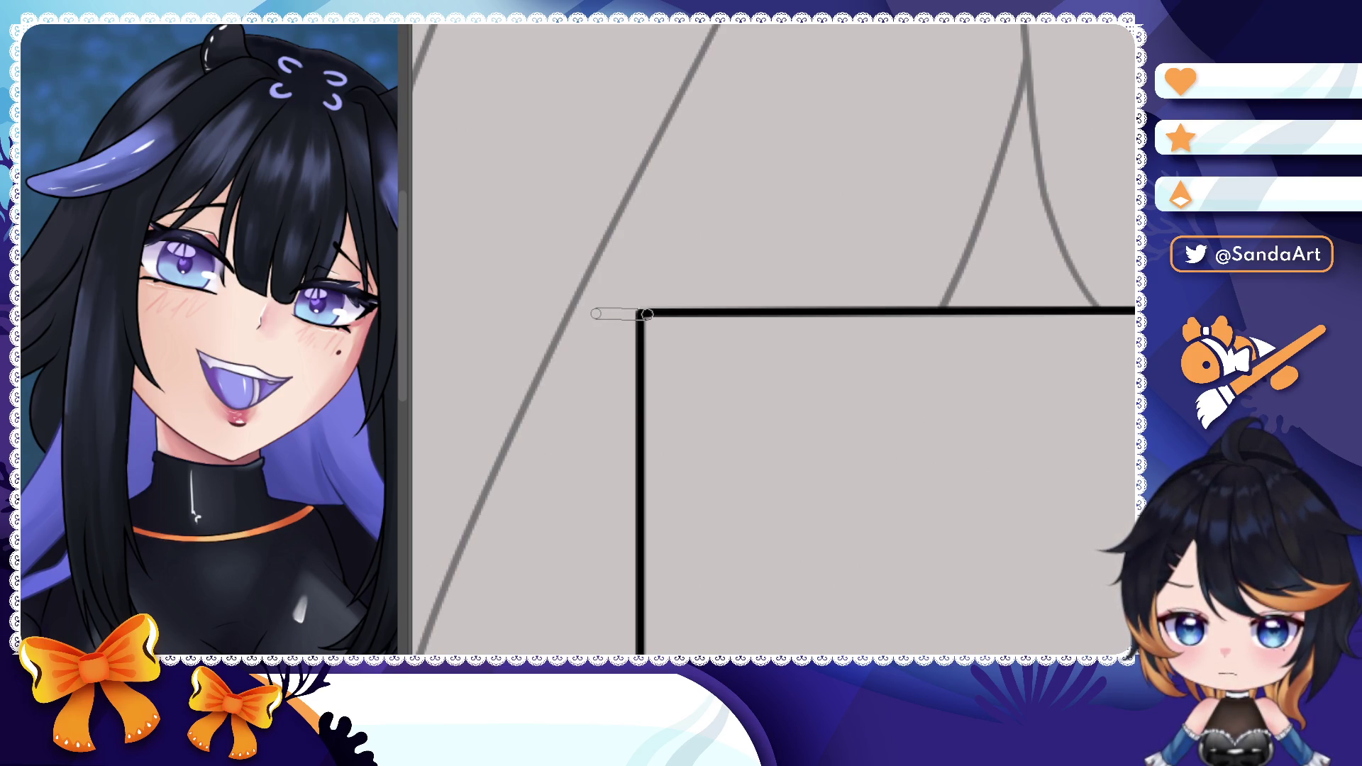
- Extend the edge into the right corner and ink straight lines from the left edge across the table top
{"action": "mouse_move", "coordinate": [644, 314]}
{"action": "left_mouse_down"}
{"action": "mouse_move", "coordinate": [608, 315]}
{"action": "mouse_move", "coordinate": [608, 351]}
{"action": "left_mouse_up"}
{"action": "scroll", "coordinate": [628, 319], "scroll_direction": "up", "scroll_amount": 3}
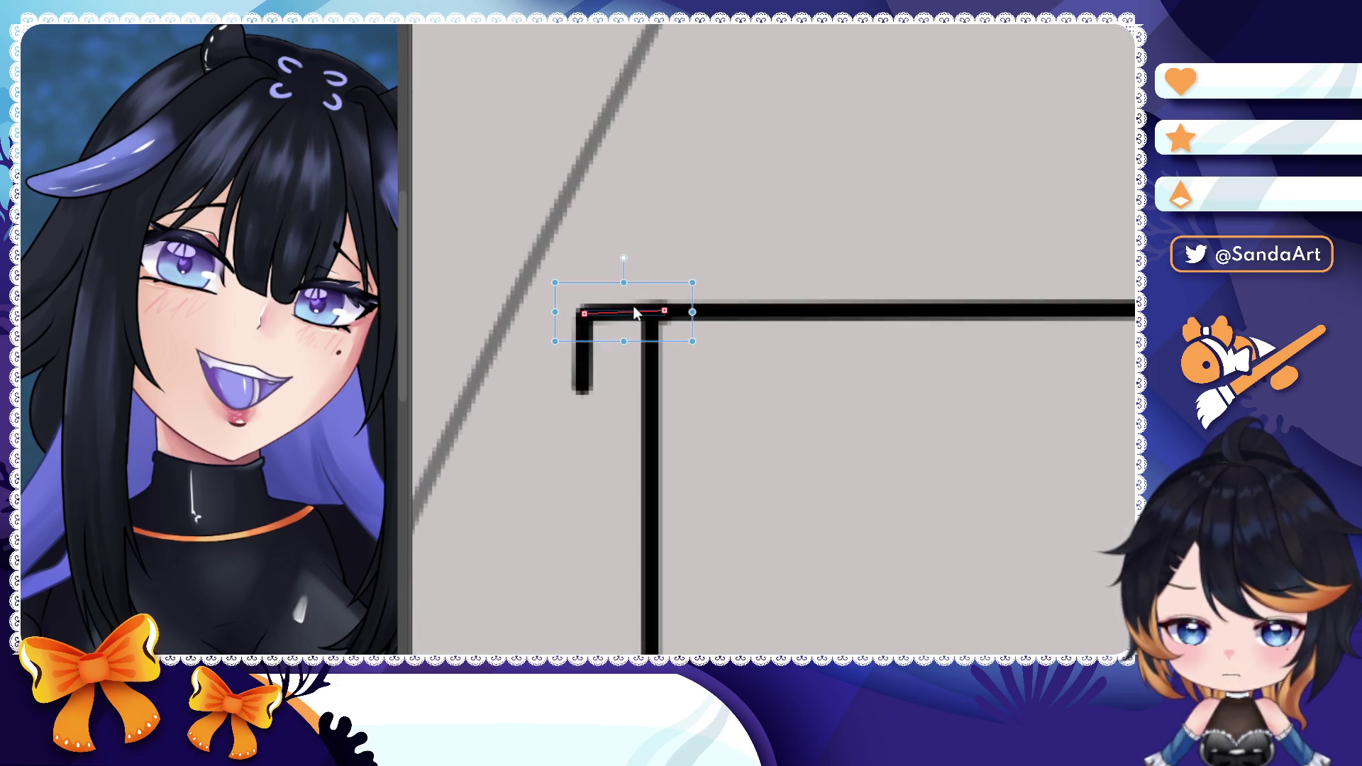
{"action": "key", "text": "Return"}
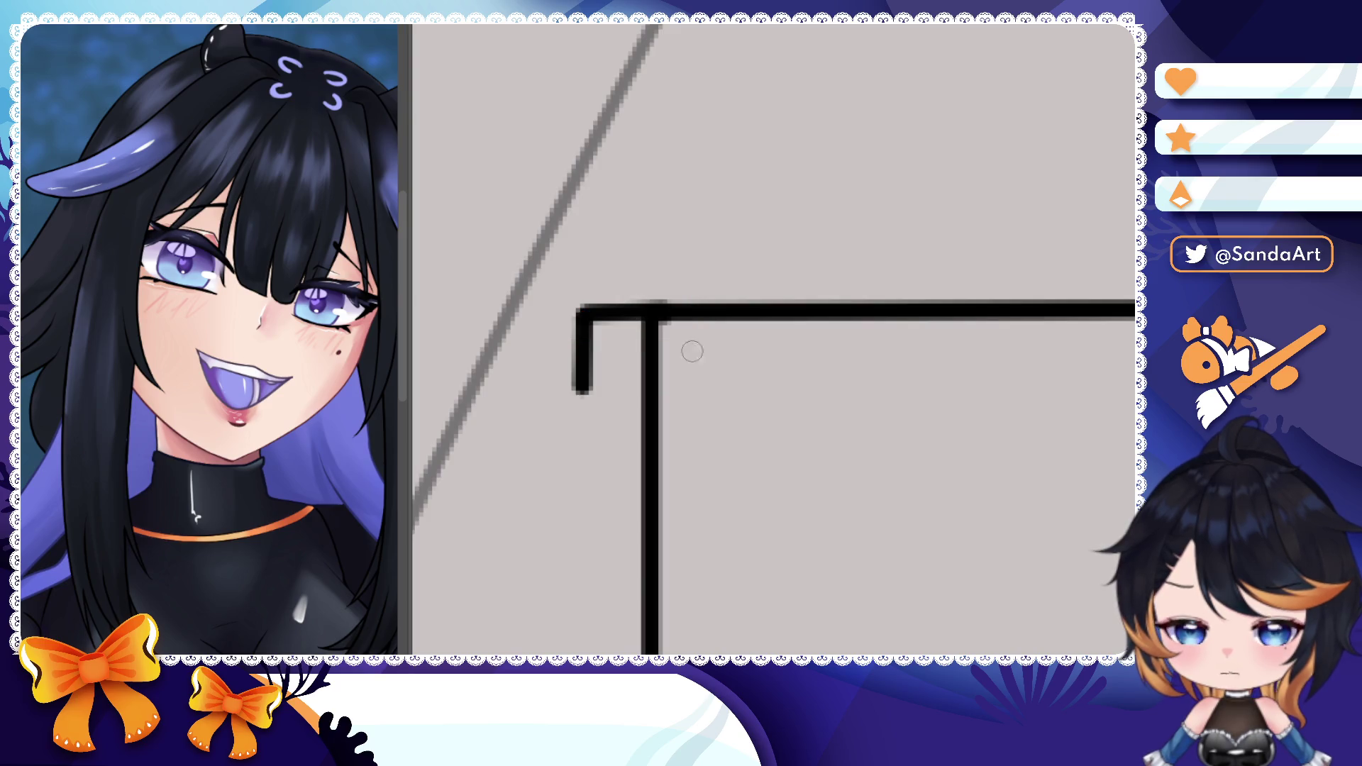
{"action": "scroll", "coordinate": [617, 383], "scroll_direction": "down", "scroll_amount": 2}
{"action": "scroll", "coordinate": [592, 384], "scroll_direction": "down", "scroll_amount": 5}
{"action": "left_click_drag", "start_coordinate": [745, 319], "coordinate": [948, 402]}
{"action": "scroll", "coordinate": [949, 402], "scroll_direction": "down", "scroll_amount": 3}
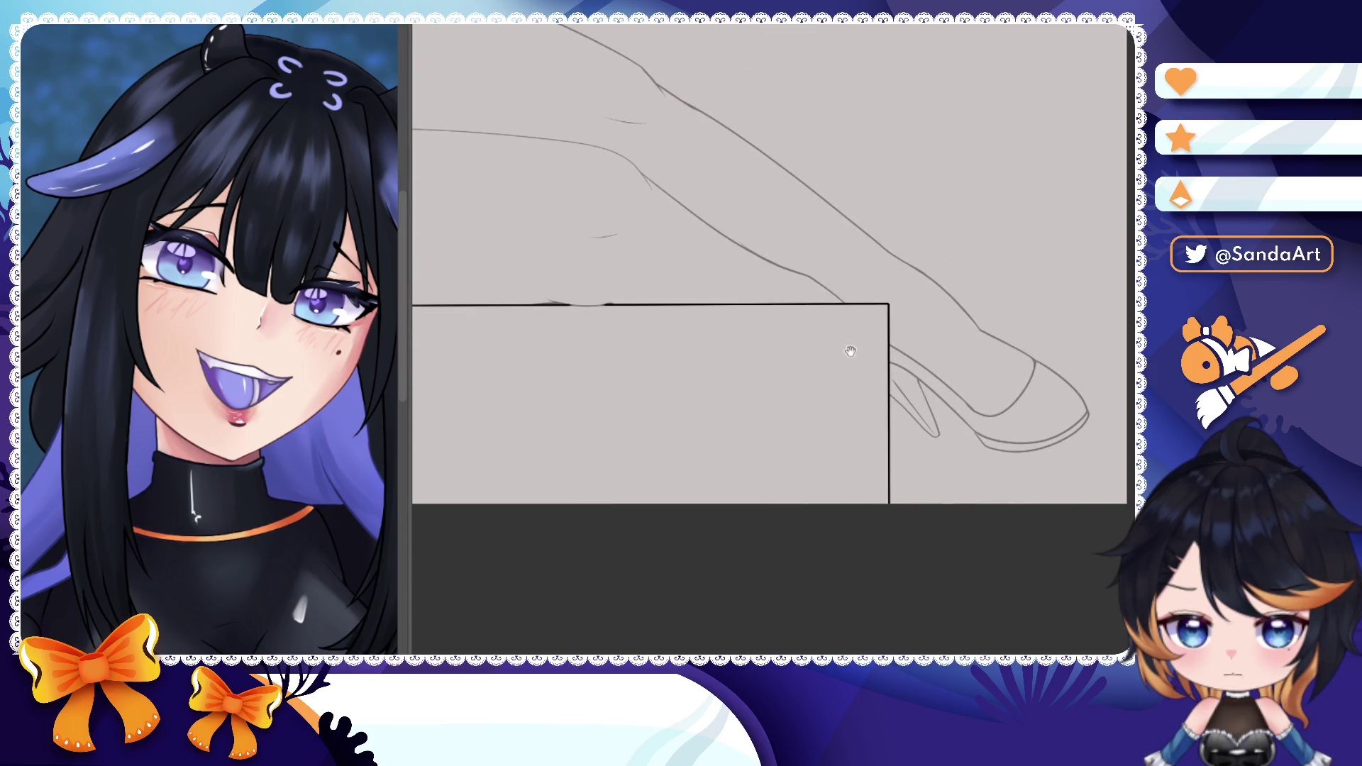
{"action": "scroll", "coordinate": [873, 340], "scroll_direction": "up", "scroll_amount": 8}
{"action": "mouse_move", "coordinate": [416, 288]}
{"action": "left_mouse_down"}
{"action": "mouse_move", "coordinate": [868, 280]}
{"action": "mouse_move", "coordinate": [877, 328]}
{"action": "left_mouse_up"}
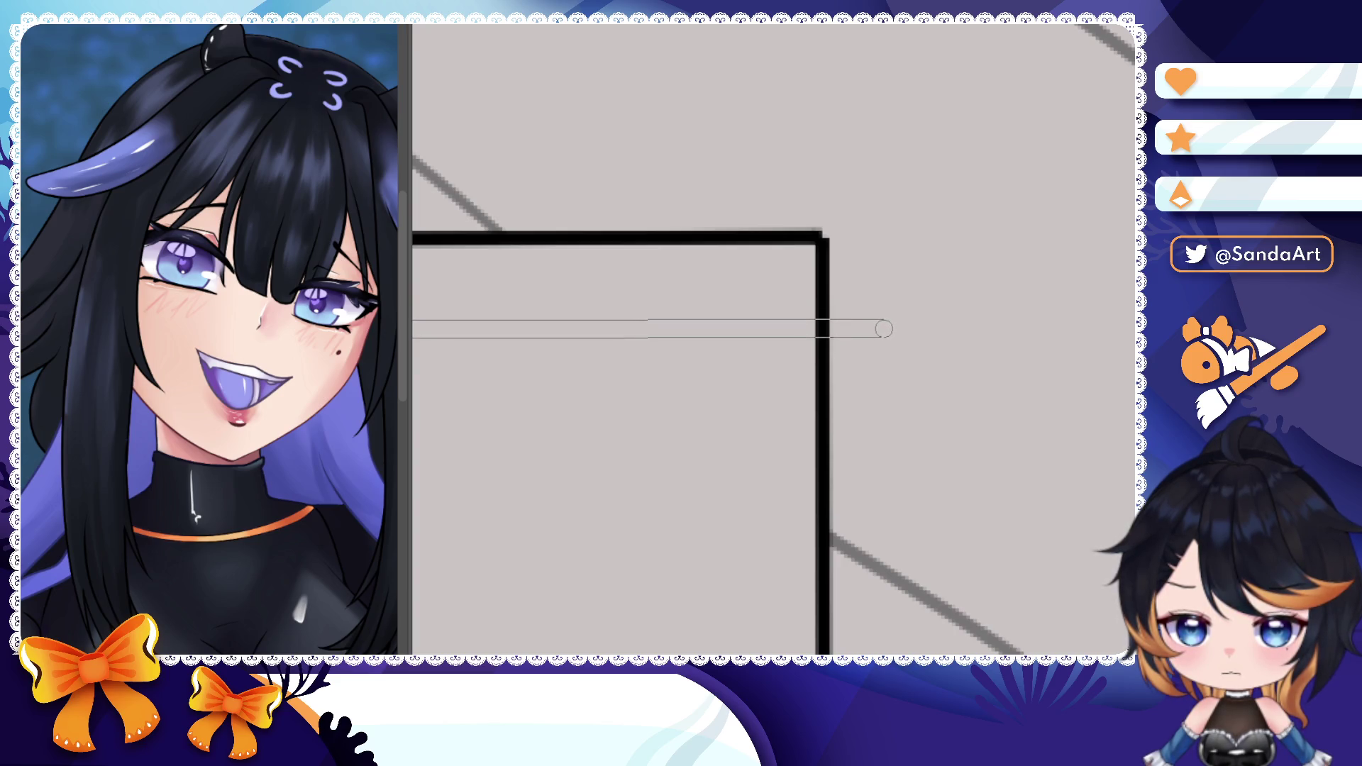
{"action": "mouse_move", "coordinate": [878, 329]}
{"action": "left_mouse_down"}
{"action": "mouse_move", "coordinate": [904, 338]}
{"action": "mouse_move", "coordinate": [905, 234]}
{"action": "mouse_move", "coordinate": [807, 235]}
{"action": "left_mouse_up"}
{"action": "left_click_drag", "start_coordinate": [906, 234], "coordinate": [807, 234]}
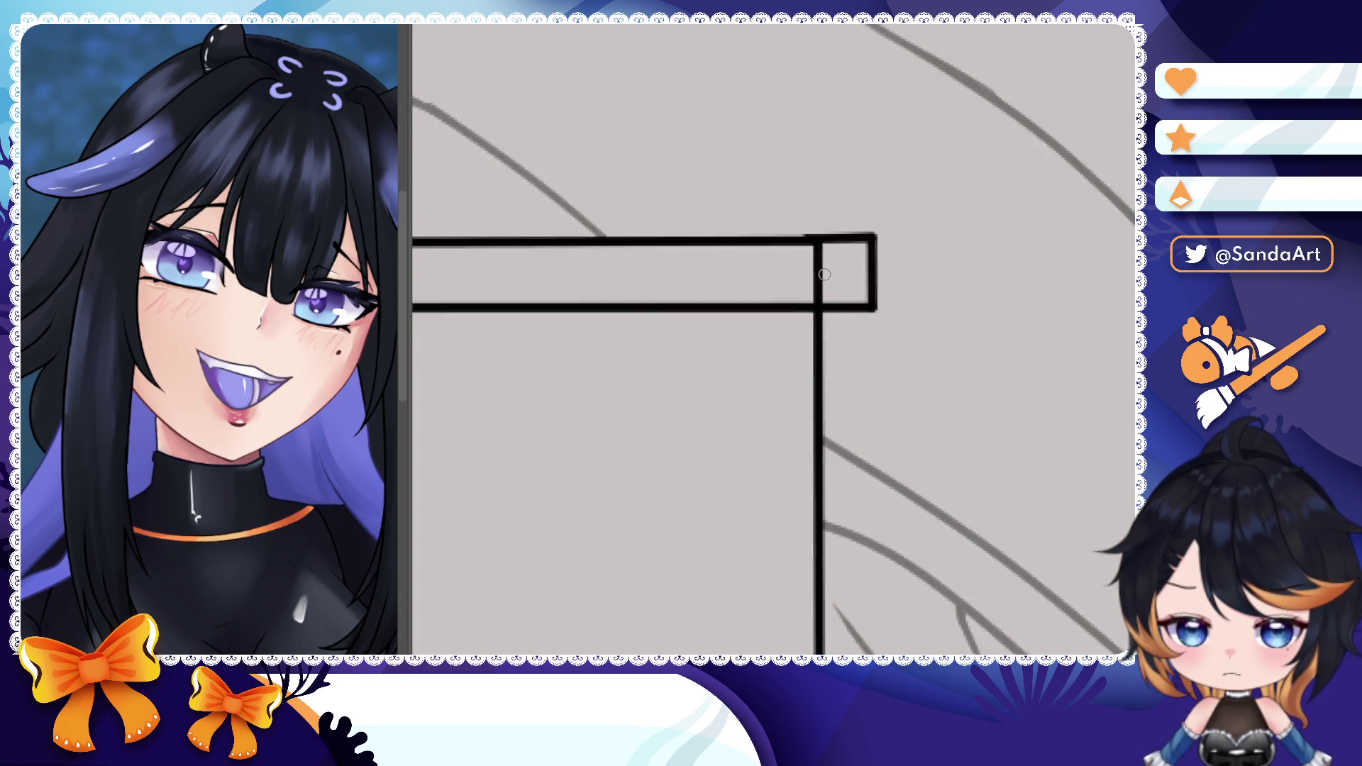
{"action": "scroll", "coordinate": [806, 234], "scroll_direction": "down", "scroll_amount": 5}
{"action": "left_click_drag", "start_coordinate": [680, 351], "coordinate": [696, 379]}
{"action": "scroll", "coordinate": [696, 380], "scroll_direction": "down", "scroll_amount": 3}
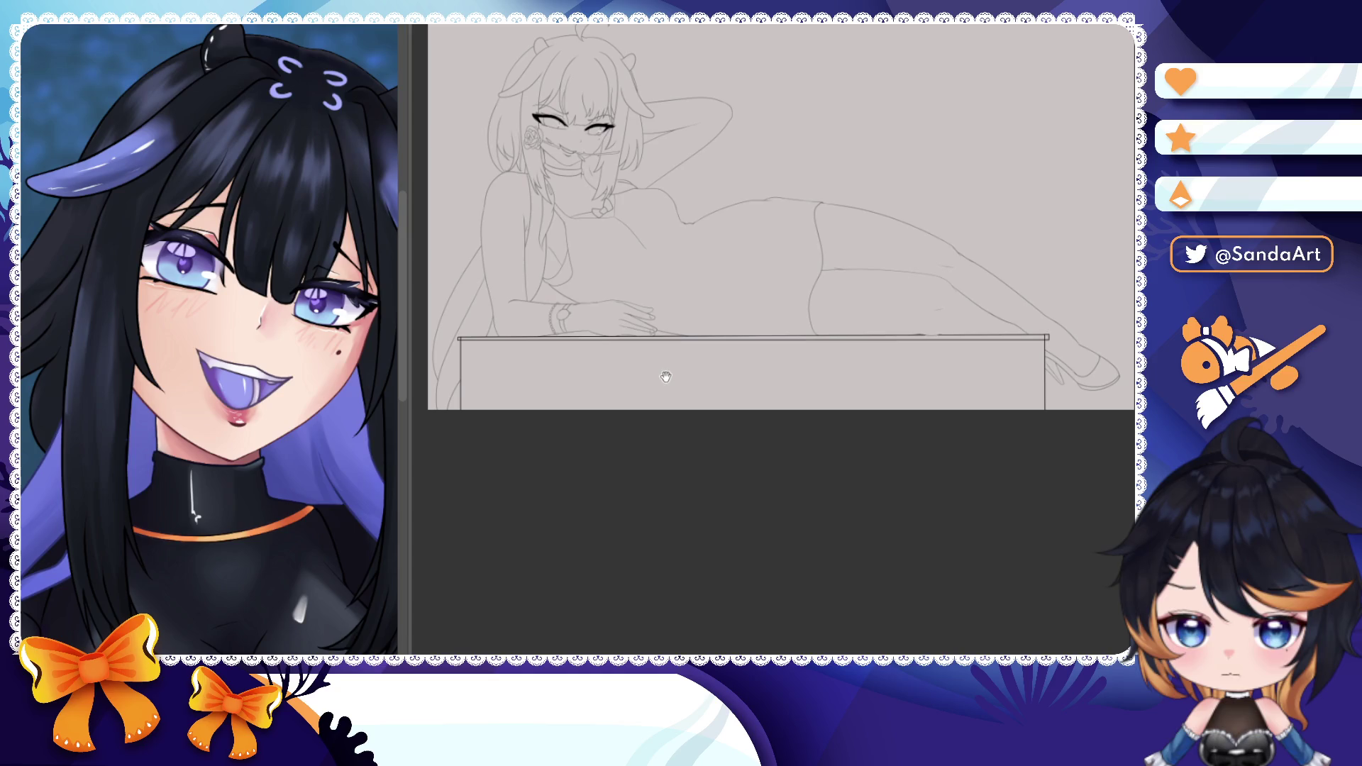
{"action": "scroll", "coordinate": [1064, 340], "scroll_direction": "up", "scroll_amount": 4}
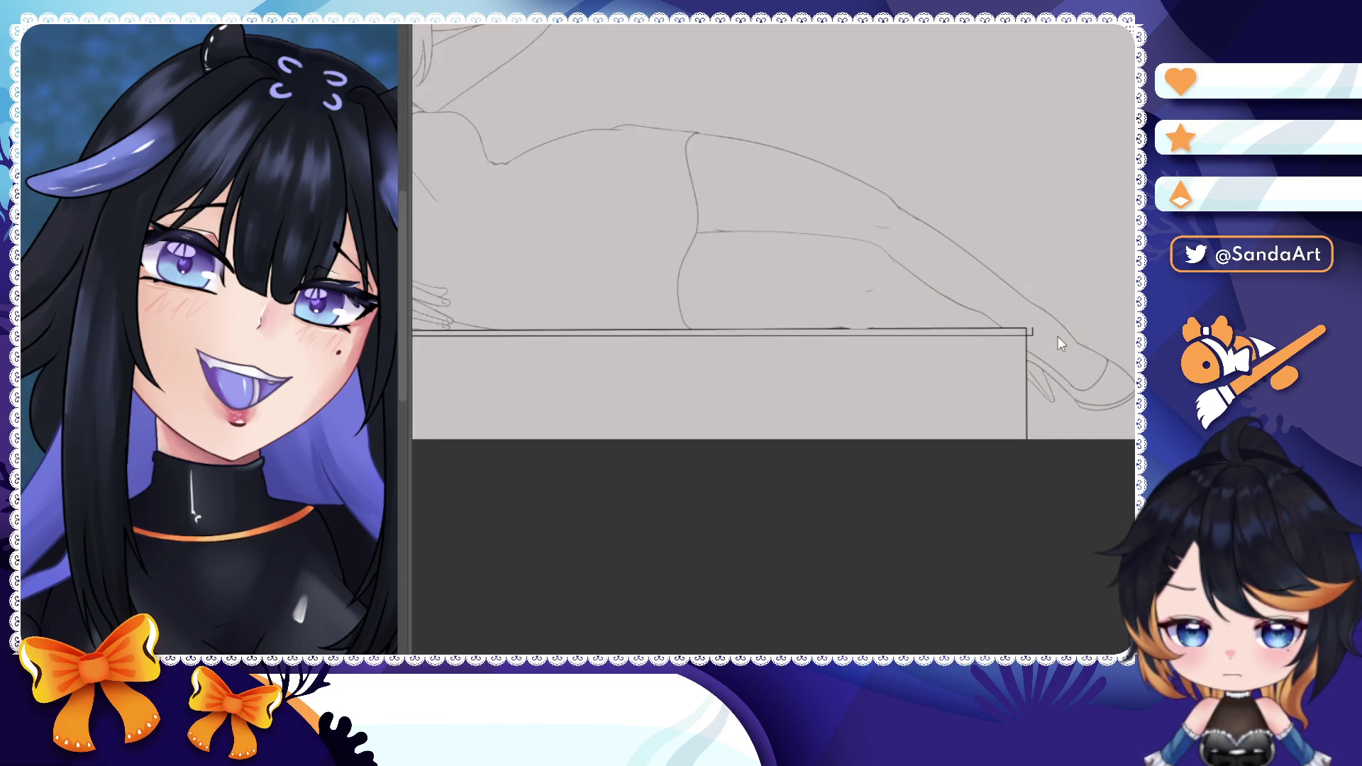
{"action": "scroll", "coordinate": [1026, 330], "scroll_direction": "up", "scroll_amount": 4}
- Move the new line up to the table edge, close the right corner and erase the leftover stub
{"action": "left_click", "coordinate": [1037, 362]}
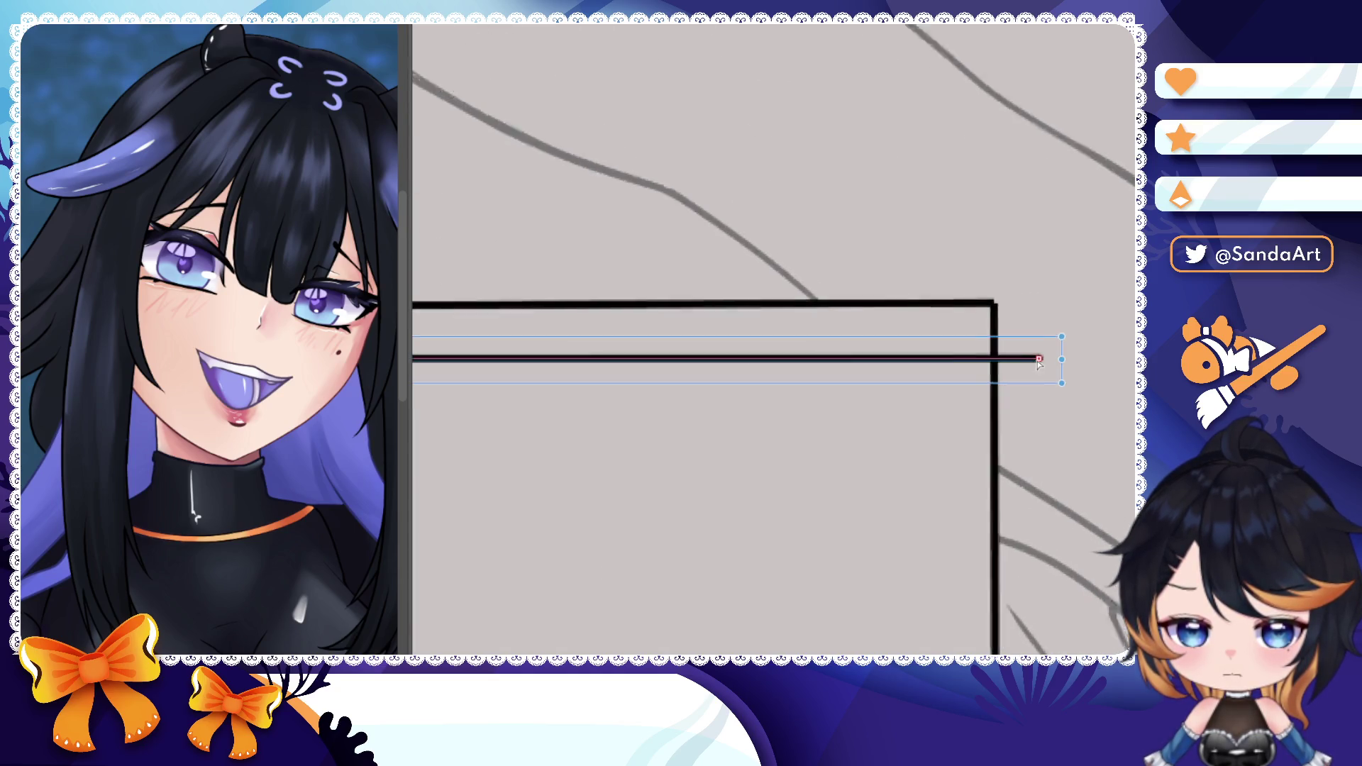
{"action": "left_click_drag", "start_coordinate": [1044, 360], "coordinate": [1042, 341]}
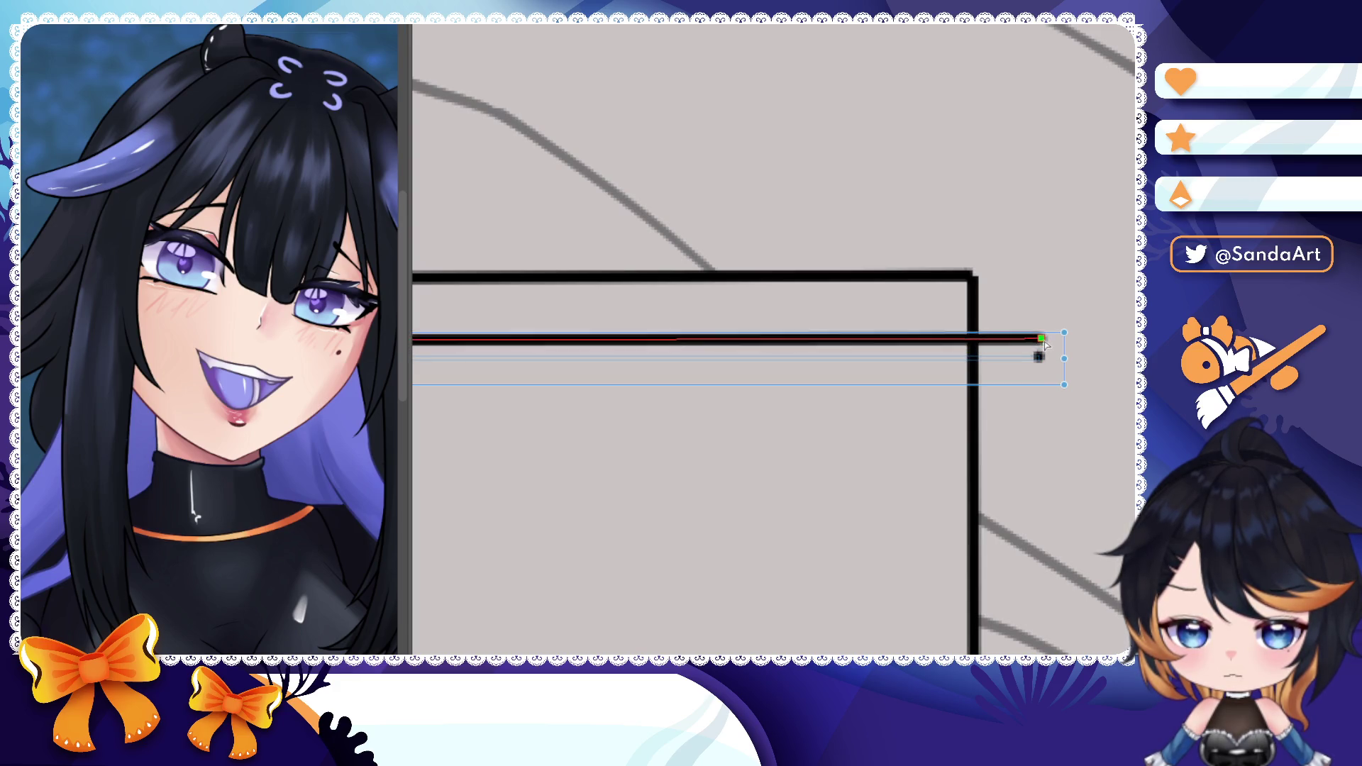
{"action": "scroll", "coordinate": [1034, 378], "scroll_direction": "down", "scroll_amount": 8}
{"action": "scroll", "coordinate": [1034, 378], "scroll_direction": "down", "scroll_amount": 4}
{"action": "scroll", "coordinate": [1034, 377], "scroll_direction": "up", "scroll_amount": 3}
{"action": "scroll", "coordinate": [1033, 377], "scroll_direction": "up", "scroll_amount": 6}
{"action": "left_click", "coordinate": [1033, 375]}
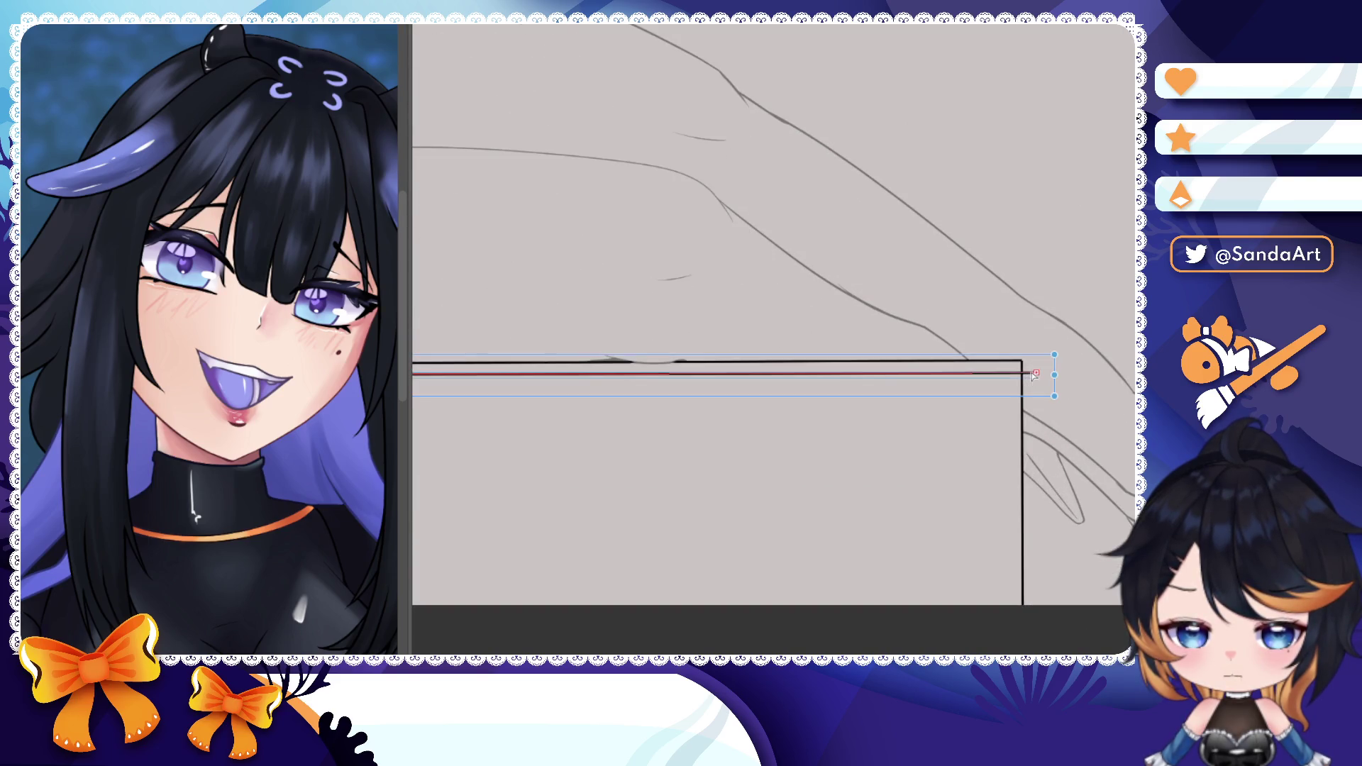
{"action": "left_click", "coordinate": [1037, 373]}
{"action": "scroll", "coordinate": [1022, 362], "scroll_direction": "up", "scroll_amount": 8}
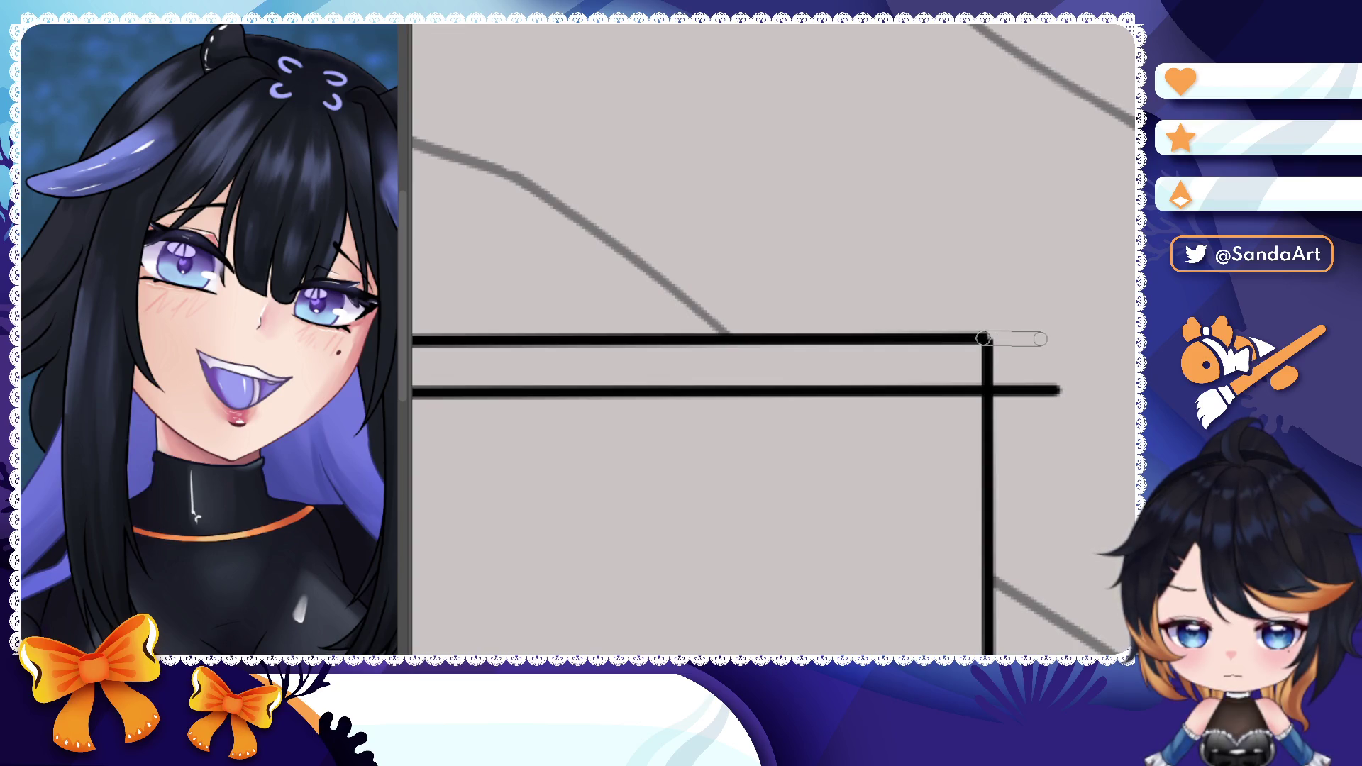
{"action": "mouse_move", "coordinate": [984, 339]}
{"action": "left_mouse_down"}
{"action": "mouse_move", "coordinate": [1040, 339]}
{"action": "mouse_move", "coordinate": [1040, 397]}
{"action": "mouse_move", "coordinate": [992, 382]}
{"action": "left_mouse_up"}
{"action": "key", "text": "e"}
{"action": "key", "text": "bracketleft"}
{"action": "key", "text": "bracketleft"}
{"action": "key", "text": "bracketleft"}
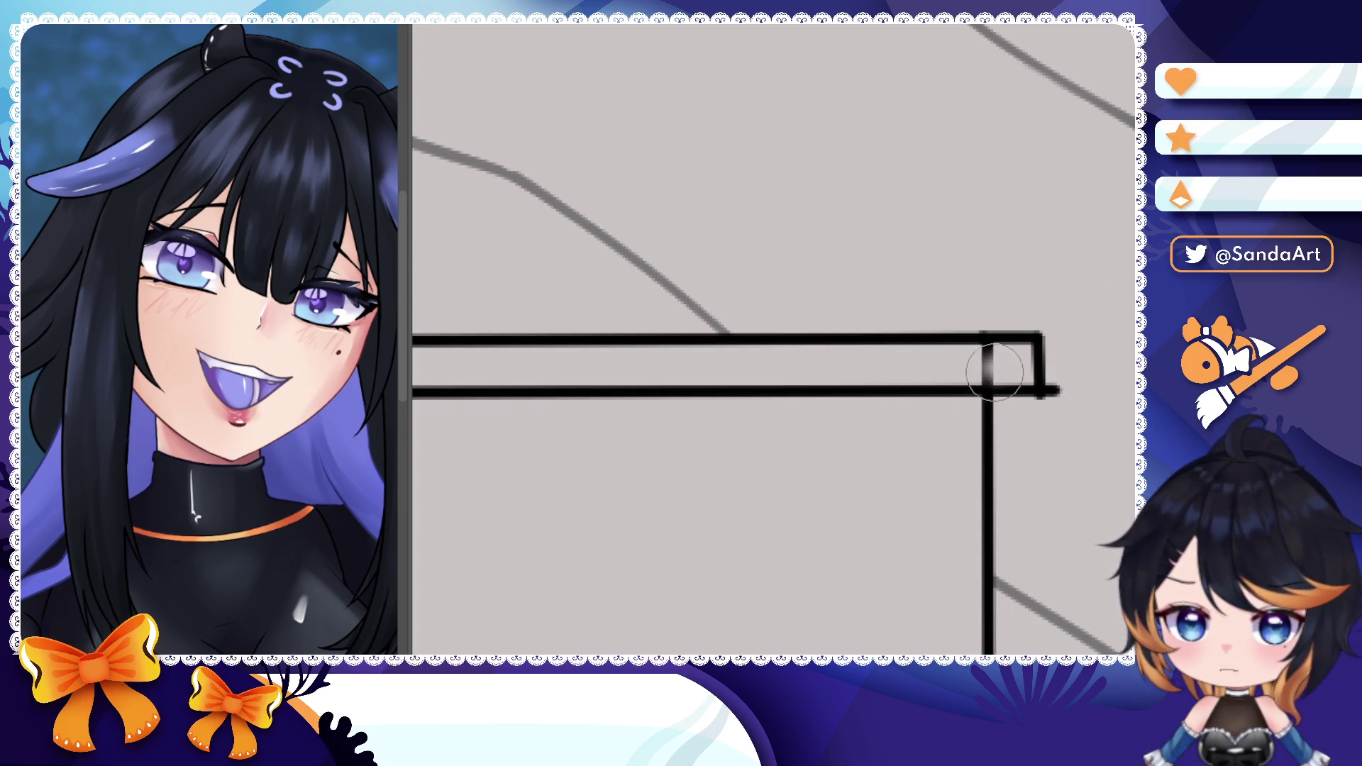
{"action": "mouse_move", "coordinate": [991, 348]}
{"action": "left_mouse_down"}
{"action": "mouse_move", "coordinate": [990, 390]}
{"action": "mouse_move", "coordinate": [1057, 403]}
{"action": "left_mouse_up"}
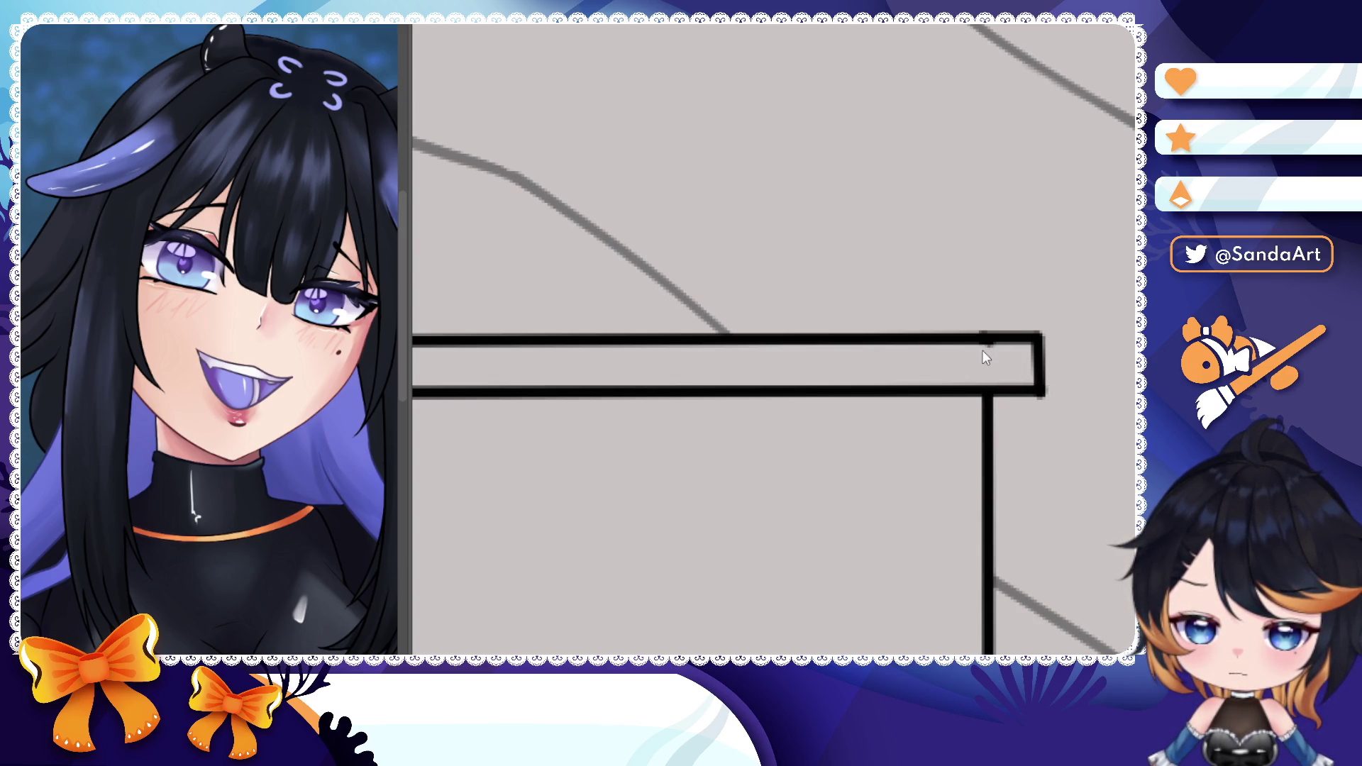
{"action": "scroll", "coordinate": [989, 347], "scroll_direction": "down", "scroll_amount": 5}
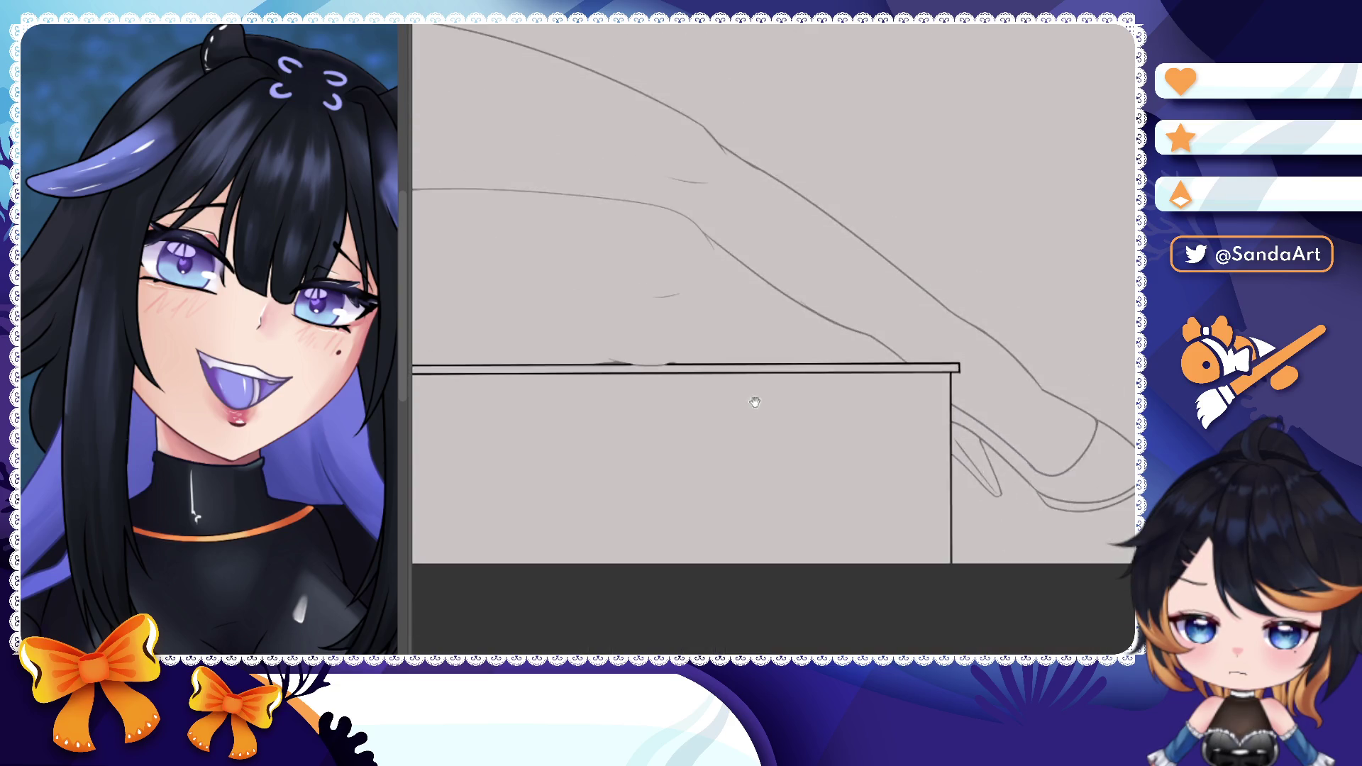
{"action": "scroll", "coordinate": [713, 333], "scroll_direction": "up", "scroll_amount": 6}
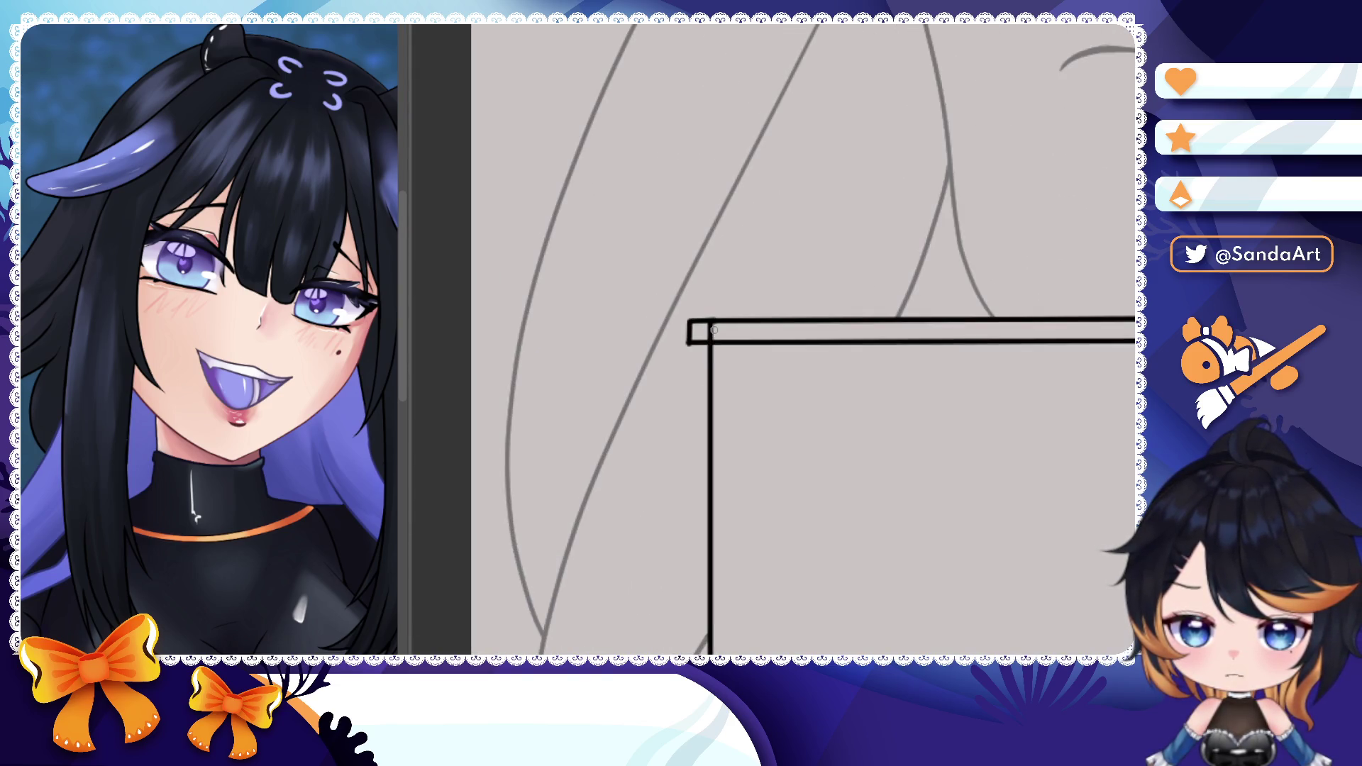
- Add two parallel edge lines below the table top along its left side
{"action": "left_click", "coordinate": [715, 333]}
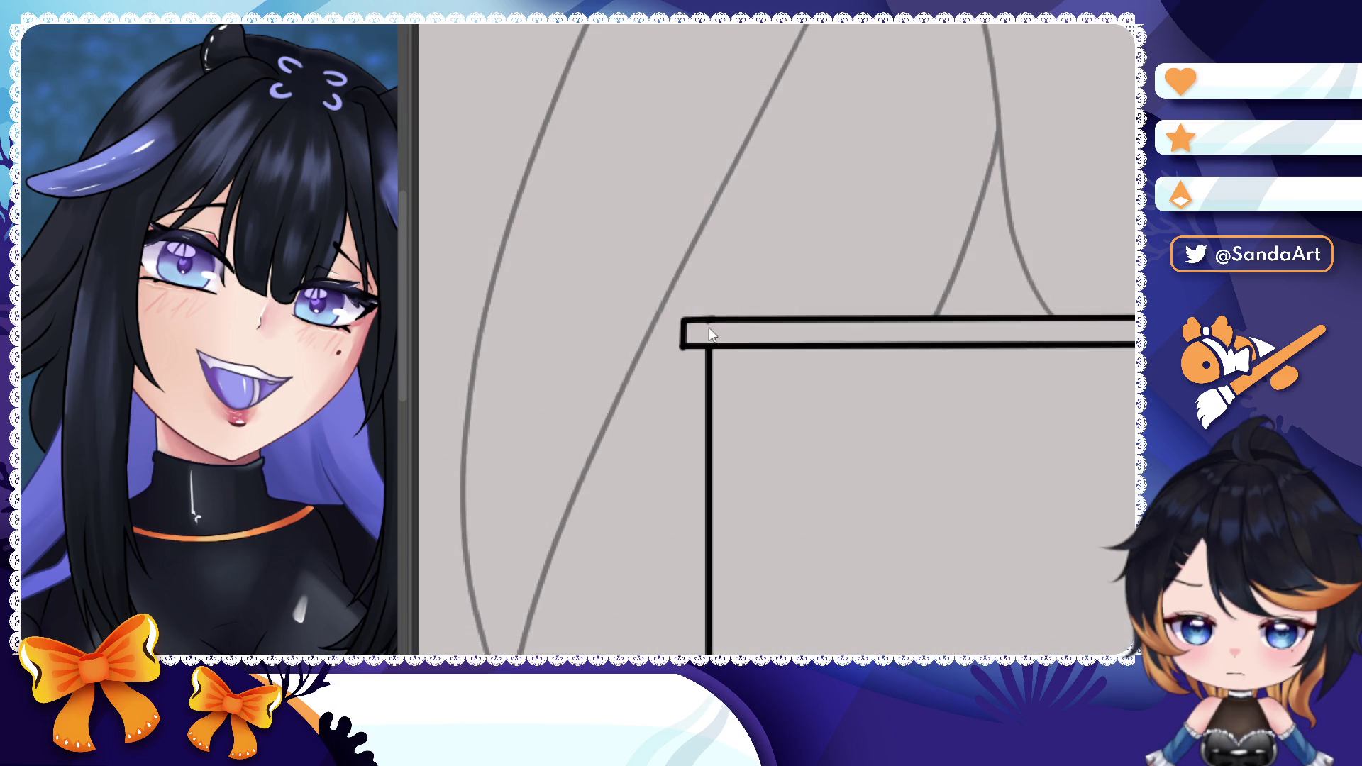
{"action": "scroll", "coordinate": [711, 335], "scroll_direction": "down", "scroll_amount": 1}
{"action": "scroll", "coordinate": [700, 349], "scroll_direction": "down", "scroll_amount": 4}
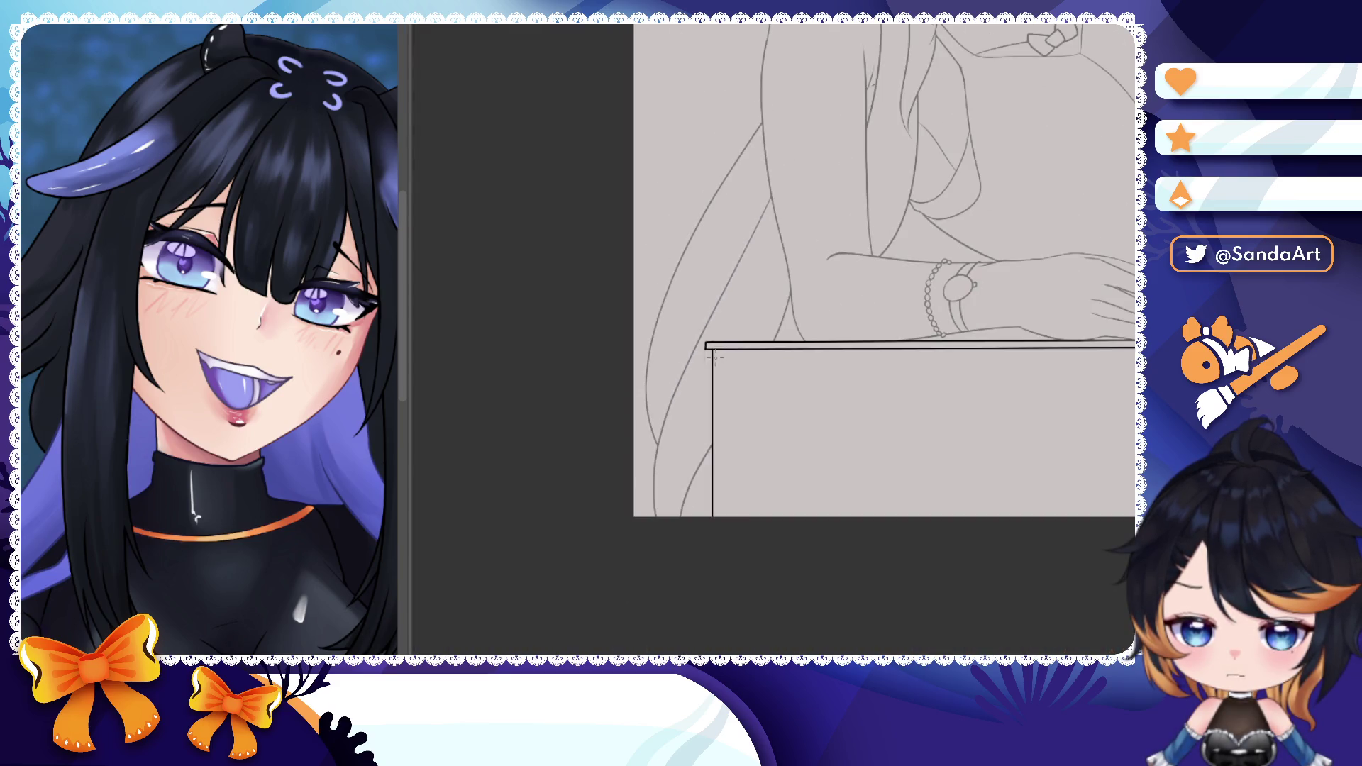
{"action": "left_click_drag", "start_coordinate": [745, 375], "coordinate": [671, 315]}
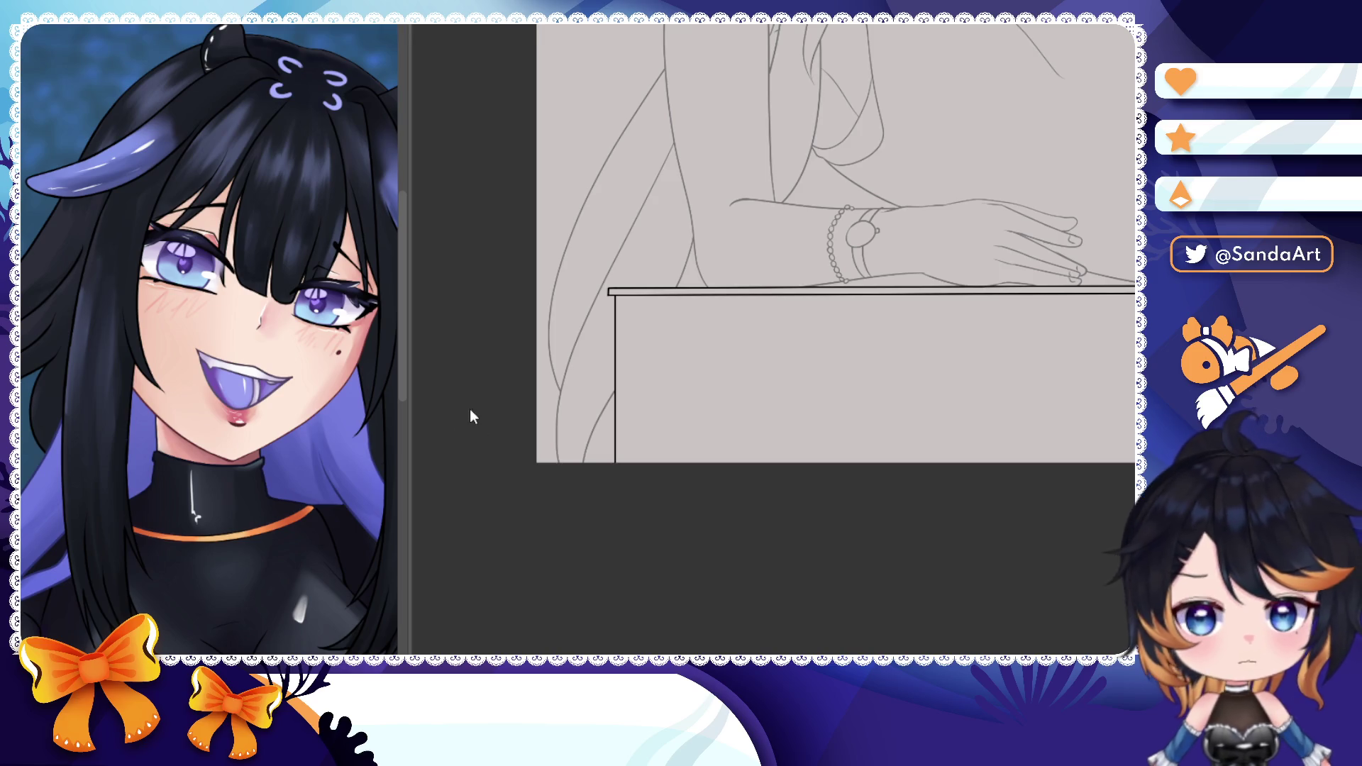
{"action": "scroll", "coordinate": [599, 327], "scroll_direction": "up", "scroll_amount": 4}
{"action": "left_click", "coordinate": [636, 267]}
{"action": "scroll", "coordinate": [646, 267], "scroll_direction": "down", "scroll_amount": 4}
{"action": "left_click_drag", "start_coordinate": [652, 269], "coordinate": [653, 284]}
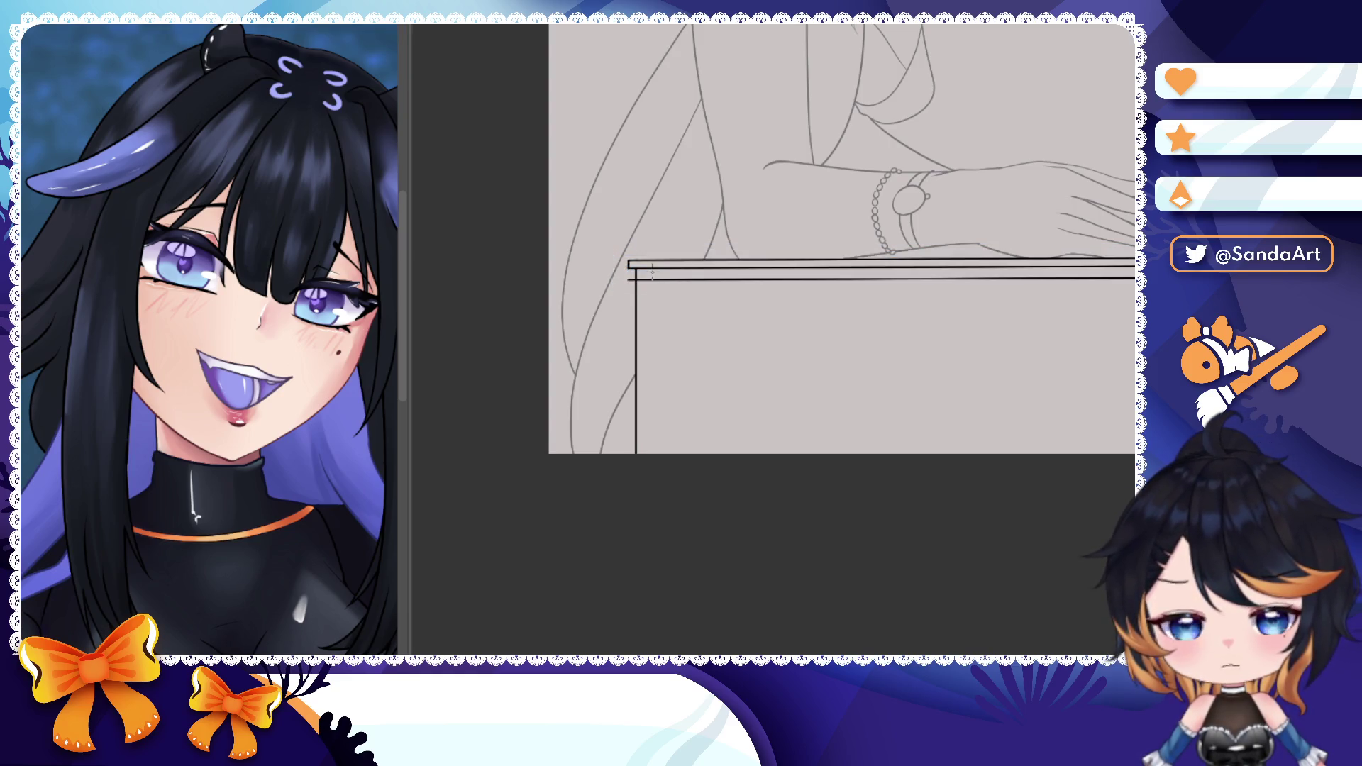
{"action": "left_click", "coordinate": [686, 285]}
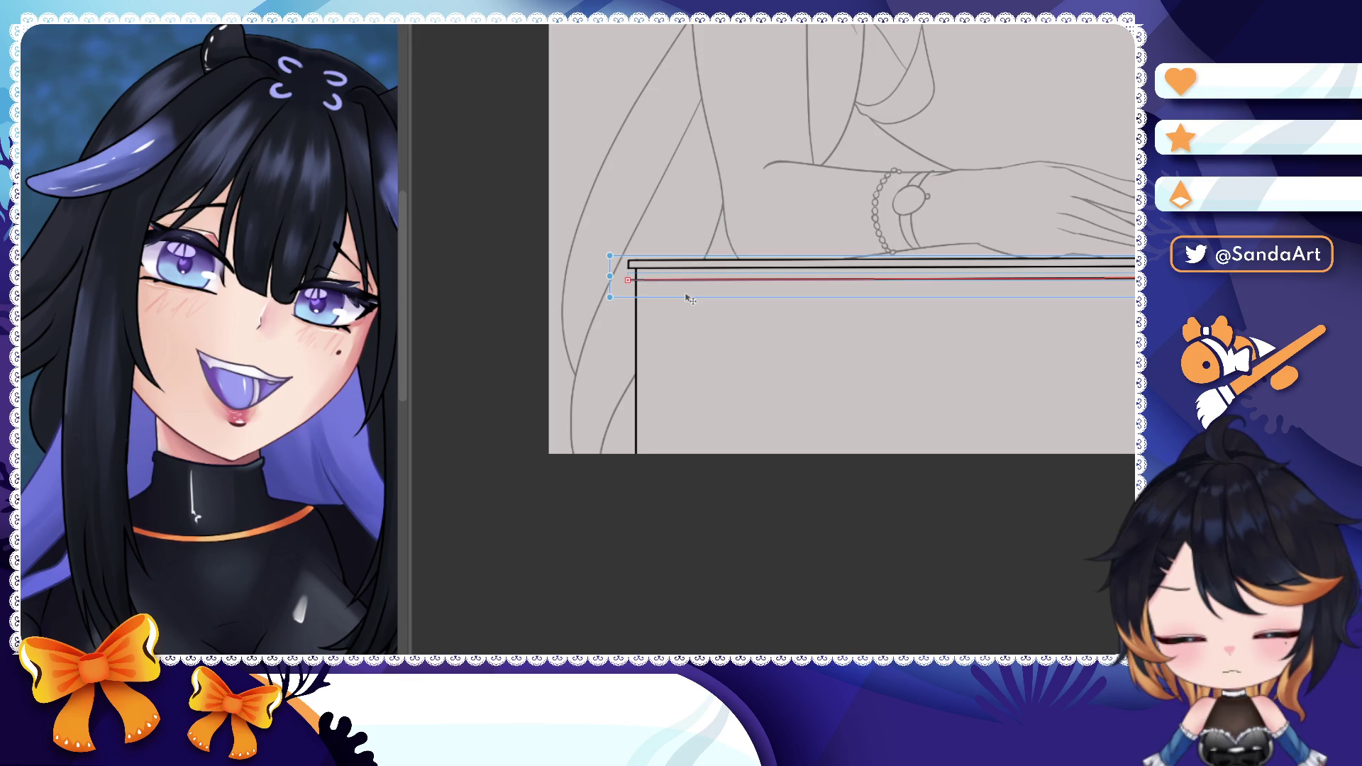
{"action": "left_click_drag", "start_coordinate": [688, 279], "coordinate": [687, 287]}
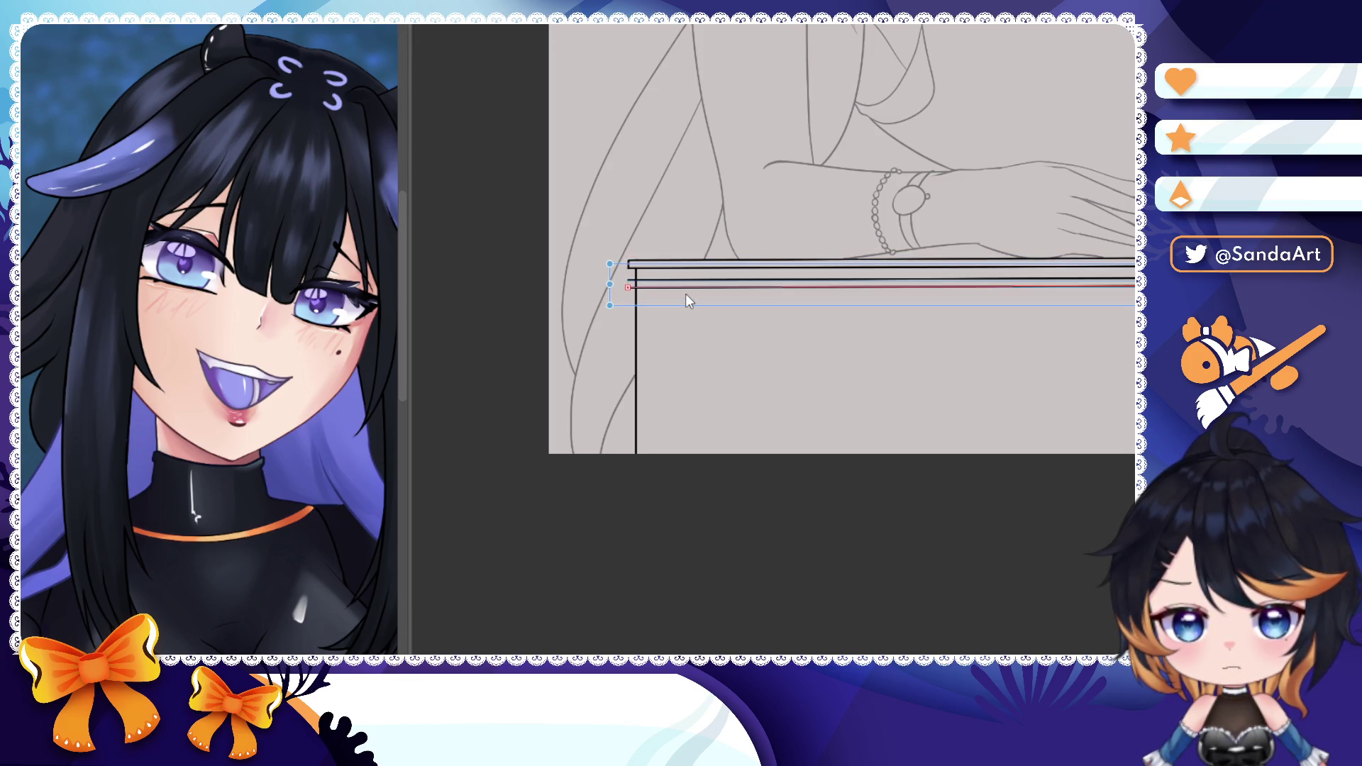
{"action": "left_click", "coordinate": [686, 319]}
{"action": "scroll", "coordinate": [686, 320], "scroll_direction": "up", "scroll_amount": 6}
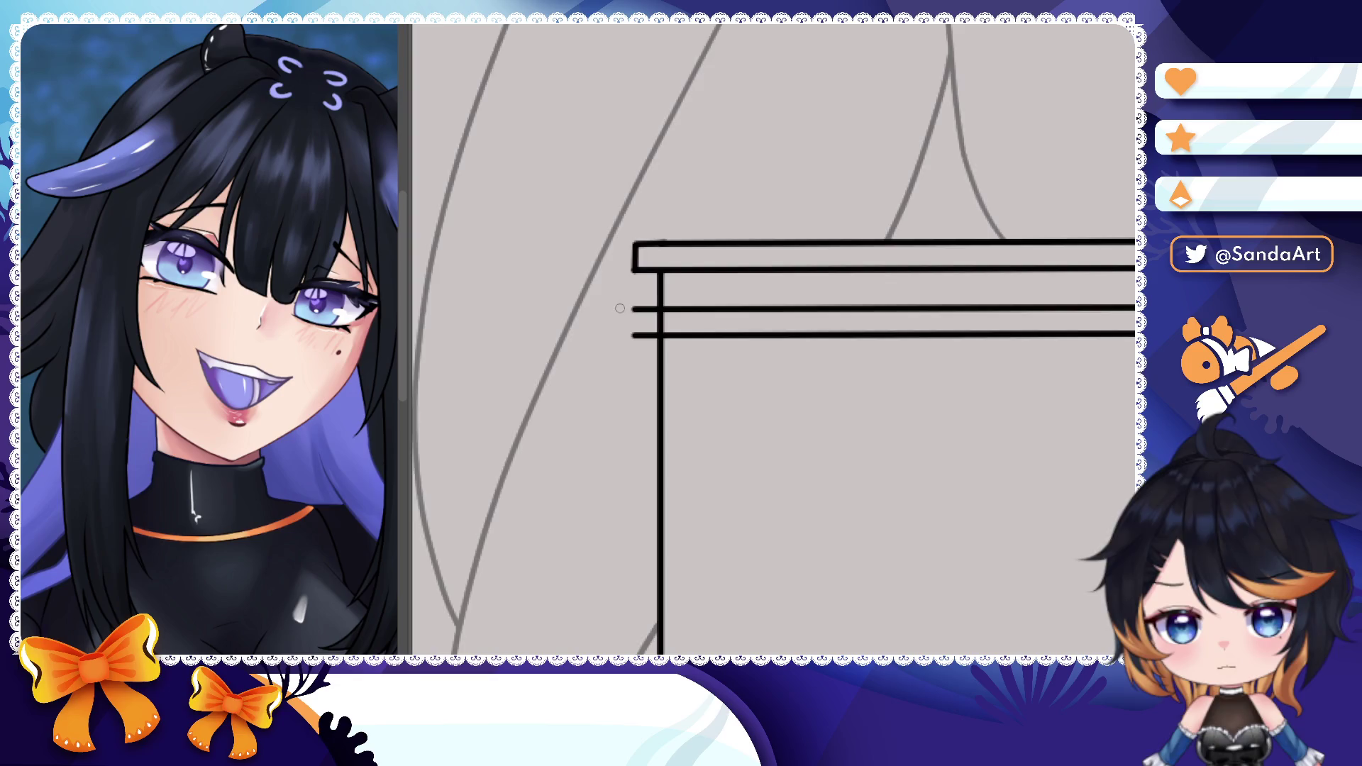
{"action": "scroll", "coordinate": [663, 325], "scroll_direction": "down", "scroll_amount": 6}
- Close the right end of the new rim with a vertical stroke
{"action": "left_click_drag", "start_coordinate": [663, 324], "coordinate": [533, 213]}
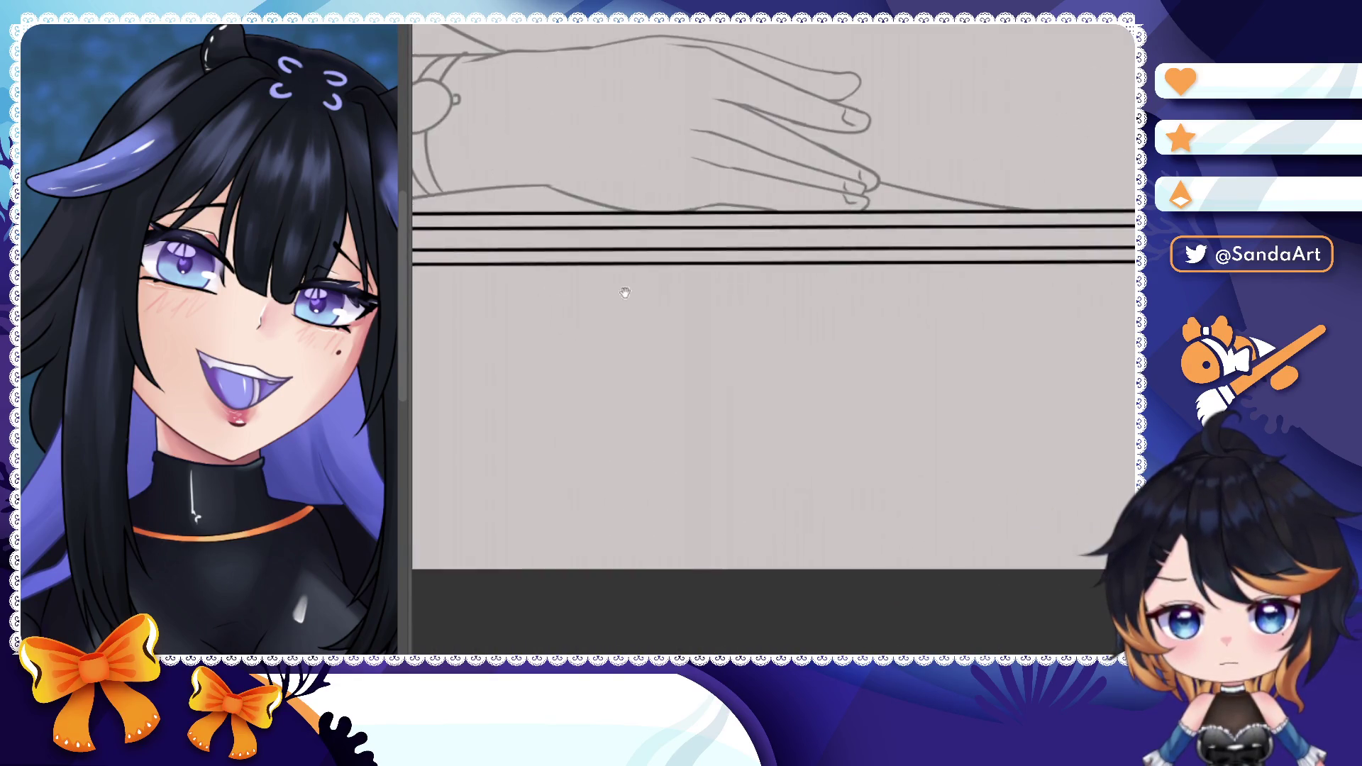
{"action": "scroll", "coordinate": [532, 267], "scroll_direction": "up", "scroll_amount": 3}
{"action": "mouse_move", "coordinate": [533, 266]}
{"action": "left_mouse_down"}
{"action": "mouse_move", "coordinate": [452, 317]}
{"action": "mouse_move", "coordinate": [424, 317]}
{"action": "left_mouse_up"}
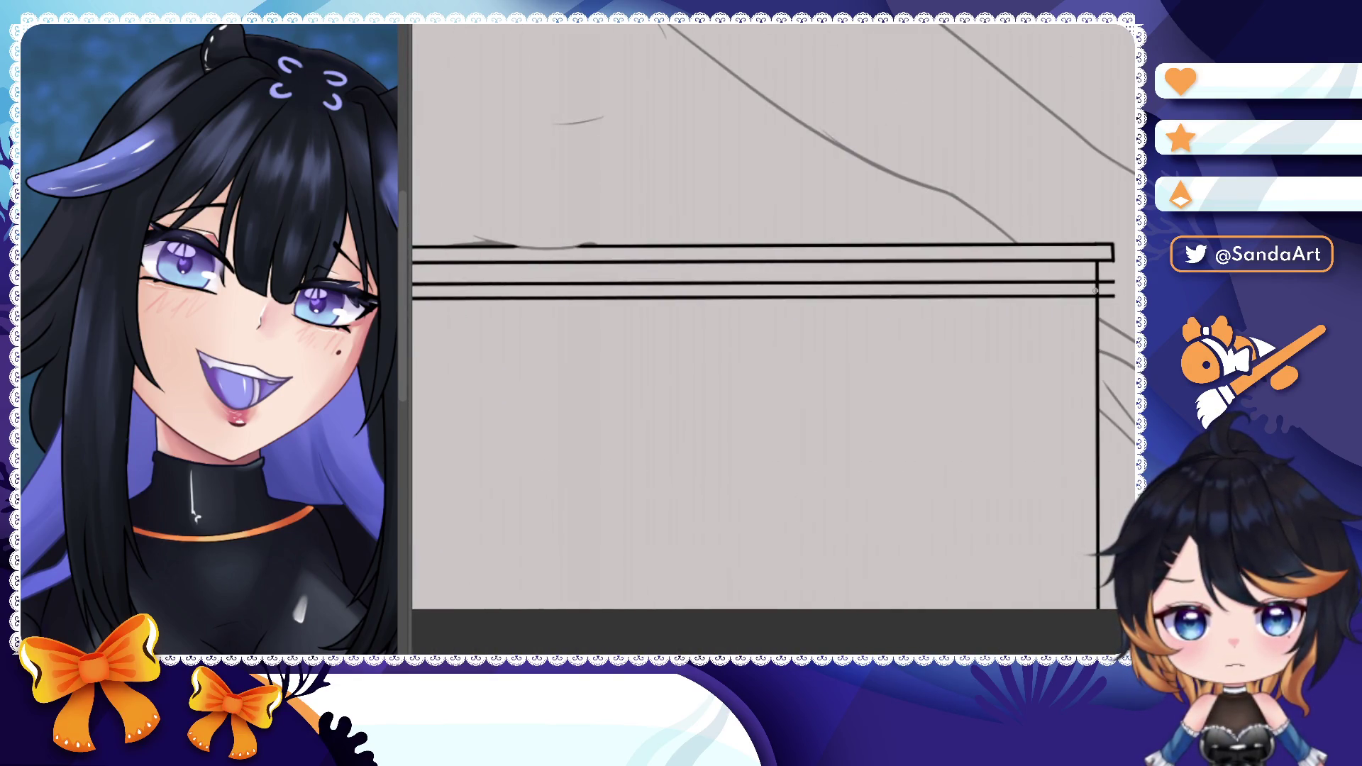
{"action": "scroll", "coordinate": [1101, 290], "scroll_direction": "up", "scroll_amount": 6}
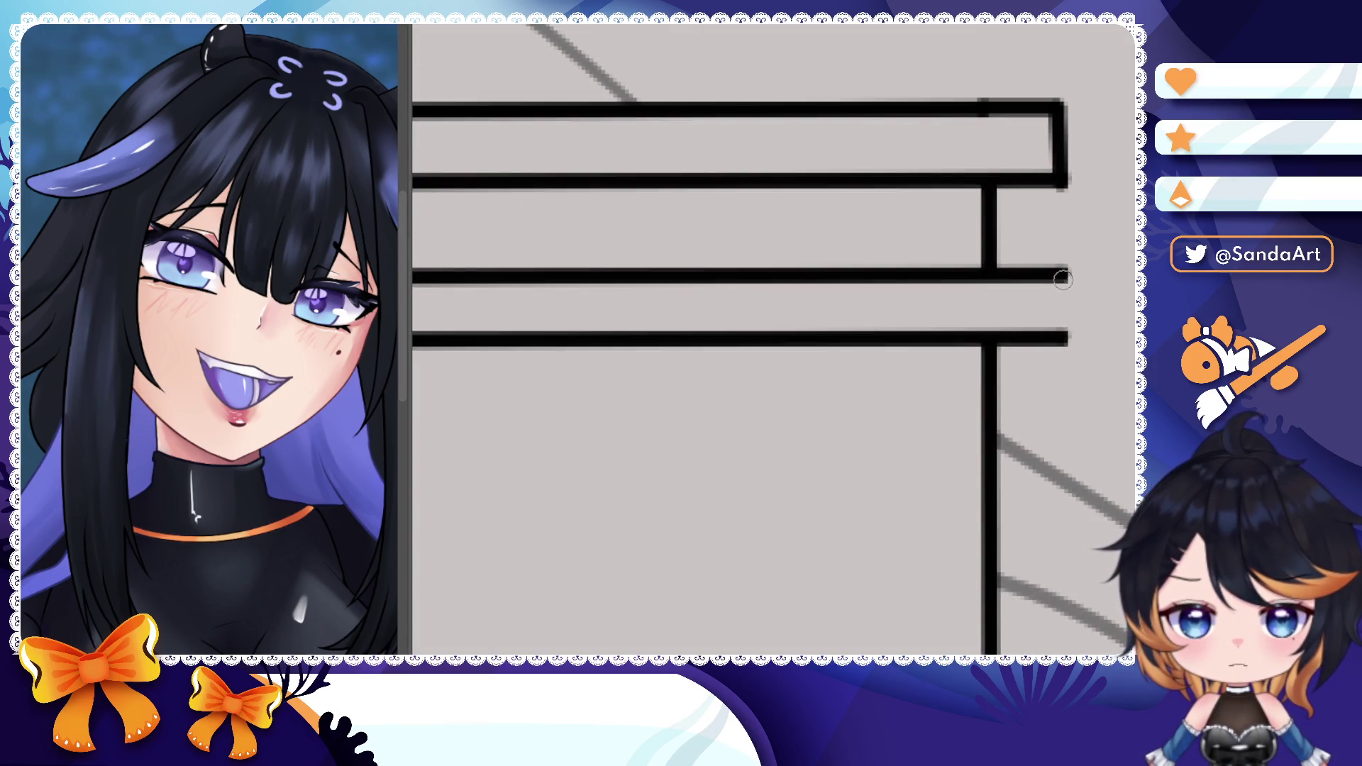
{"action": "left_click_drag", "start_coordinate": [1060, 276], "coordinate": [1061, 339]}
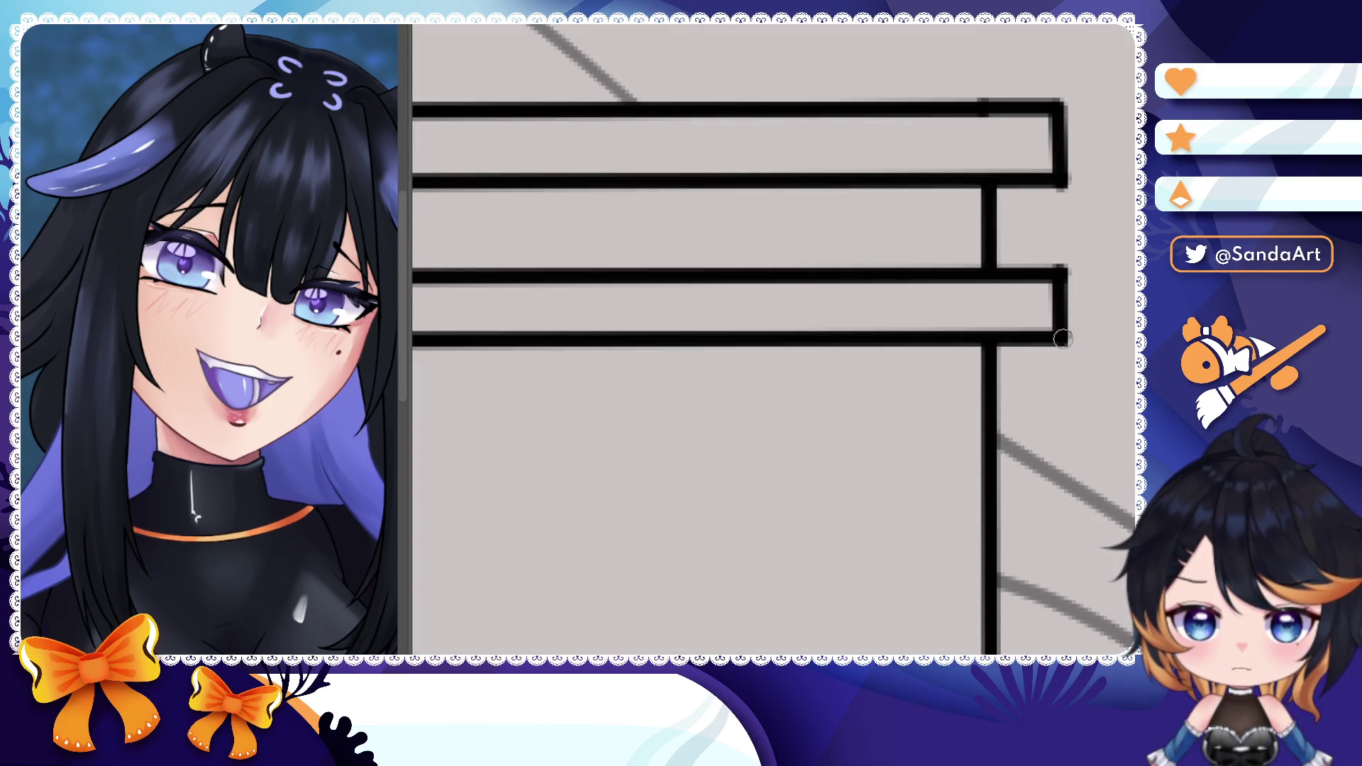
{"action": "scroll", "coordinate": [1061, 332], "scroll_direction": "down", "scroll_amount": 4}
{"action": "scroll", "coordinate": [1060, 333], "scroll_direction": "down", "scroll_amount": 4}
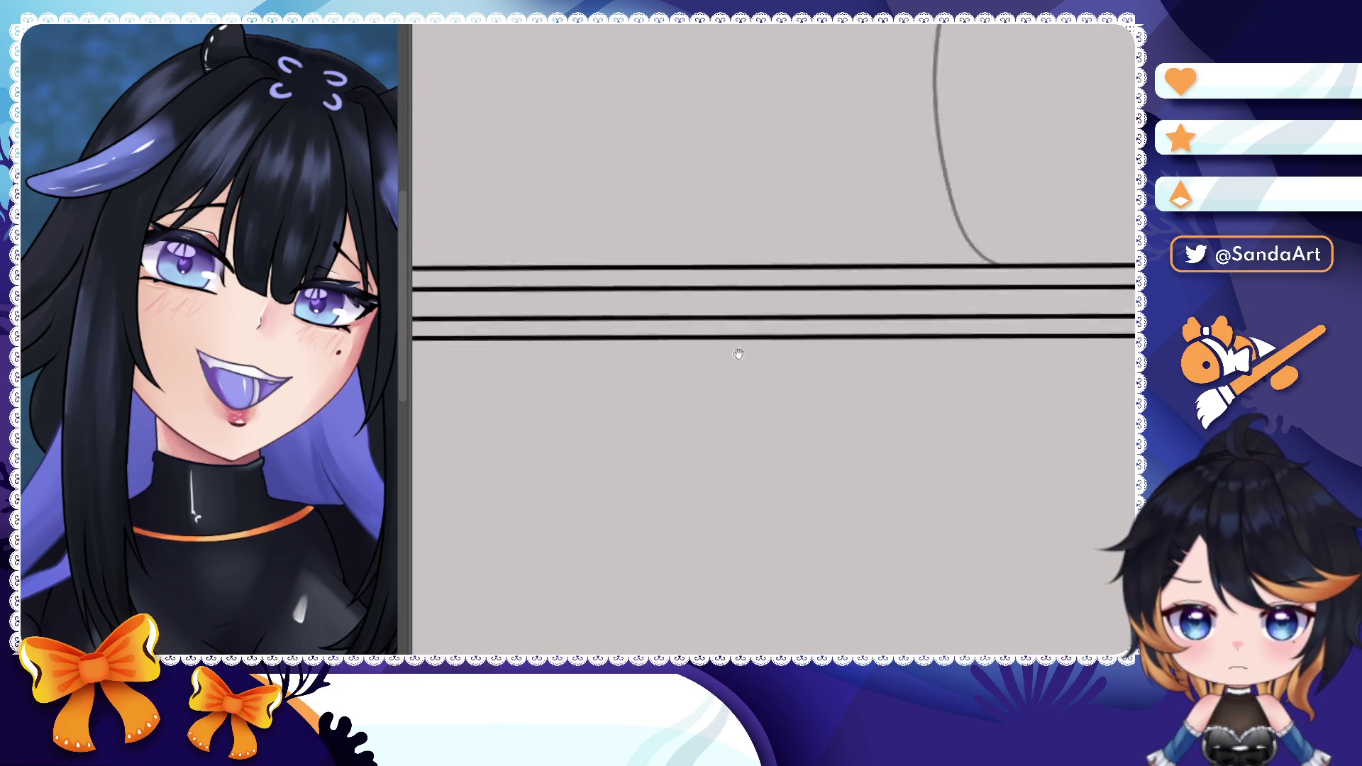
{"action": "scroll", "coordinate": [777, 213], "scroll_direction": "down", "scroll_amount": 3}
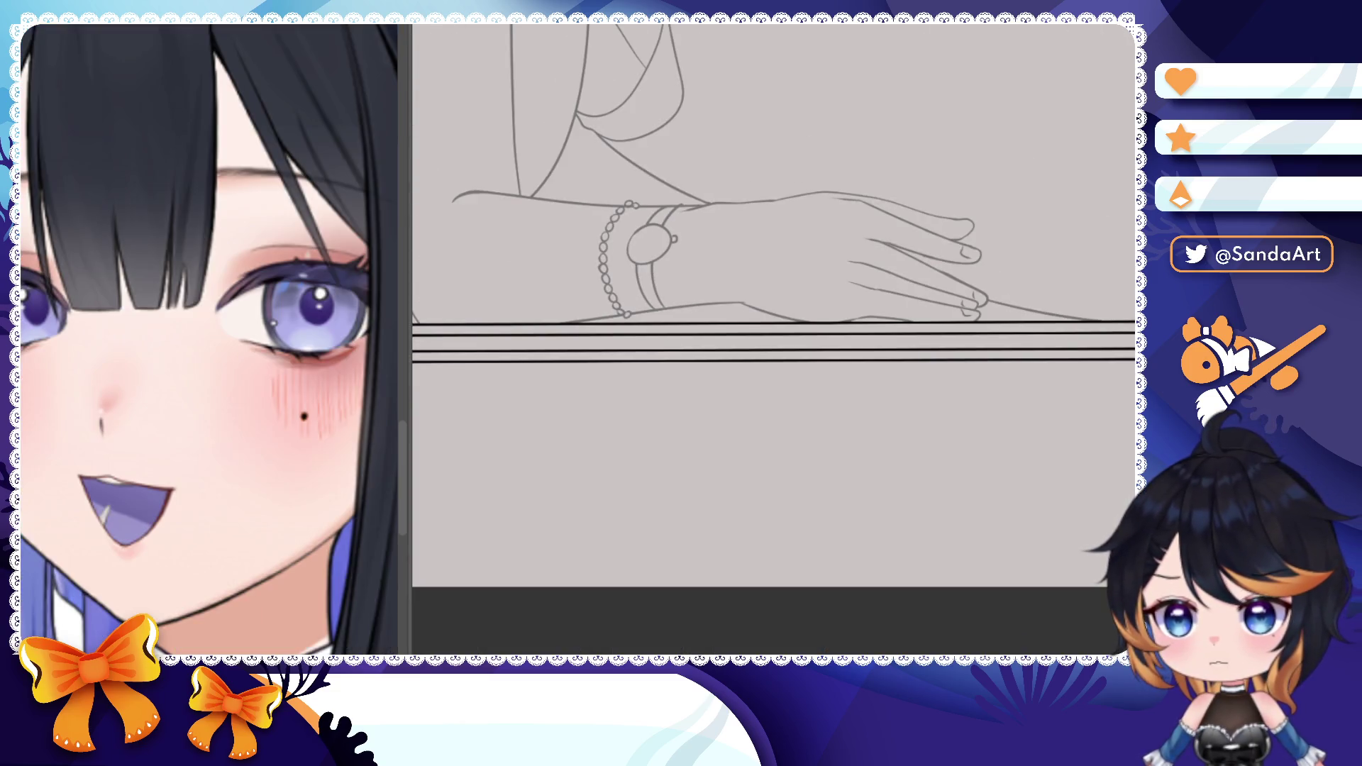
{"action": "scroll", "coordinate": [426, 320], "scroll_direction": "up", "scroll_amount": 4}
{"action": "scroll", "coordinate": [426, 320], "scroll_direction": "up", "scroll_amount": 4}
{"action": "scroll", "coordinate": [382, 335], "scroll_direction": "up", "scroll_amount": 3}
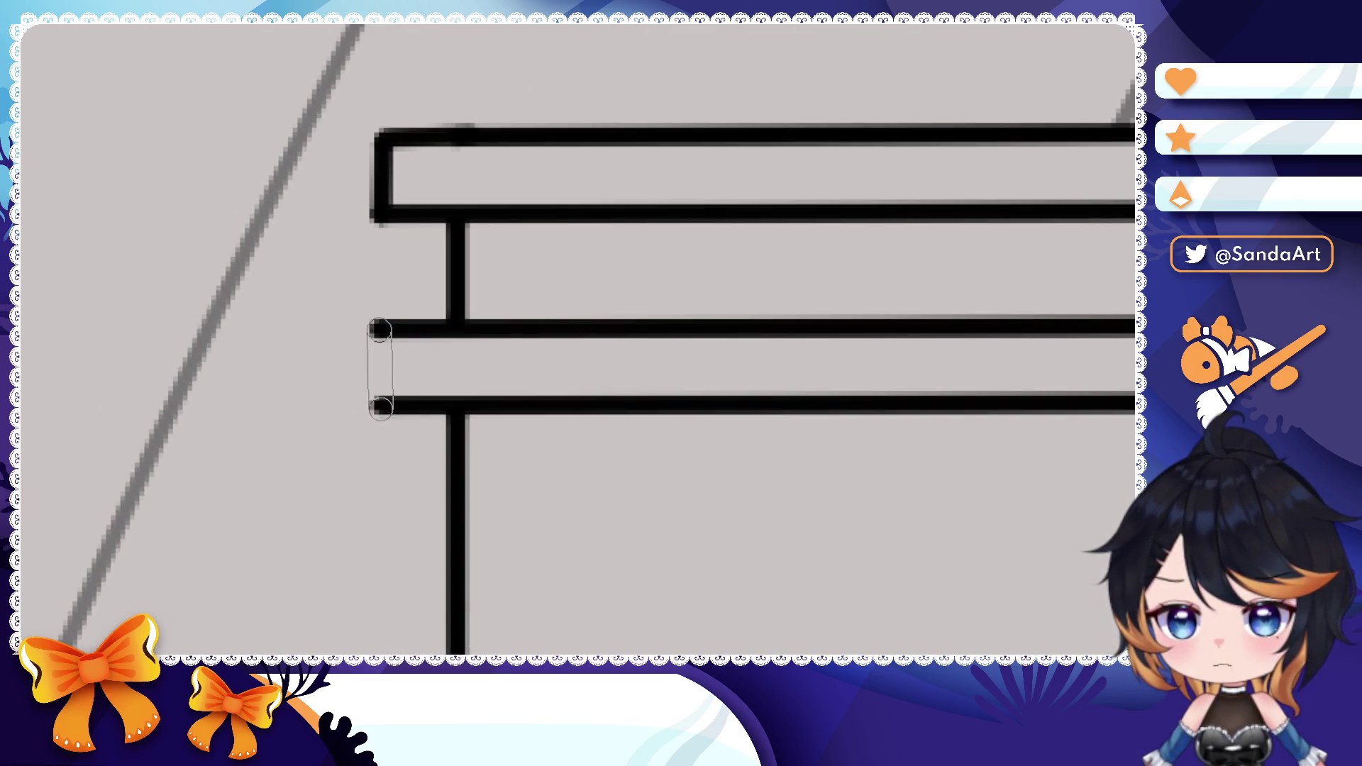
{"action": "scroll", "coordinate": [381, 335], "scroll_direction": "down", "scroll_amount": 4}
{"action": "scroll", "coordinate": [382, 335], "scroll_direction": "down", "scroll_amount": 4}
{"action": "scroll", "coordinate": [405, 361], "scroll_direction": "down", "scroll_amount": 3}
{"action": "scroll", "coordinate": [405, 360], "scroll_direction": "down", "scroll_amount": 3}
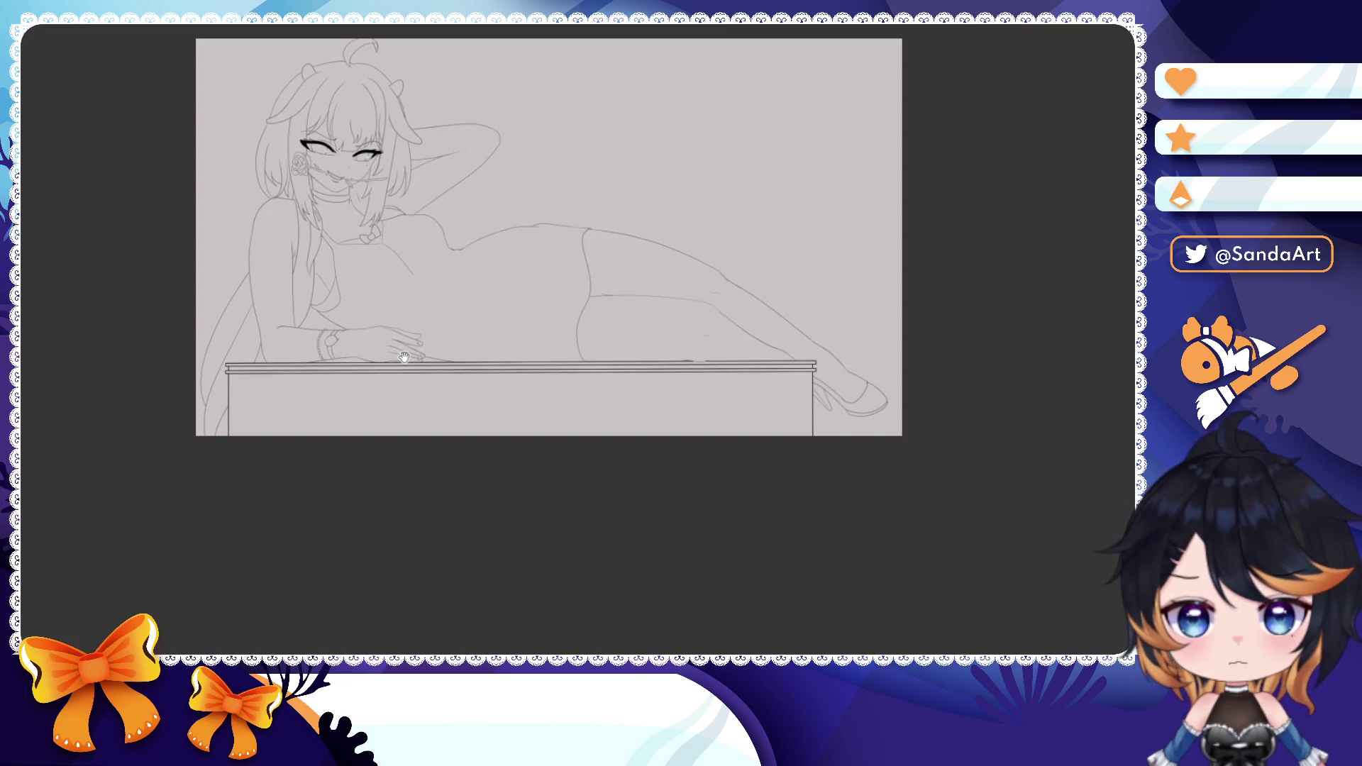
{"action": "left_click_drag", "start_coordinate": [404, 360], "coordinate": [533, 353]}
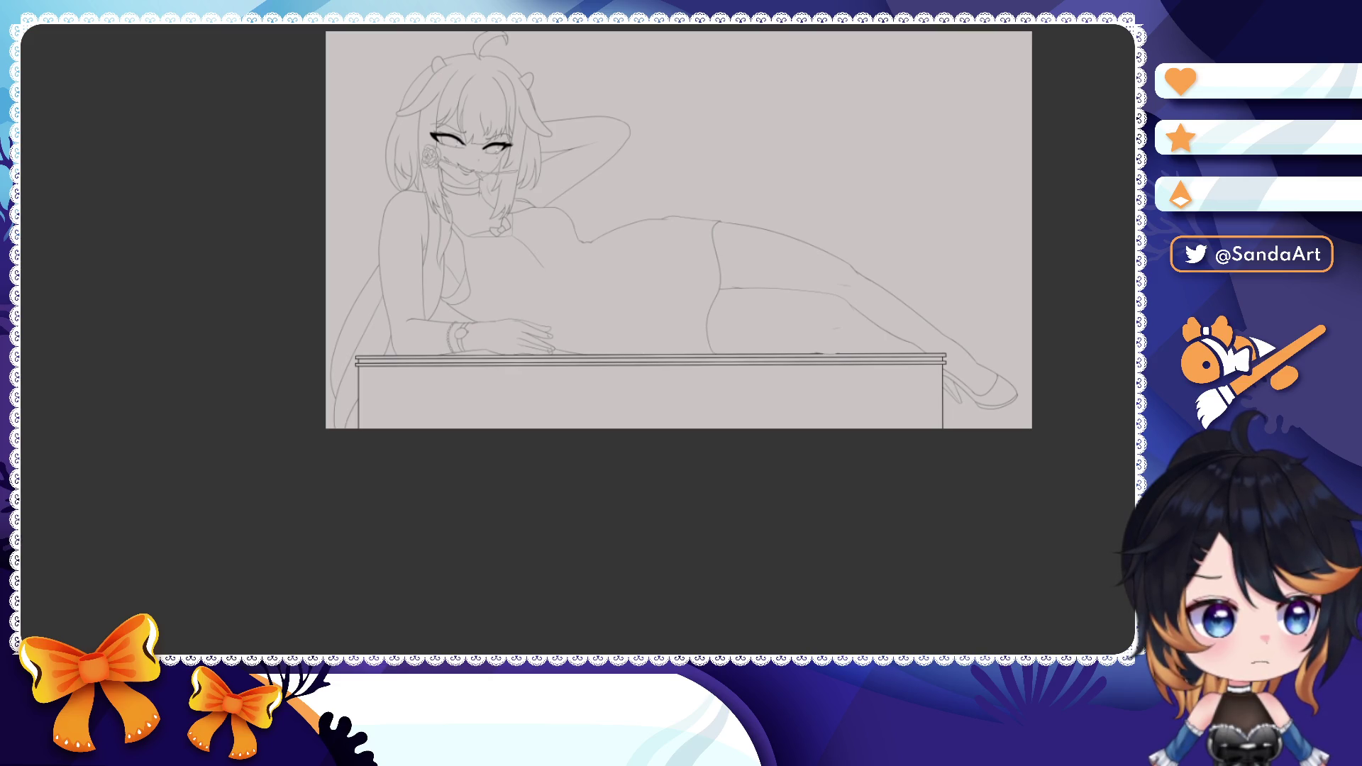
{"action": "scroll", "coordinate": [629, 408], "scroll_direction": "up", "scroll_amount": 3}
{"action": "scroll", "coordinate": [546, 389], "scroll_direction": "up", "scroll_amount": 3}
{"action": "scroll", "coordinate": [547, 390], "scroll_direction": "up", "scroll_amount": 3}
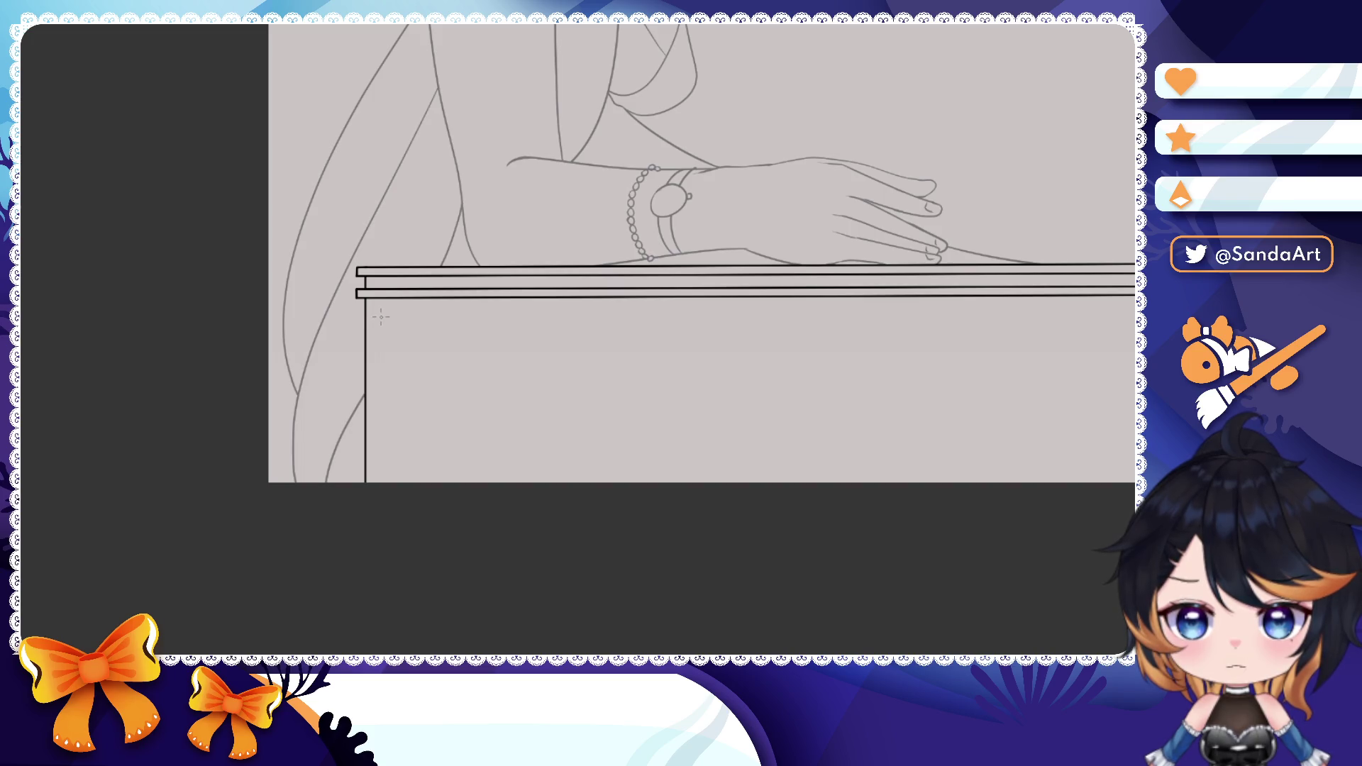
- Draw the drawer's edge lines across the table front and nudge the top line down slightly
{"action": "mouse_move", "coordinate": [696, 327]}
{"action": "left_mouse_down"}
{"action": "mouse_move", "coordinate": [885, 318]}
{"action": "mouse_move", "coordinate": [871, 318]}
{"action": "mouse_move", "coordinate": [873, 393]}
{"action": "mouse_move", "coordinate": [395, 390]}
{"action": "left_mouse_up"}
{"action": "key", "text": "ctrl+z"}
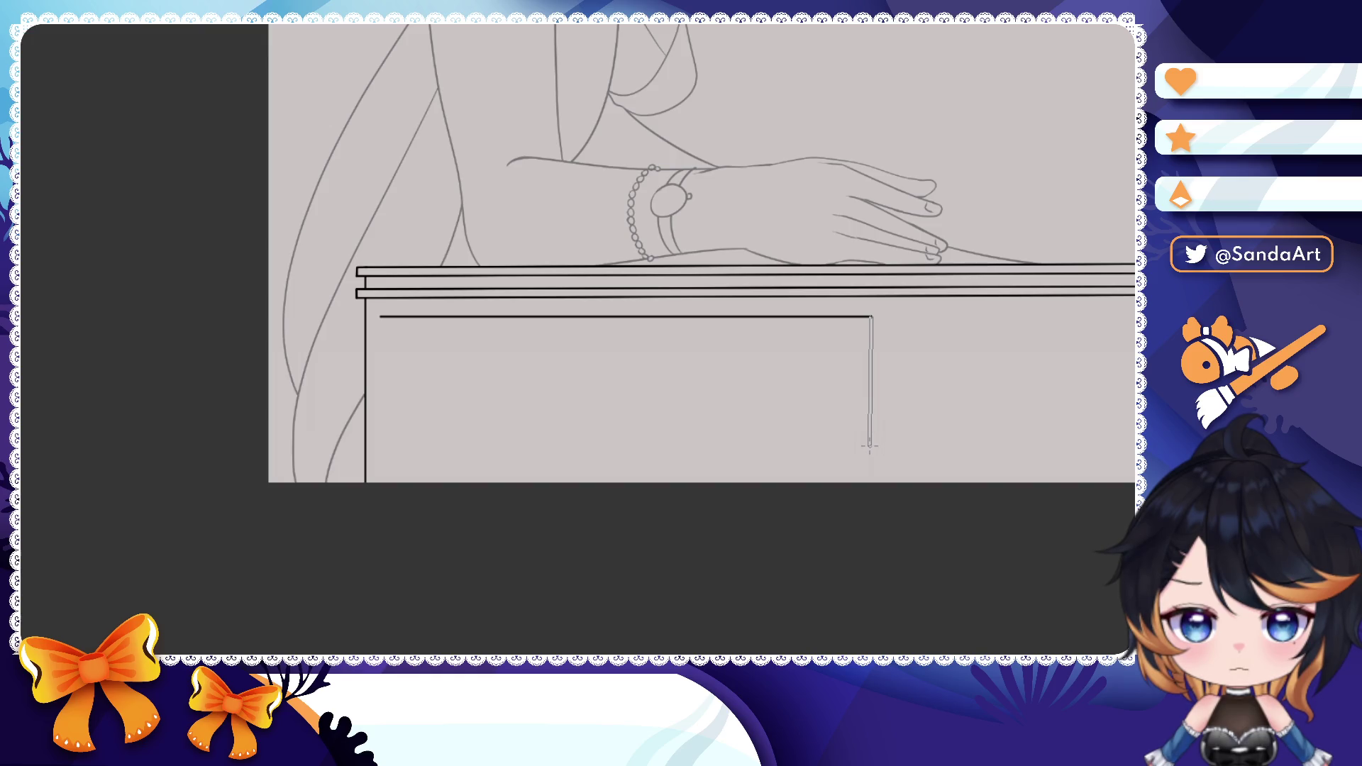
{"action": "left_click_drag", "start_coordinate": [871, 445], "coordinate": [396, 439]}
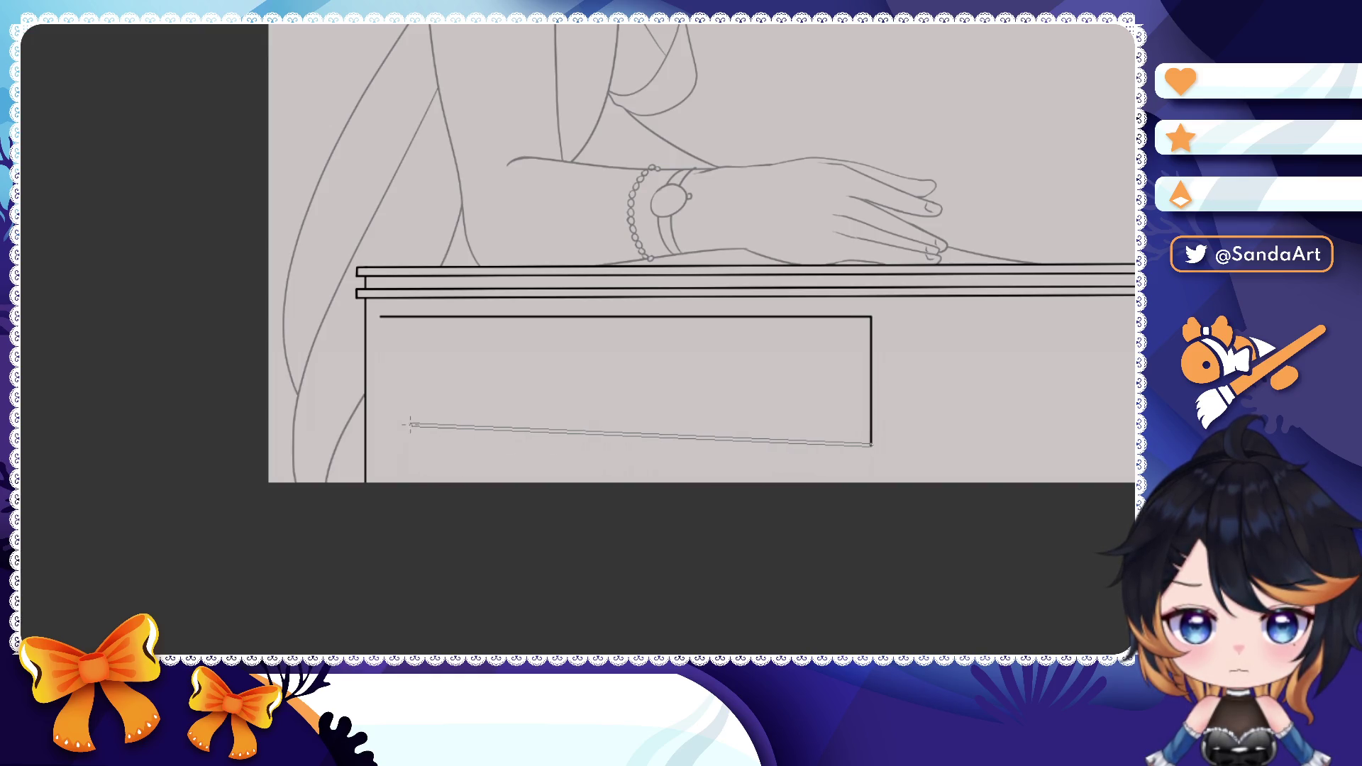
{"action": "key", "text": "ctrl+z"}
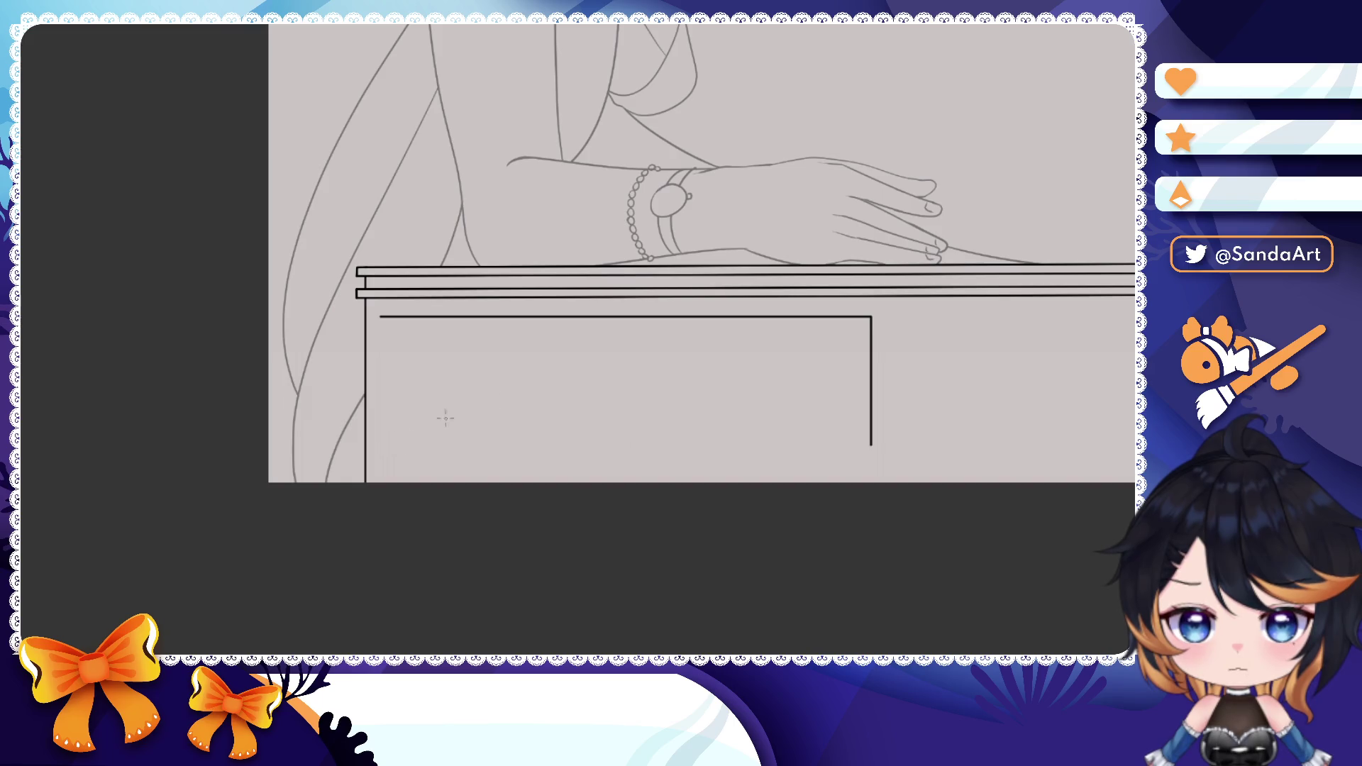
{"action": "left_click", "coordinate": [563, 319]}
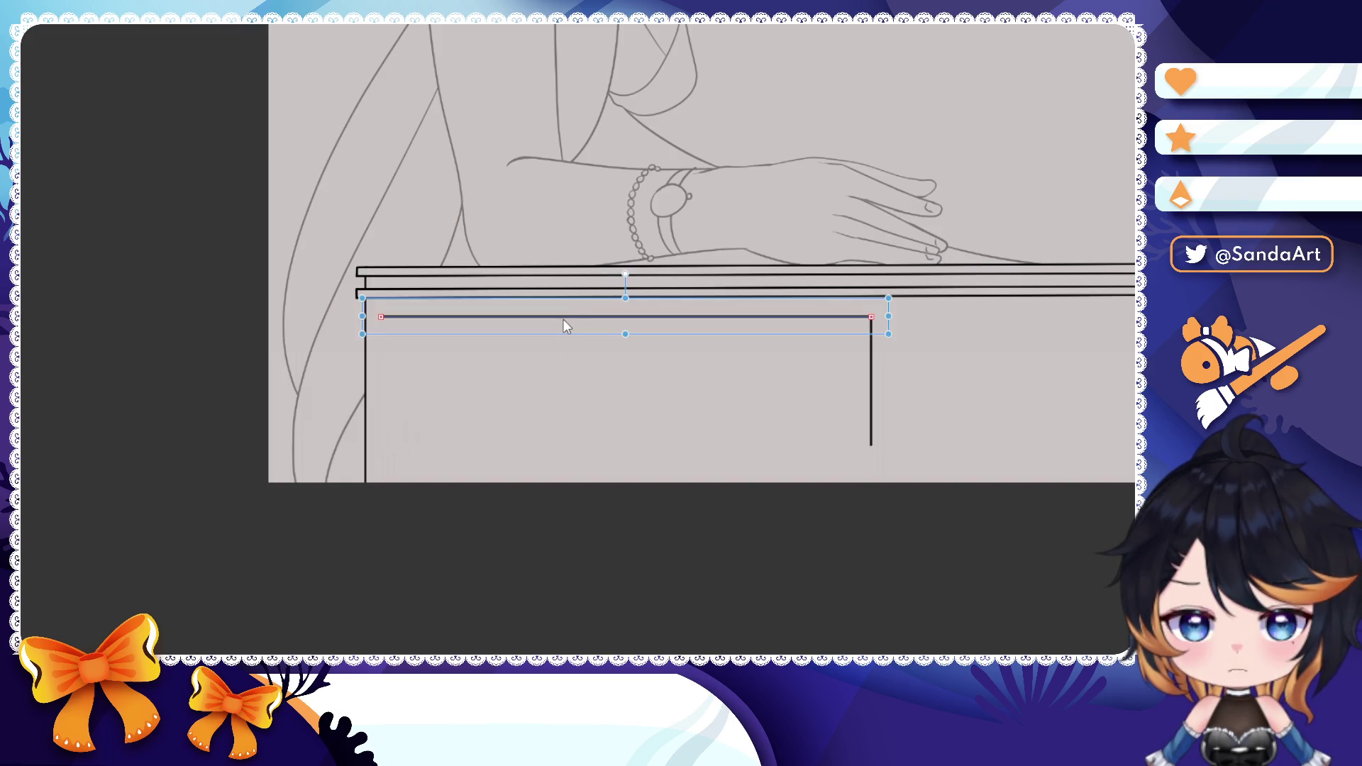
{"action": "key", "text": "Down"}
{"action": "key", "text": "Down"}
{"action": "key", "text": "Down"}
{"action": "key", "text": "Down"}
{"action": "key", "text": "Down"}
{"action": "key", "text": "Down"}
{"action": "key", "text": "Down"}
{"action": "key", "text": "Down"}
{"action": "key", "text": "Down"}
{"action": "key", "text": "Down"}
{"action": "key", "text": "Down"}
{"action": "key", "text": "Down"}
{"action": "key", "text": "Down"}
{"action": "key", "text": "Down"}
{"action": "key", "text": "Down"}
{"action": "key", "text": "Down"}
{"action": "key", "text": "Down"}
{"action": "key", "text": "Down"}
{"action": "key", "text": "Down"}
{"action": "key", "text": "Down"}
{"action": "key", "text": "Down"}
{"action": "key", "text": "Down"}
{"action": "key", "text": "Down"}
{"action": "key", "text": "Down"}
{"action": "key", "text": "Down"}
{"action": "key", "text": "Down"}
{"action": "key", "text": "Down"}
{"action": "key", "text": "Down"}
{"action": "key", "text": "Down"}
{"action": "key", "text": "Down"}
{"action": "key", "text": "Down"}
{"action": "key", "text": "Down"}
{"action": "key", "text": "Down"}
{"action": "key", "text": "Return"}
{"action": "scroll", "coordinate": [724, 307], "scroll_direction": "up", "scroll_amount": 4}
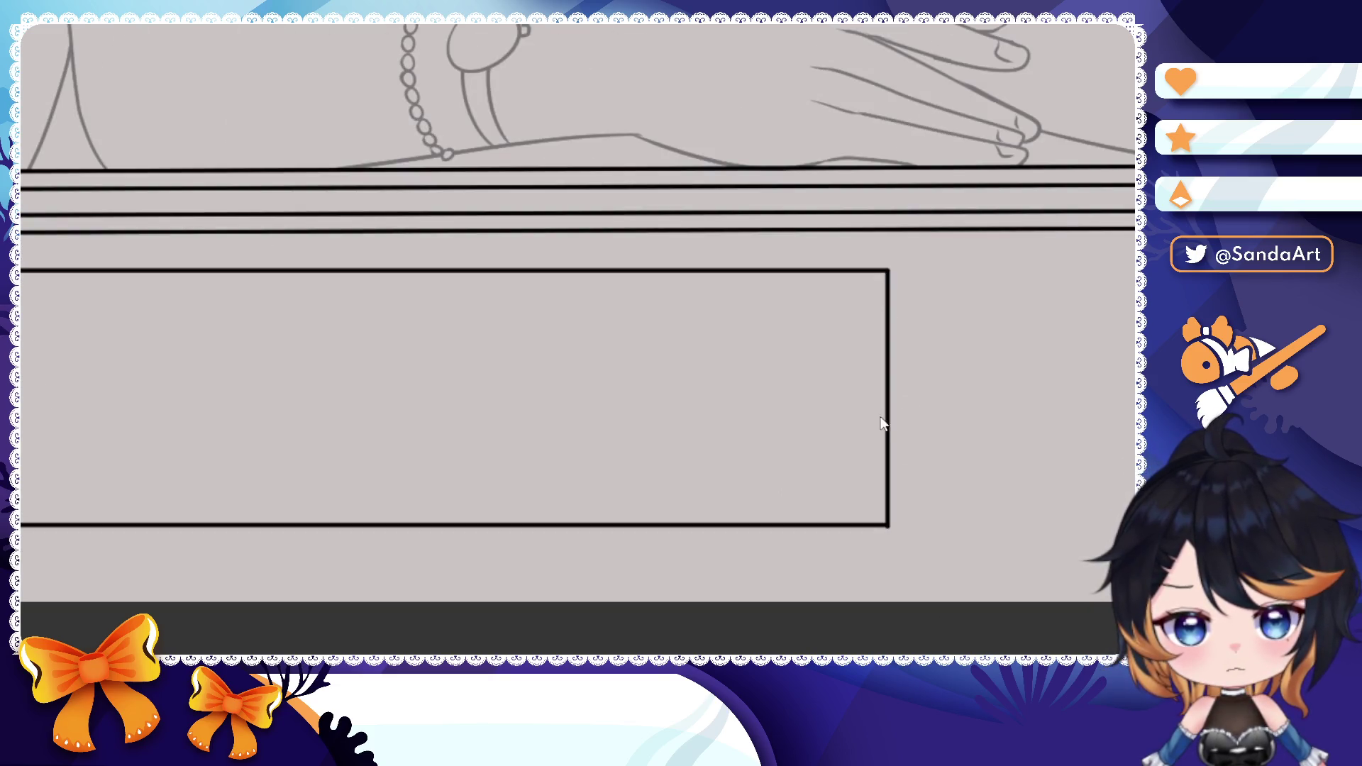
{"action": "scroll", "coordinate": [724, 307], "scroll_direction": "up", "scroll_amount": 2}
- Duplicate the table's left vertical edge slightly to the right as a leg post
{"action": "left_click", "coordinate": [140, 352]}
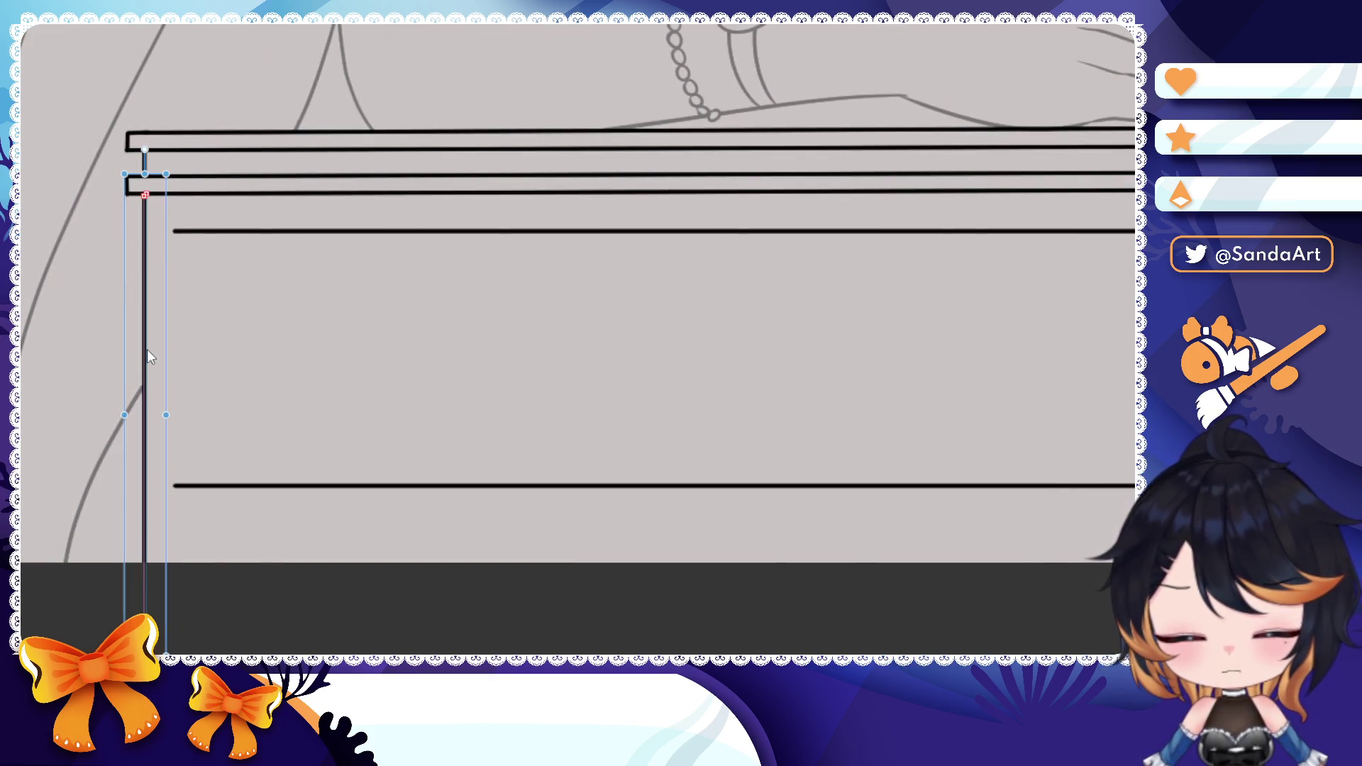
{"action": "left_click_drag", "start_coordinate": [147, 349], "coordinate": [178, 349]}
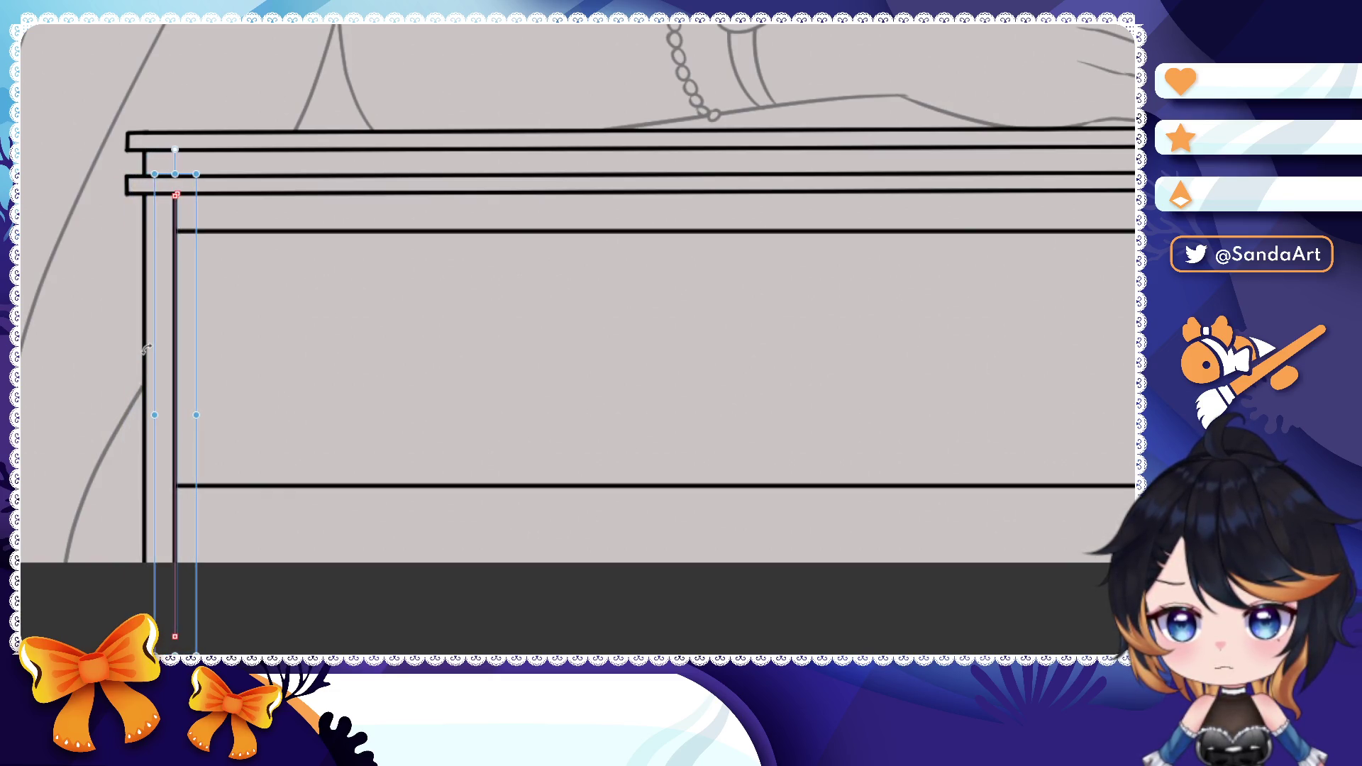
{"action": "key", "text": "Return"}
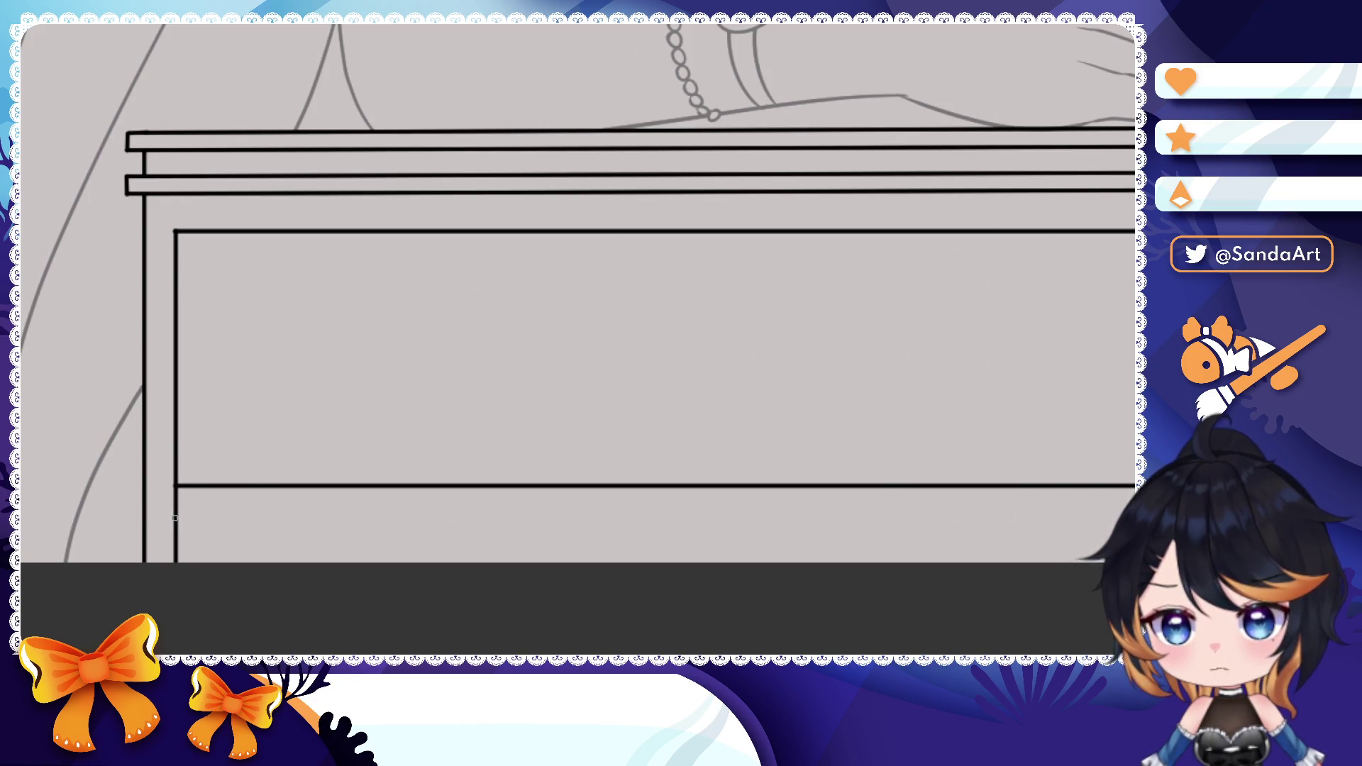
{"action": "scroll", "coordinate": [575, 298], "scroll_direction": "down", "scroll_amount": 2}
{"action": "scroll", "coordinate": [575, 298], "scroll_direction": "down", "scroll_amount": 3}
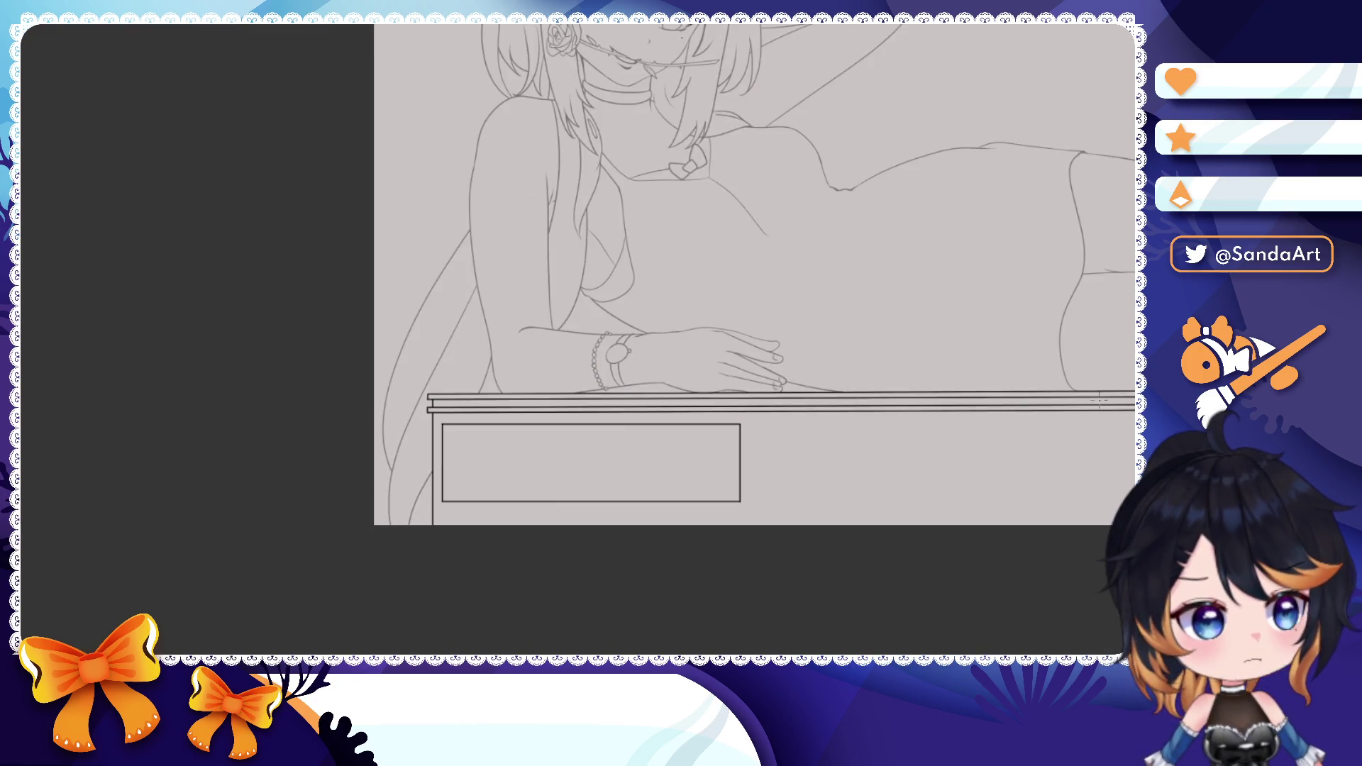
{"action": "scroll", "coordinate": [745, 461], "scroll_direction": "up", "scroll_amount": 2}
{"action": "scroll", "coordinate": [745, 462], "scroll_direction": "up", "scroll_amount": 2}
{"action": "scroll", "coordinate": [745, 460], "scroll_direction": "up", "scroll_amount": 2}
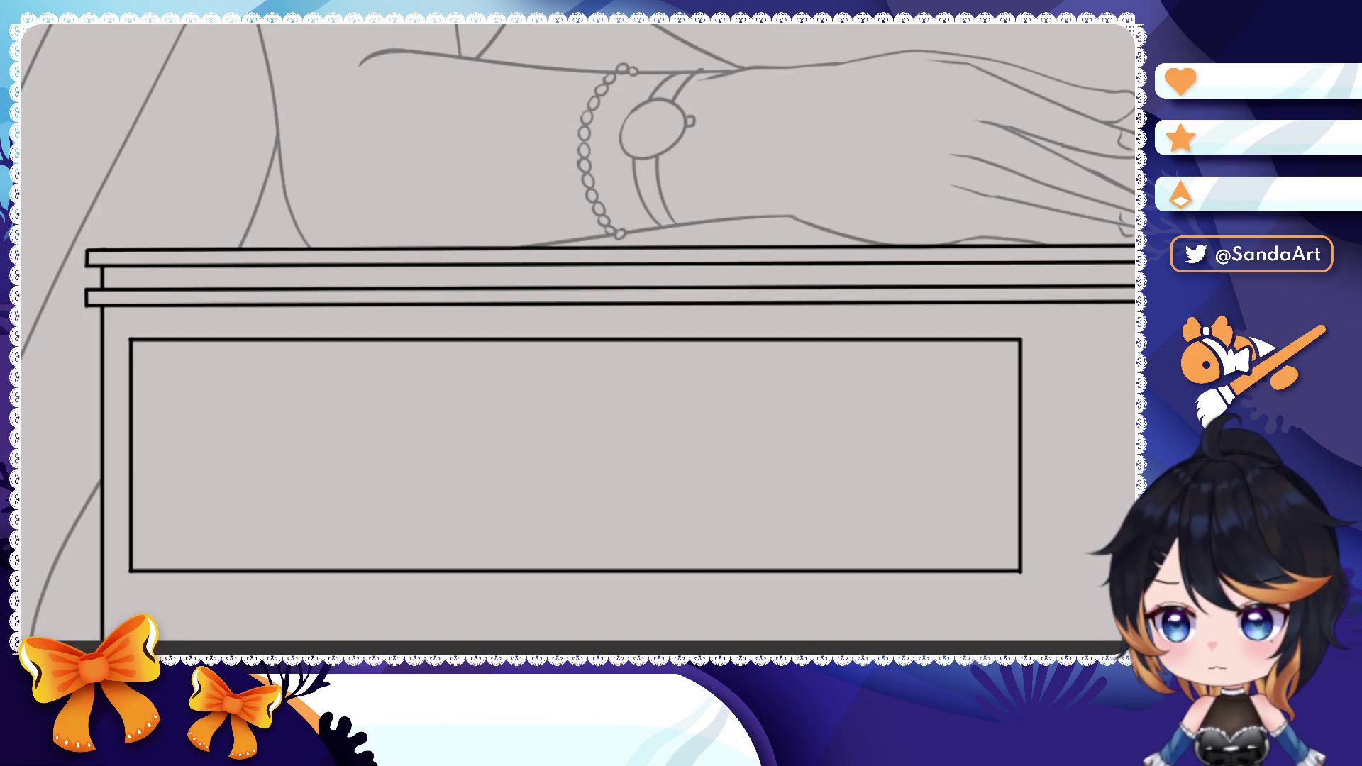
- Draw a level oval handle centred in the drawer, redoing tilted attempts and mirror-checking proportions
{"action": "left_click_drag", "start_coordinate": [471, 438], "coordinate": [488, 371]}
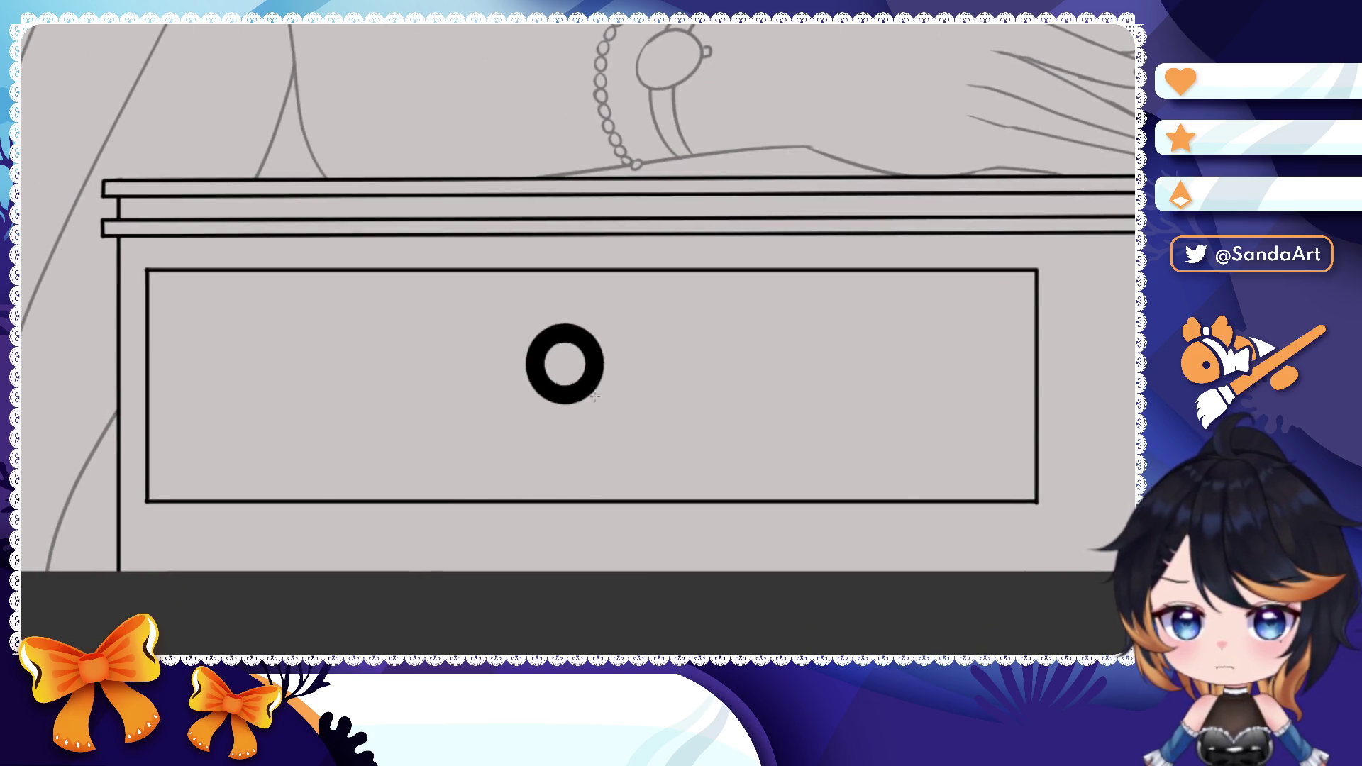
{"action": "left_click_drag", "start_coordinate": [537, 330], "coordinate": [647, 431]}
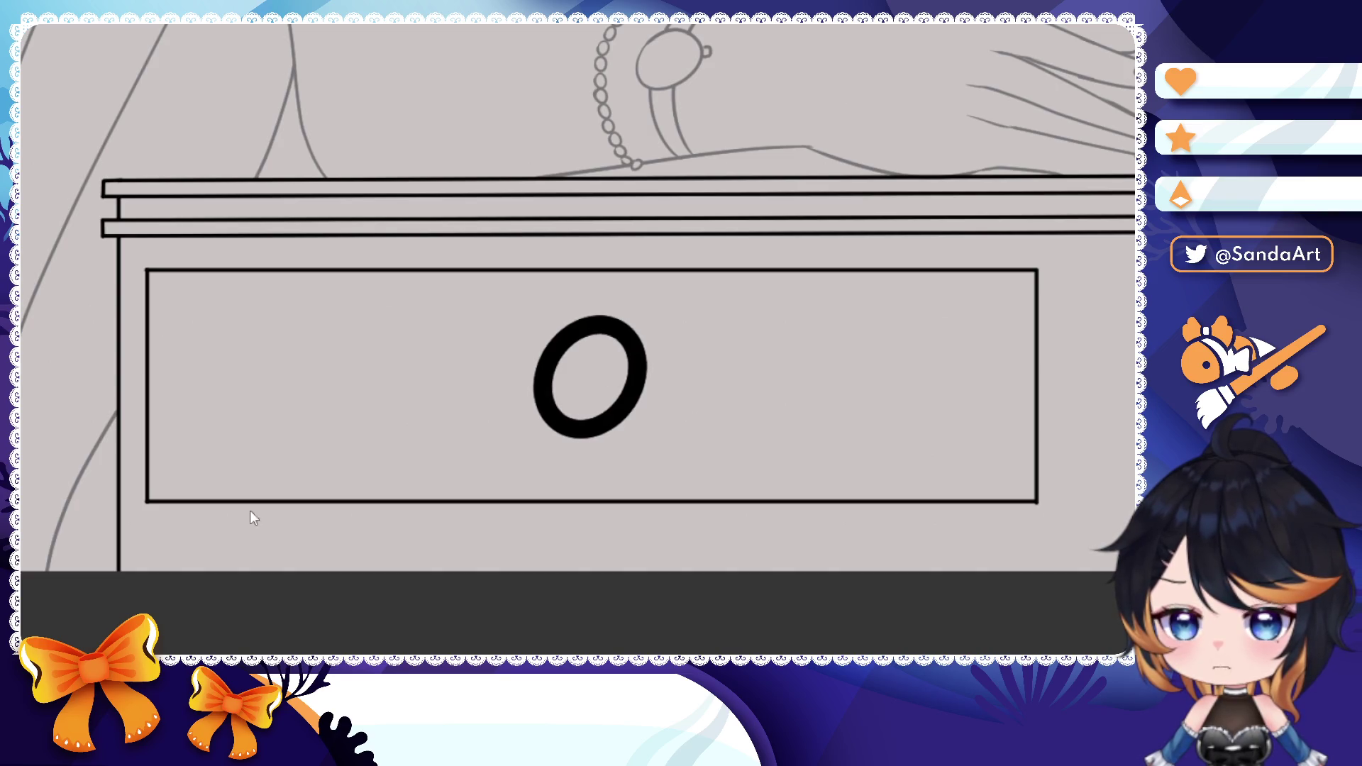
{"action": "key", "text": "ctrl+z"}
{"action": "left_click_drag", "start_coordinate": [489, 351], "coordinate": [652, 425]}
{"action": "key", "text": "ctrl+z"}
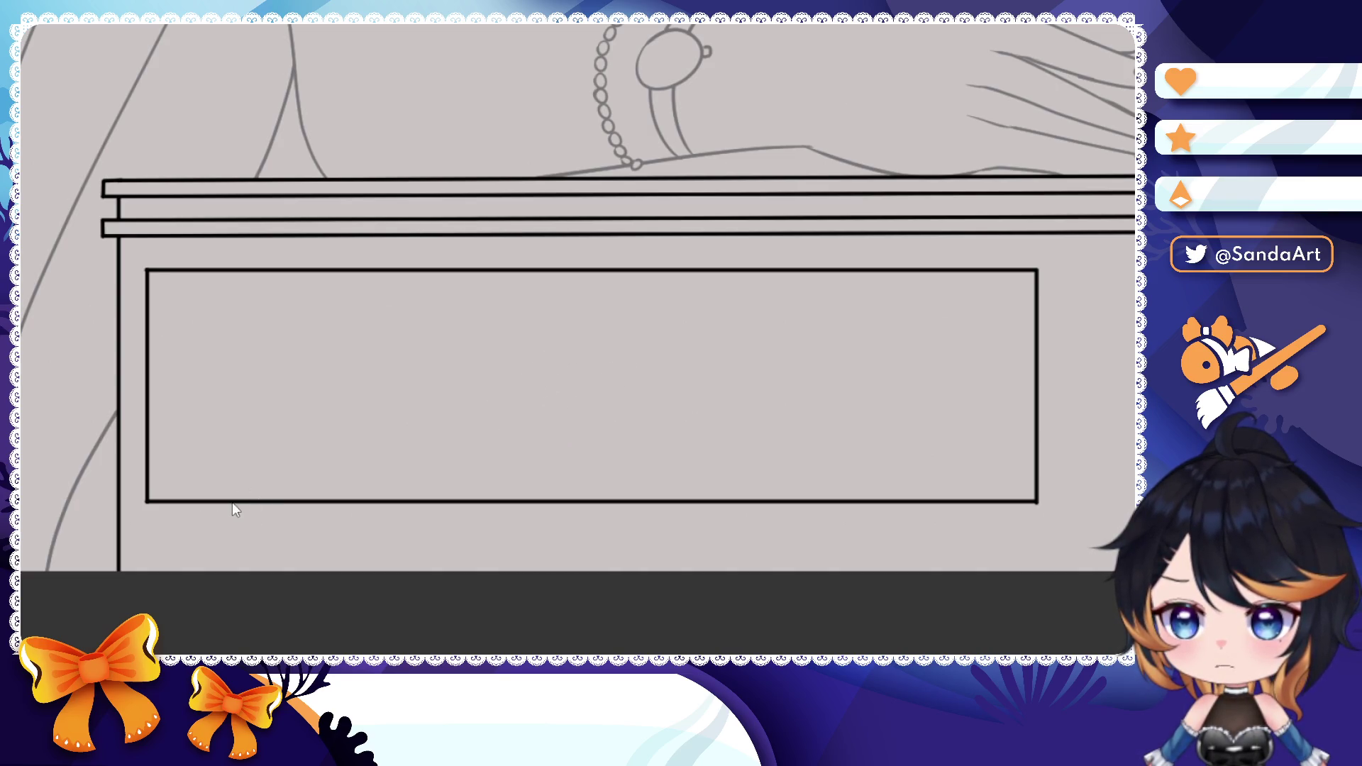
{"action": "left_click_drag", "start_coordinate": [450, 350], "coordinate": [687, 427]}
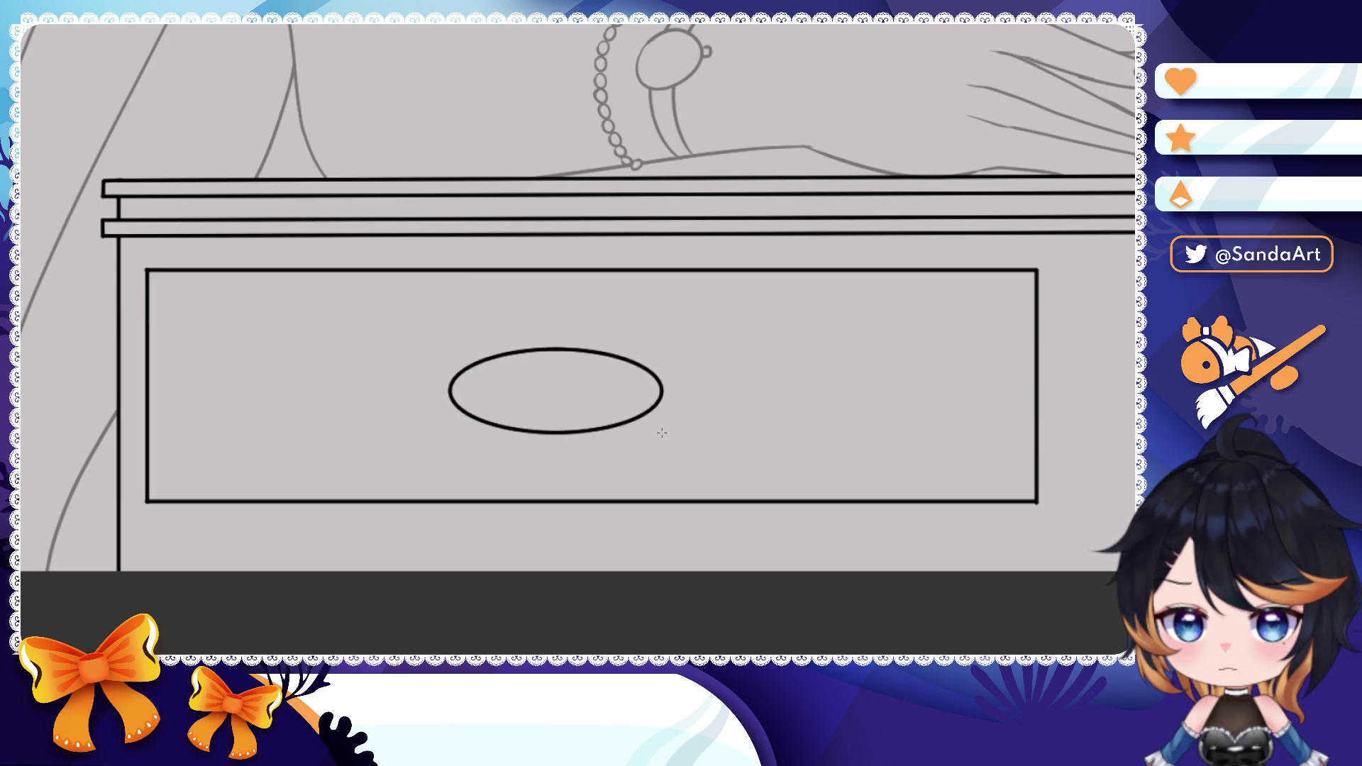
{"action": "scroll", "coordinate": [687, 427], "scroll_direction": "down", "scroll_amount": 5}
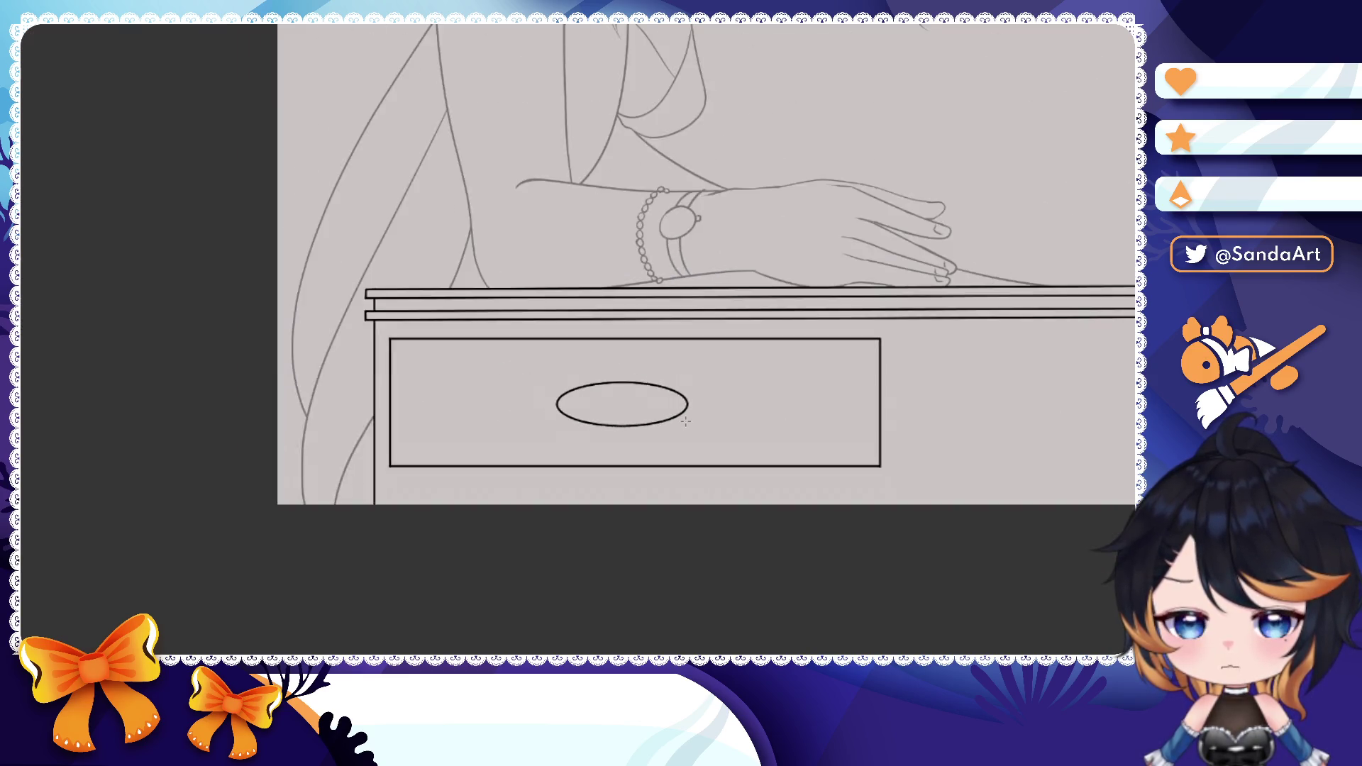
{"action": "scroll", "coordinate": [697, 427], "scroll_direction": "down", "scroll_amount": 4}
{"action": "key", "text": "h"}
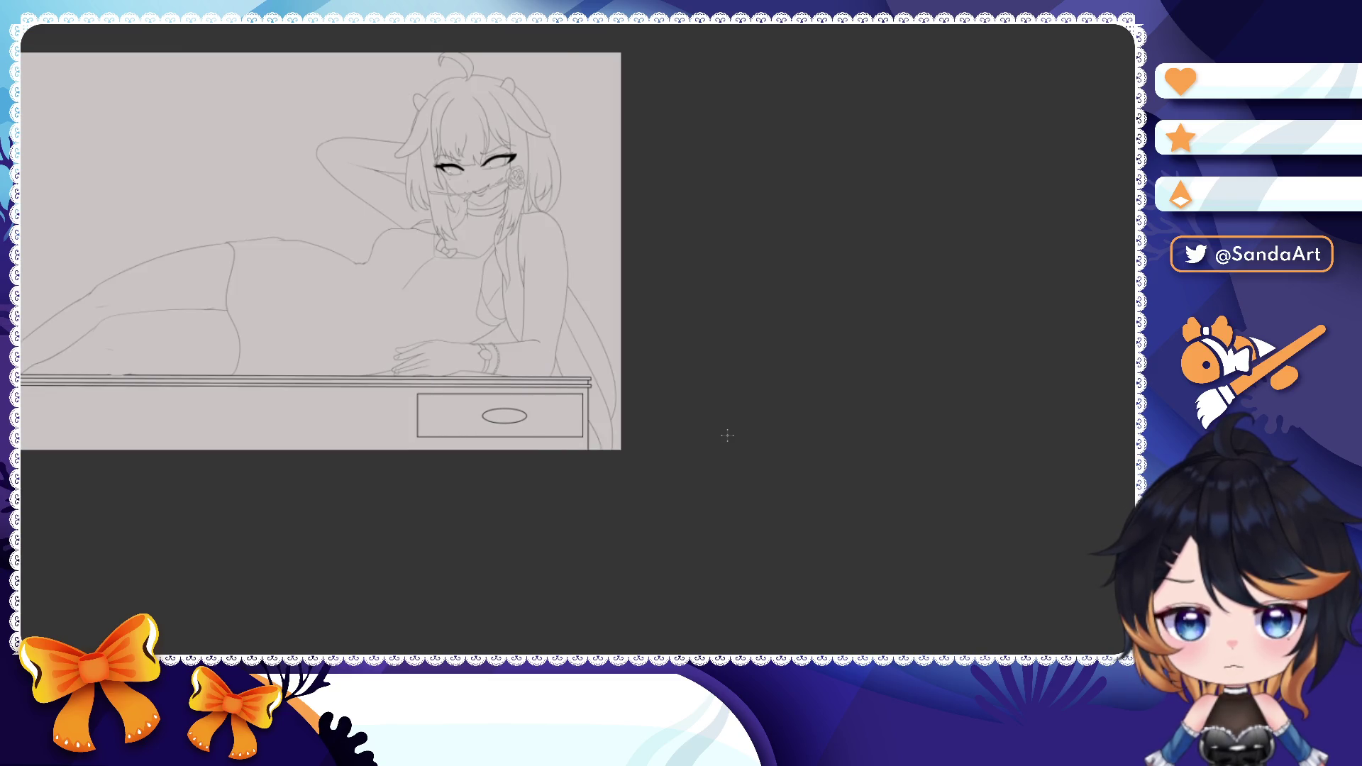
{"action": "key", "text": "h"}
{"action": "scroll", "coordinate": [725, 436], "scroll_direction": "up", "scroll_amount": 5}
{"action": "left_click", "coordinate": [681, 405]}
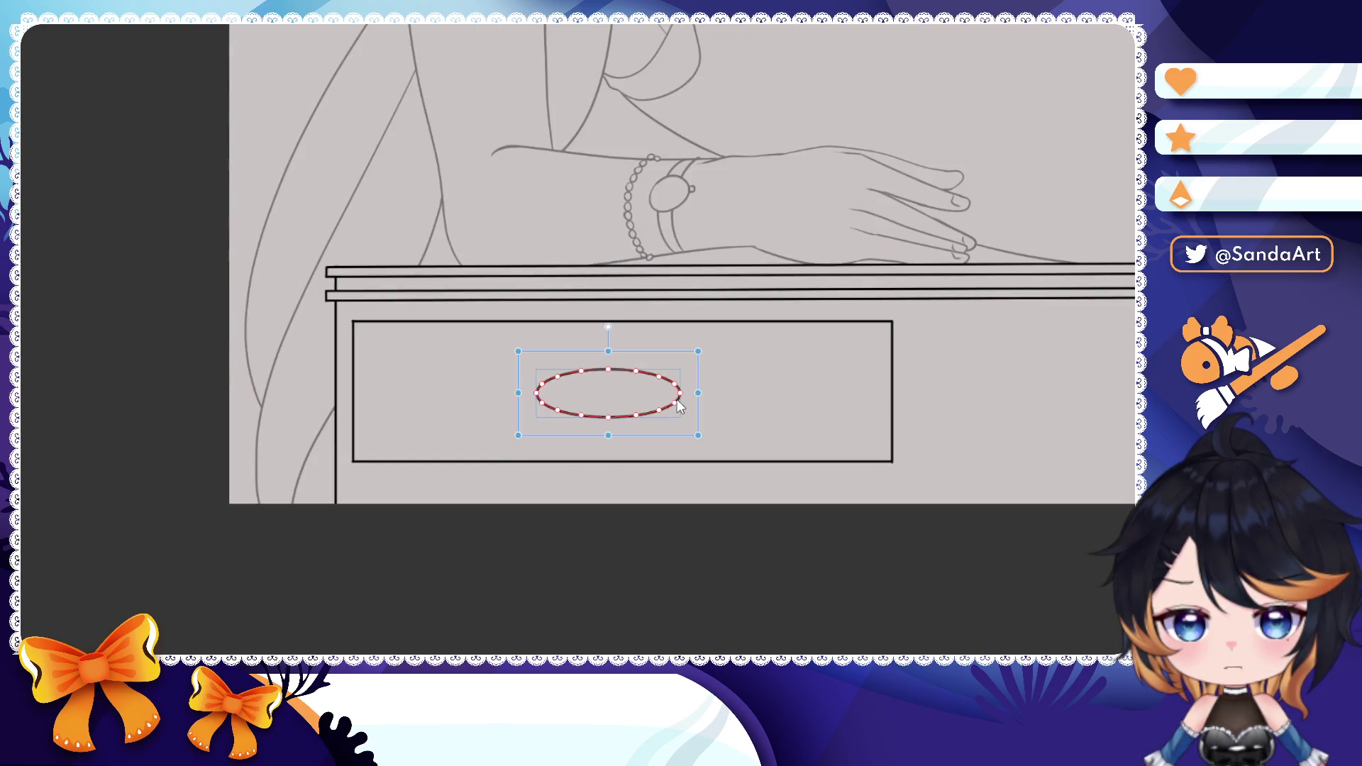
{"action": "scroll", "coordinate": [679, 401], "scroll_direction": "up", "scroll_amount": 3}
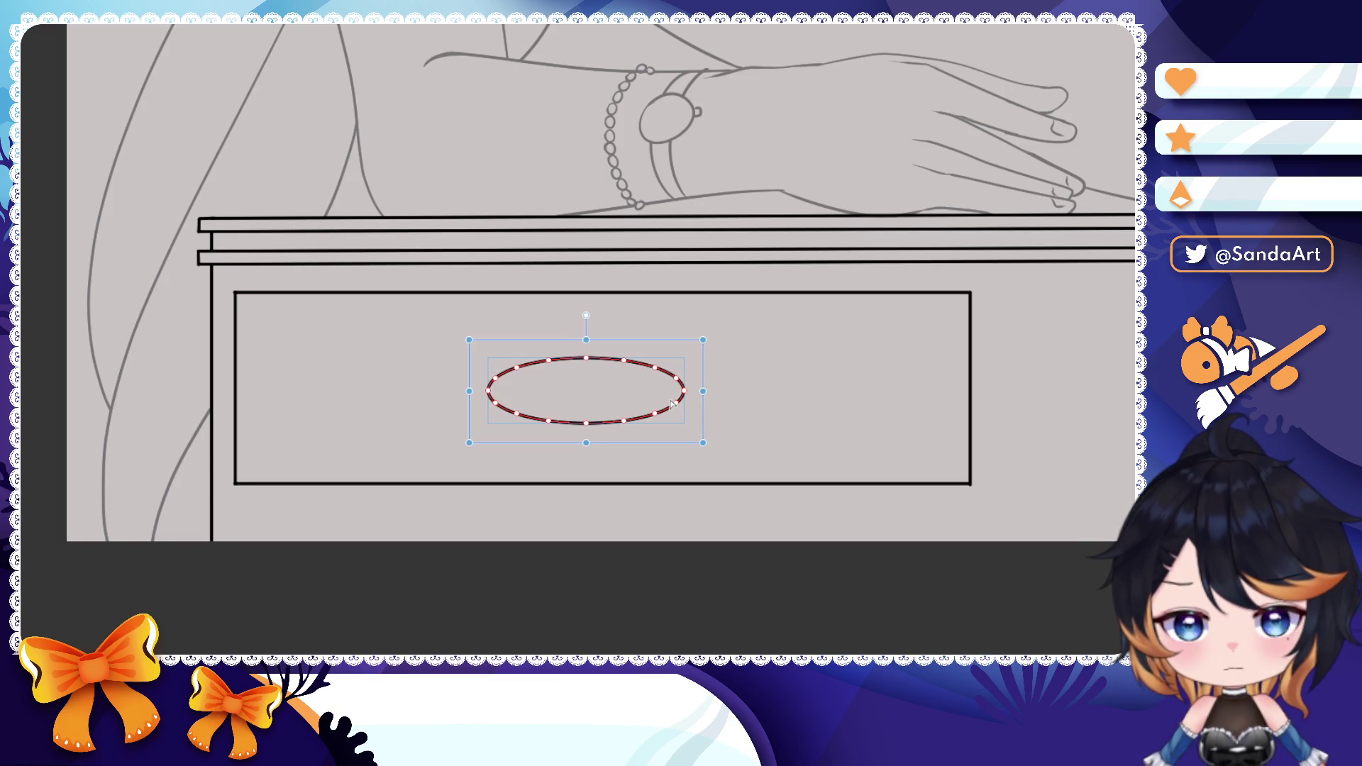
{"action": "key", "text": "Return"}
{"action": "scroll", "coordinate": [619, 412], "scroll_direction": "down", "scroll_amount": 1}
{"action": "scroll", "coordinate": [620, 412], "scroll_direction": "down", "scroll_amount": 5}
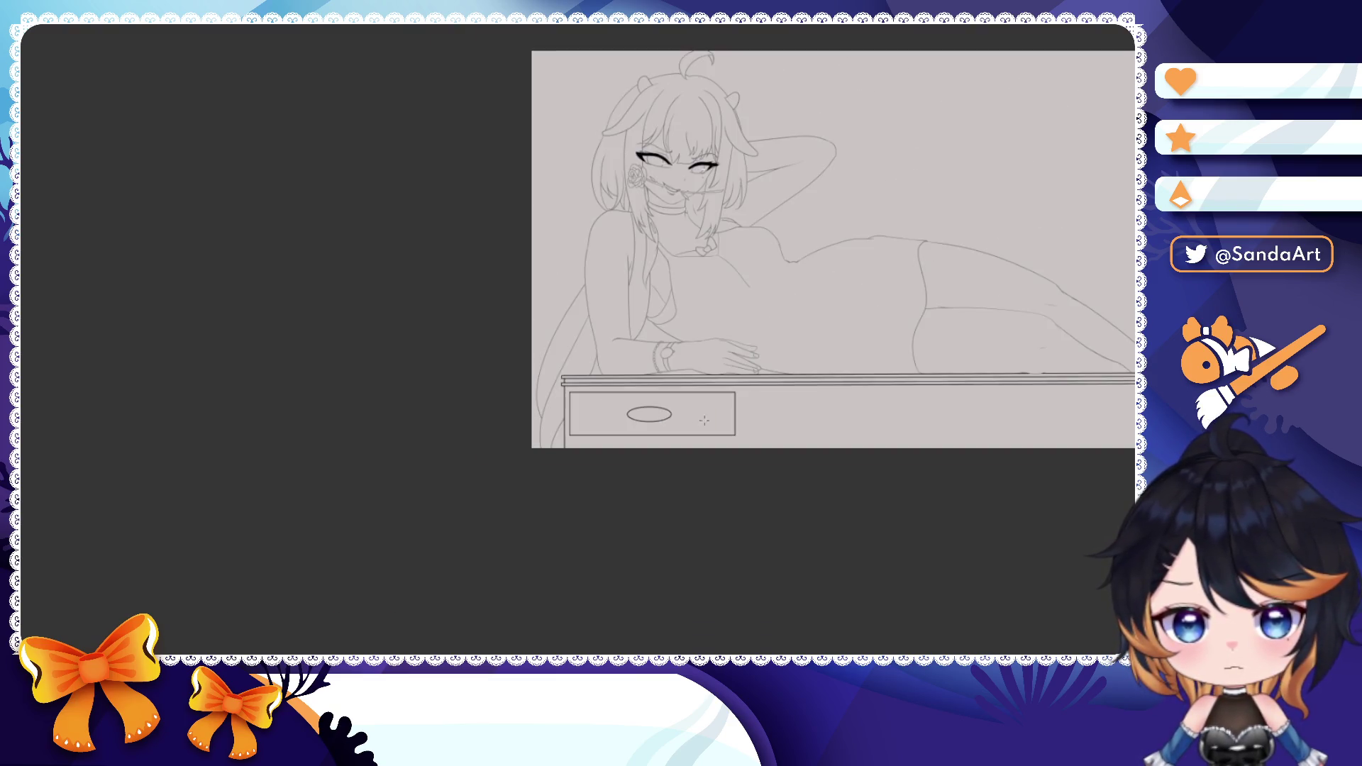
{"action": "scroll", "coordinate": [596, 405], "scroll_direction": "up", "scroll_amount": 3}
{"action": "scroll", "coordinate": [532, 394], "scroll_direction": "up", "scroll_amount": 2}
{"action": "scroll", "coordinate": [463, 371], "scroll_direction": "up", "scroll_amount": 2}
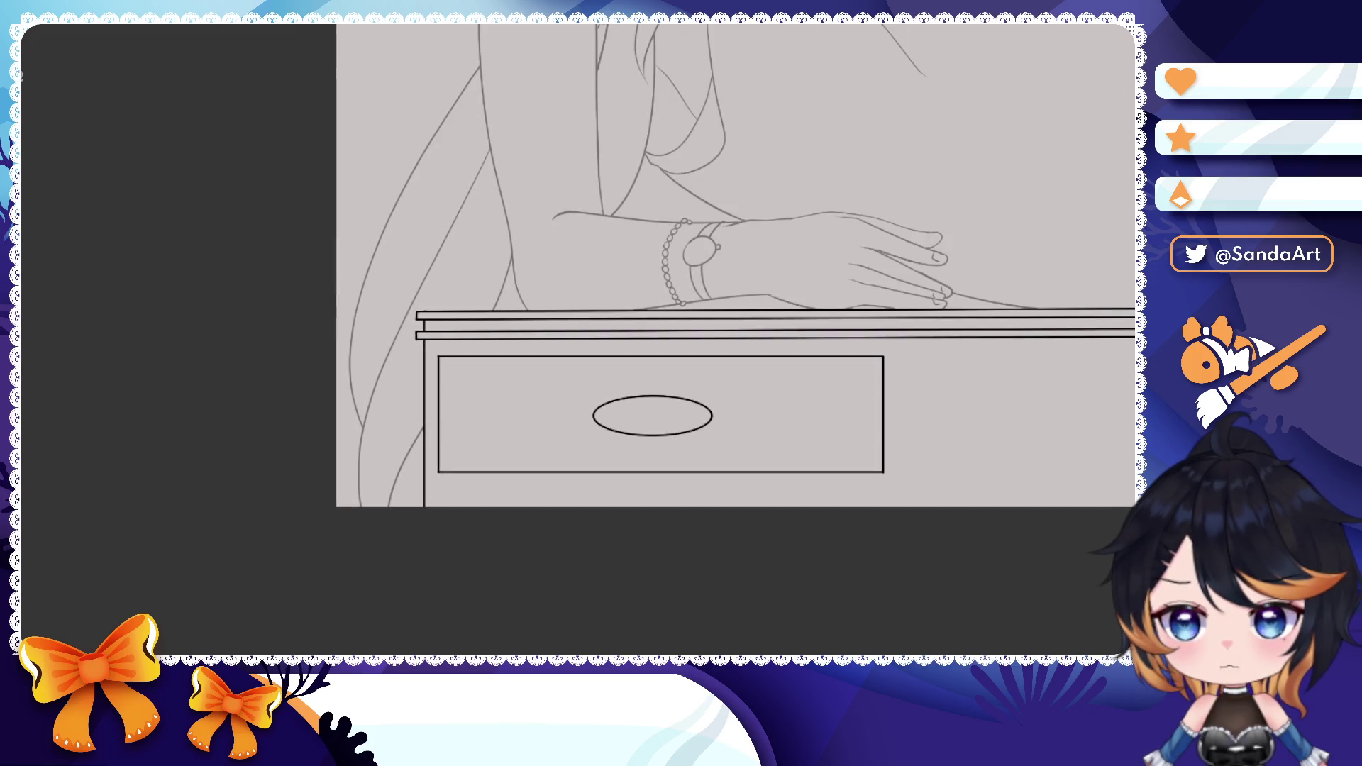
- Select the drawer with its handle and transform a copy to the table's right end, then confirm
{"action": "left_click_drag", "start_coordinate": [431, 349], "coordinate": [899, 567]}
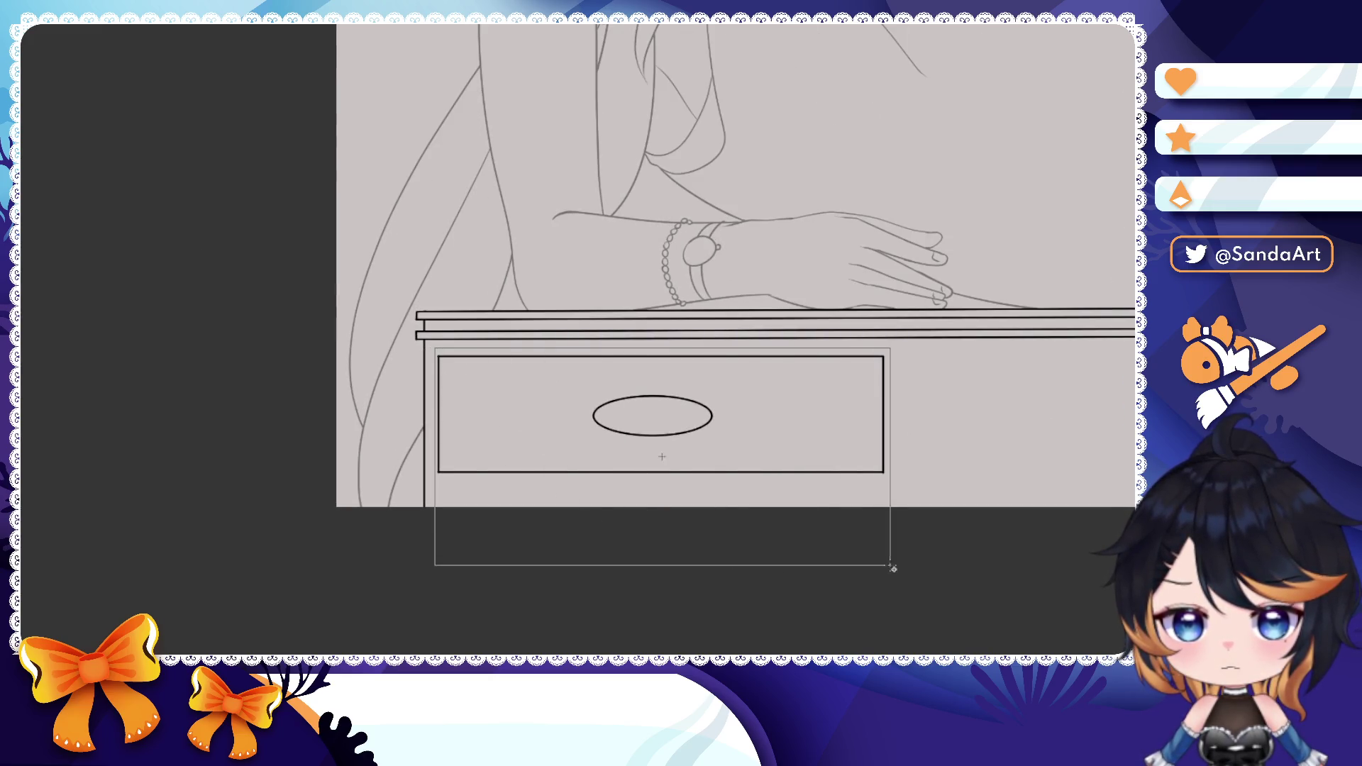
{"action": "scroll", "coordinate": [899, 566], "scroll_direction": "down", "scroll_amount": 3}
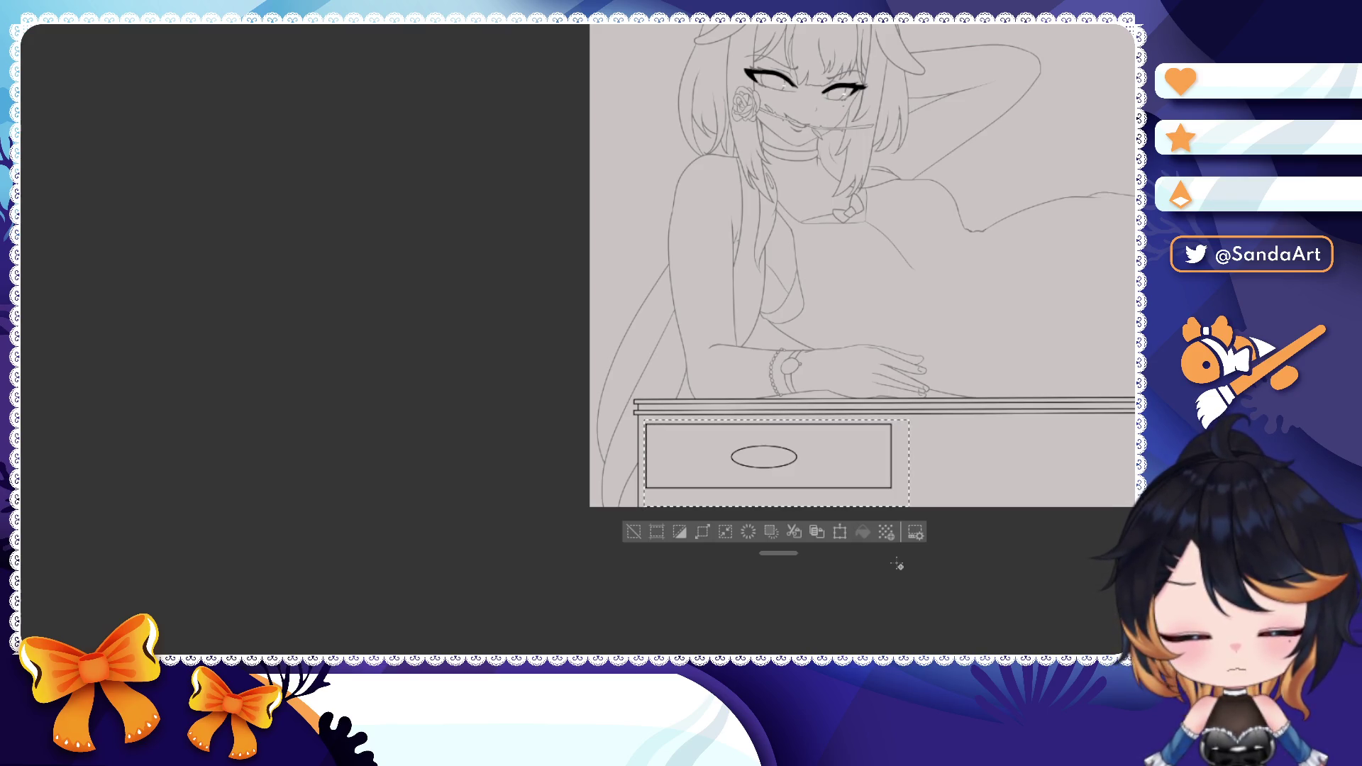
{"action": "left_click_drag", "start_coordinate": [900, 567], "coordinate": [593, 437]}
{"action": "key", "text": "ctrl+t"}
{"action": "left_click_drag", "start_coordinate": [383, 395], "coordinate": [963, 399]}
{"action": "key", "text": "ctrl+z"}
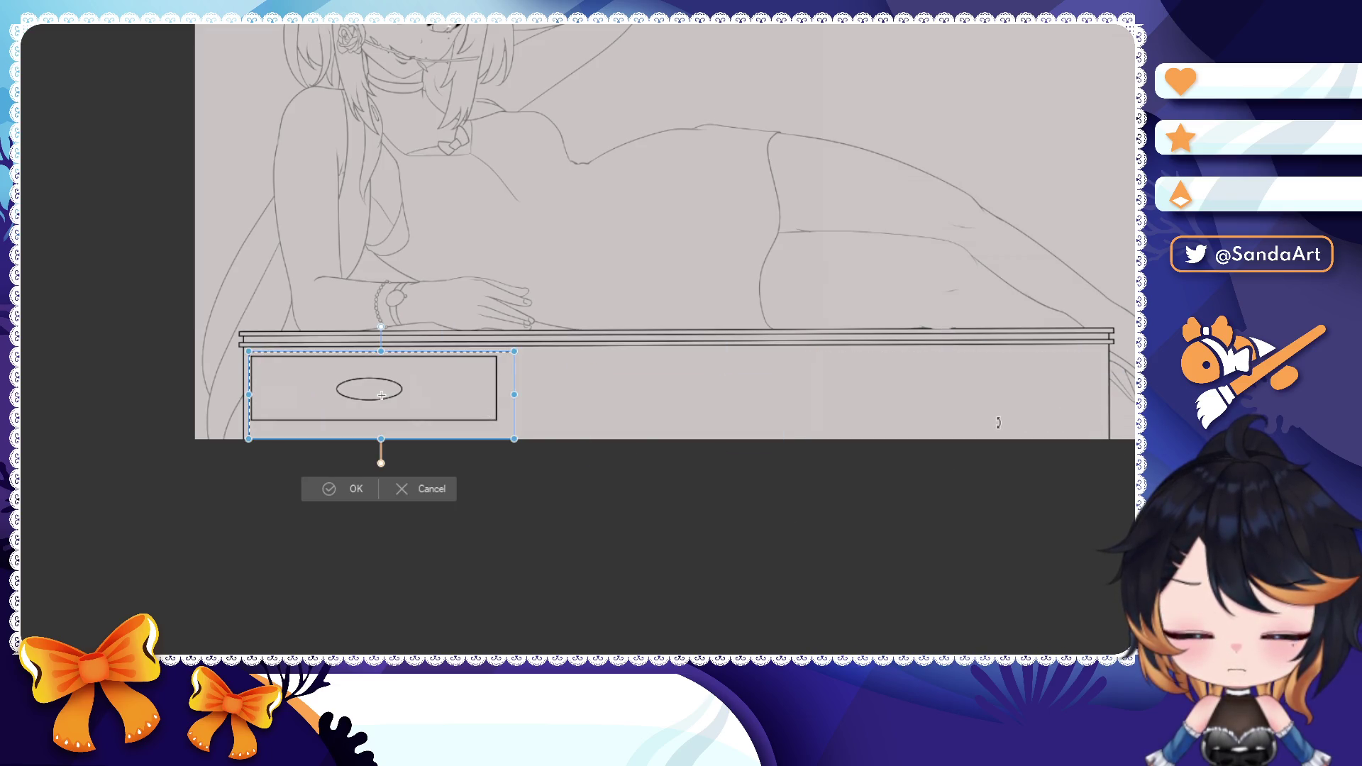
{"action": "left_click_drag", "start_coordinate": [381, 396], "coordinate": [813, 397]}
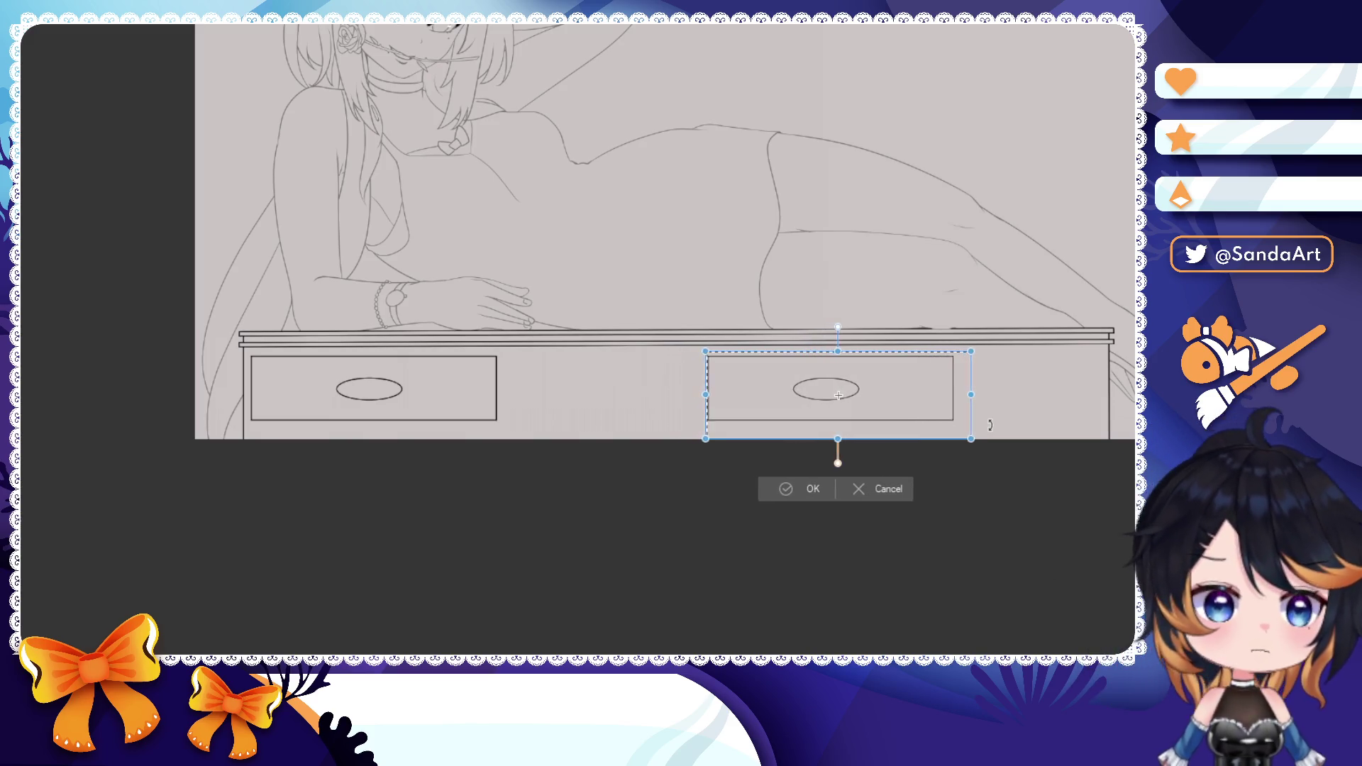
{"action": "left_click_drag", "start_coordinate": [813, 396], "coordinate": [987, 396]}
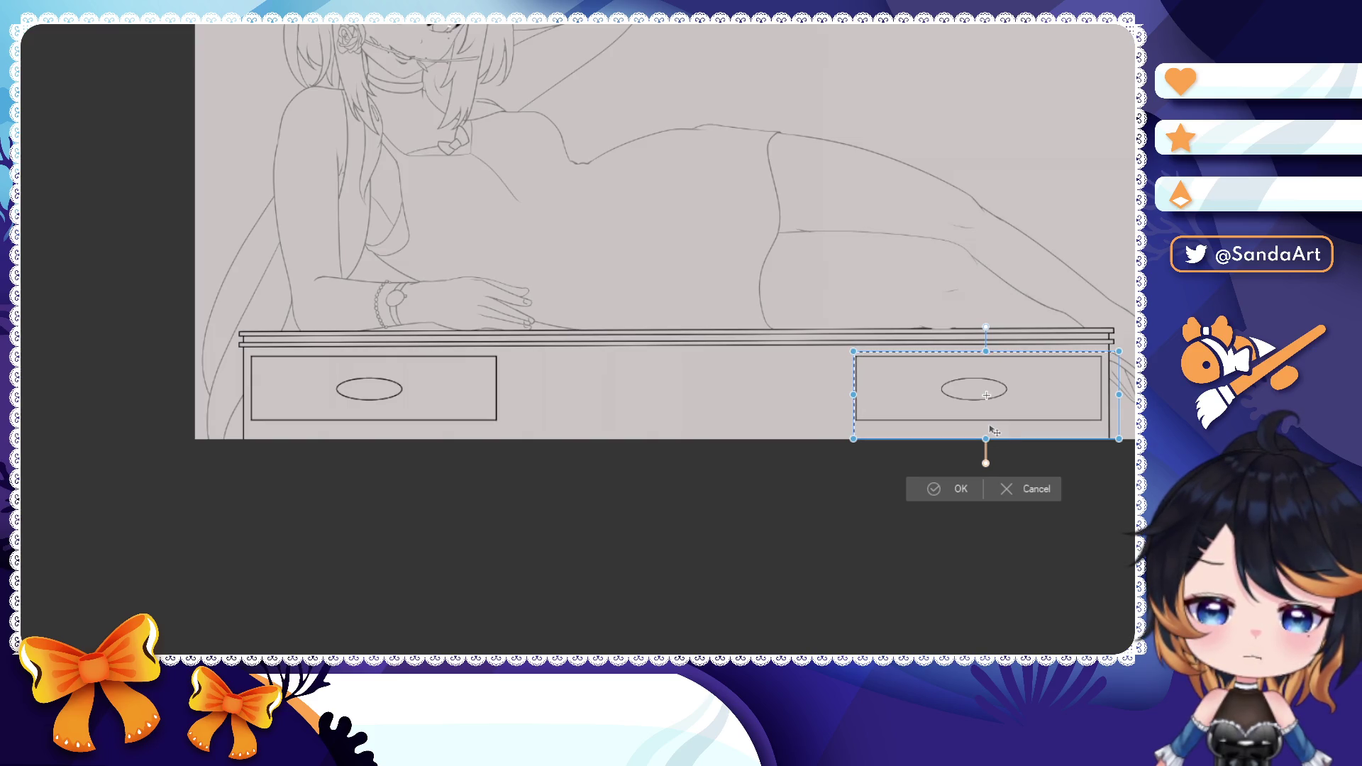
{"action": "left_click", "coordinate": [948, 489]}
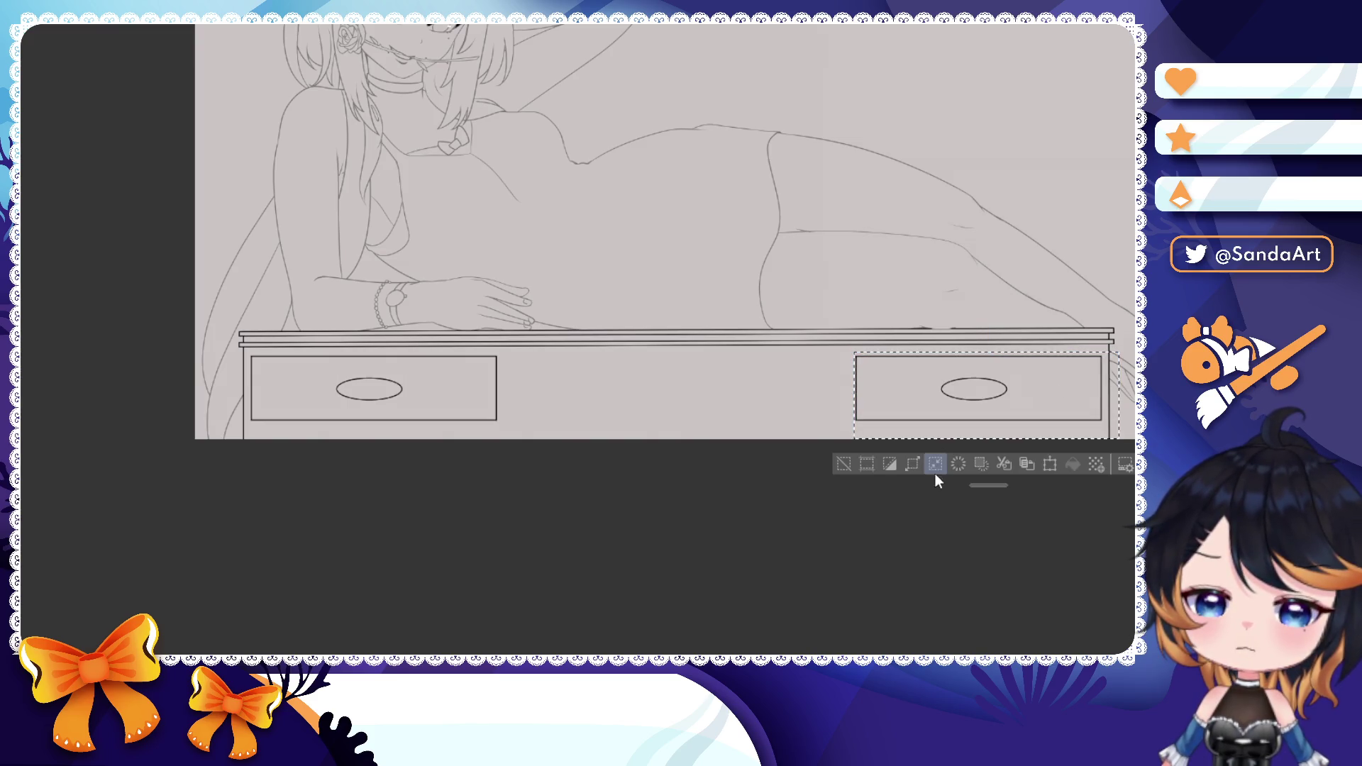
{"action": "left_click", "coordinate": [930, 465]}
{"action": "scroll", "coordinate": [926, 457], "scroll_direction": "down", "scroll_amount": 5}
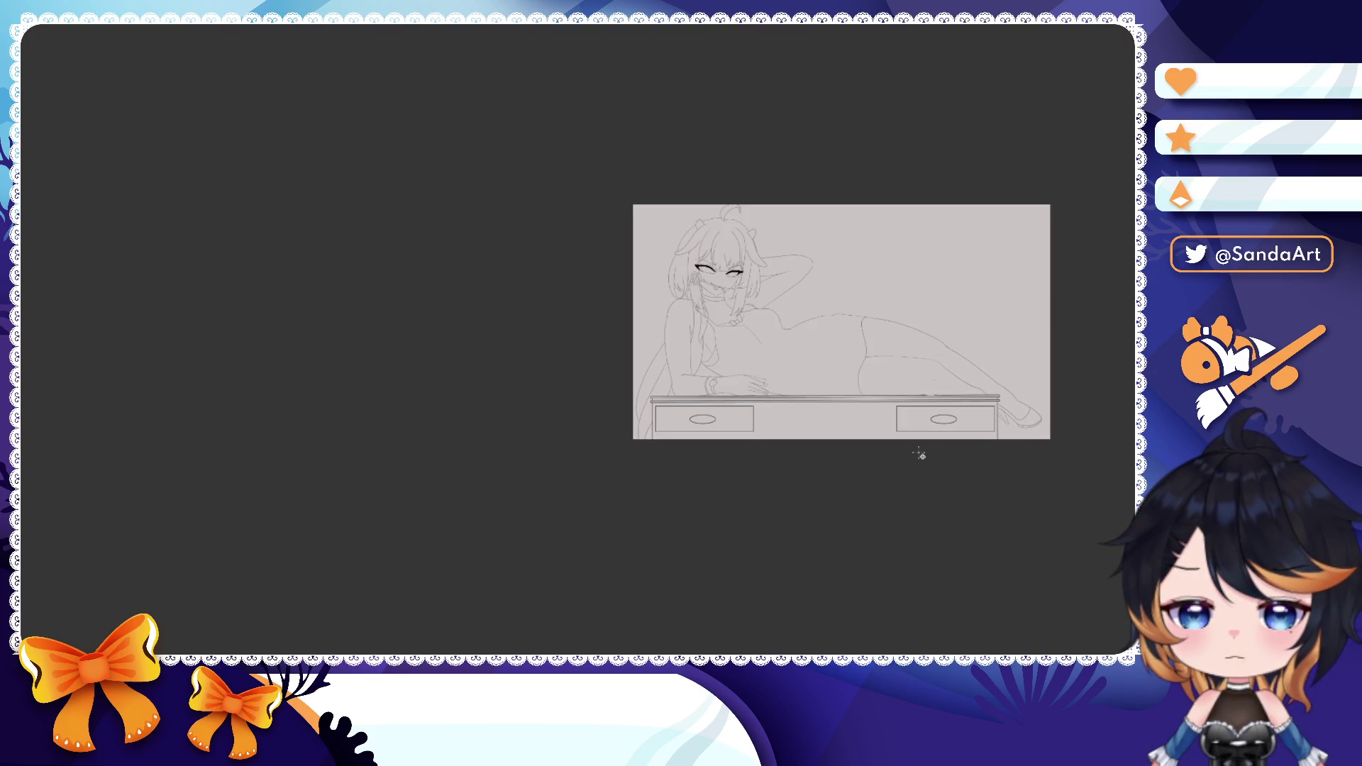
{"action": "scroll", "coordinate": [913, 461], "scroll_direction": "up", "scroll_amount": 2}
{"action": "scroll", "coordinate": [913, 460], "scroll_direction": "up", "scroll_amount": 1}
{"action": "scroll", "coordinate": [913, 460], "scroll_direction": "up", "scroll_amount": 1}
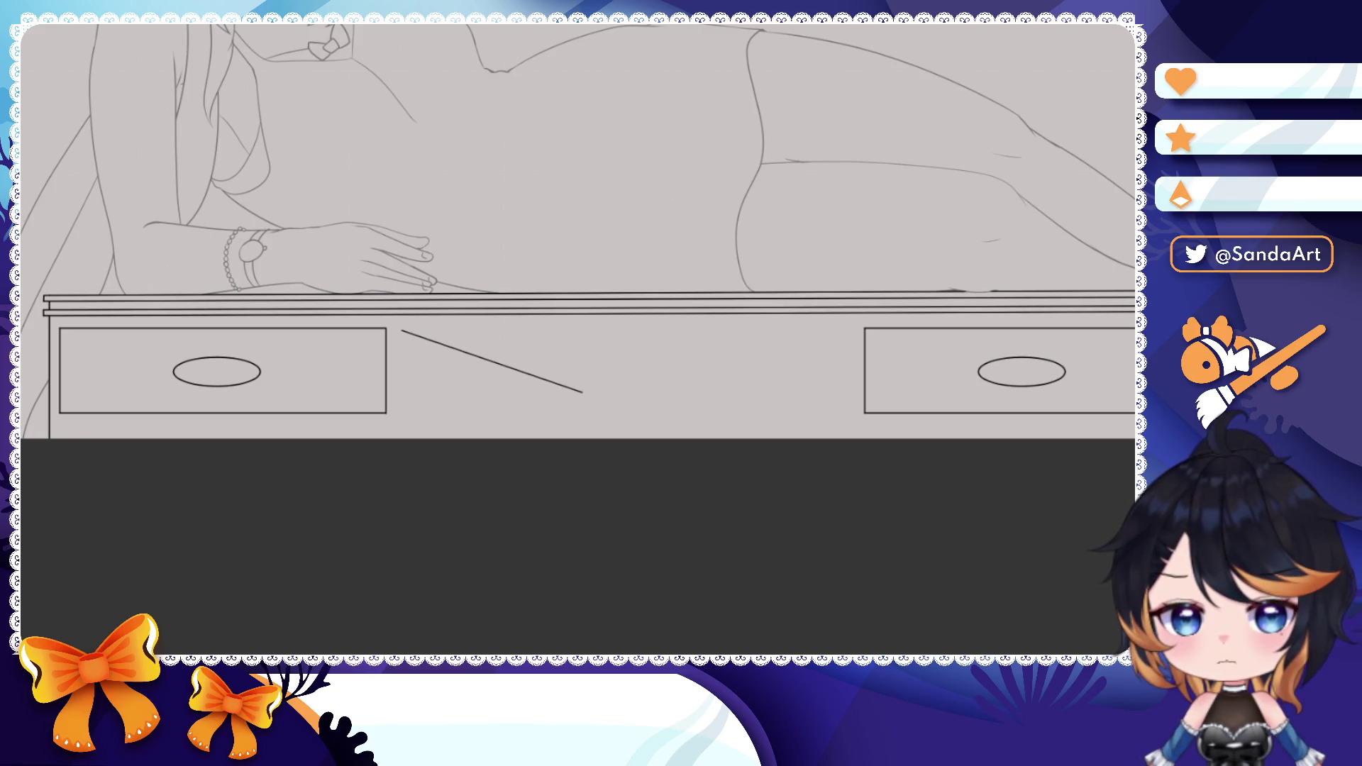
- Drag out a rectangular middle drawer outline between the left and right drawers
{"action": "key", "text": "ctrl+z"}
{"action": "key", "text": "ctrl+shift+z"}
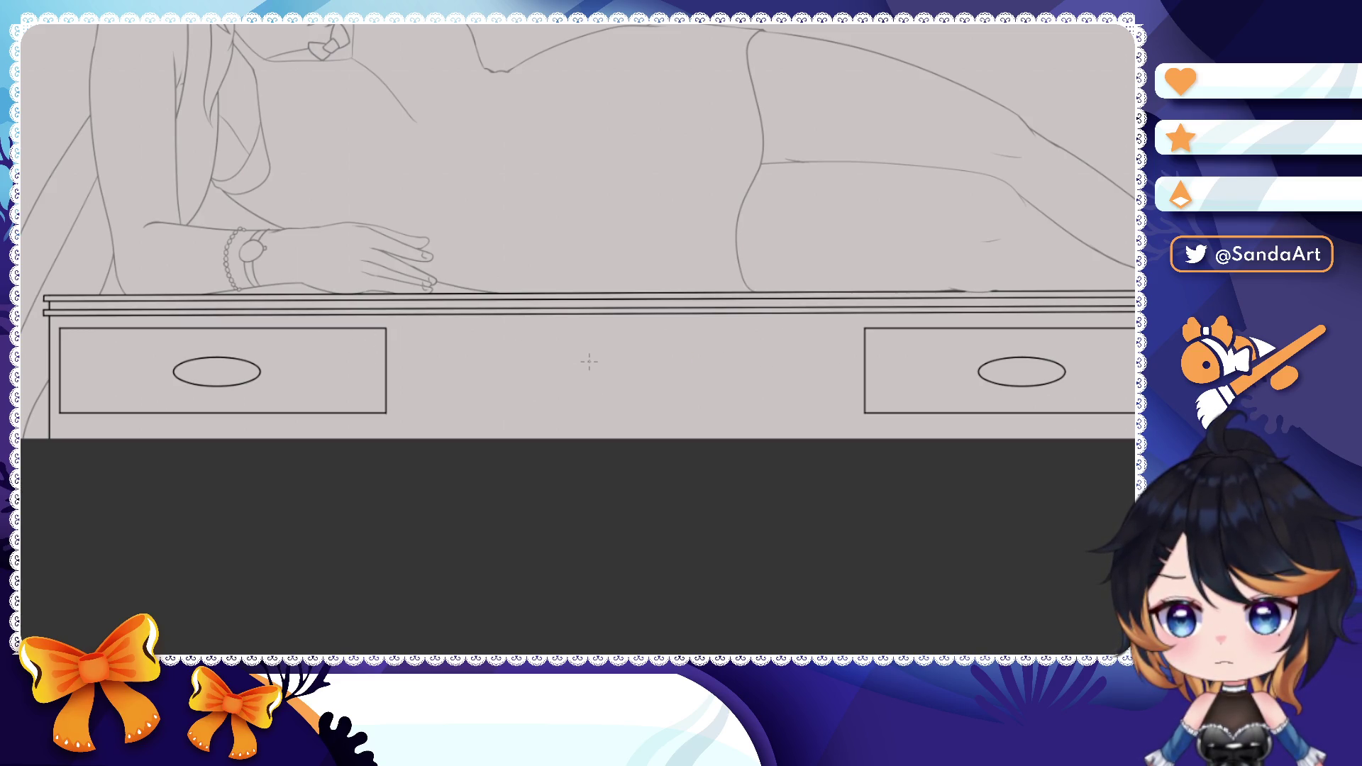
{"action": "left_click_drag", "start_coordinate": [405, 329], "coordinate": [846, 417]}
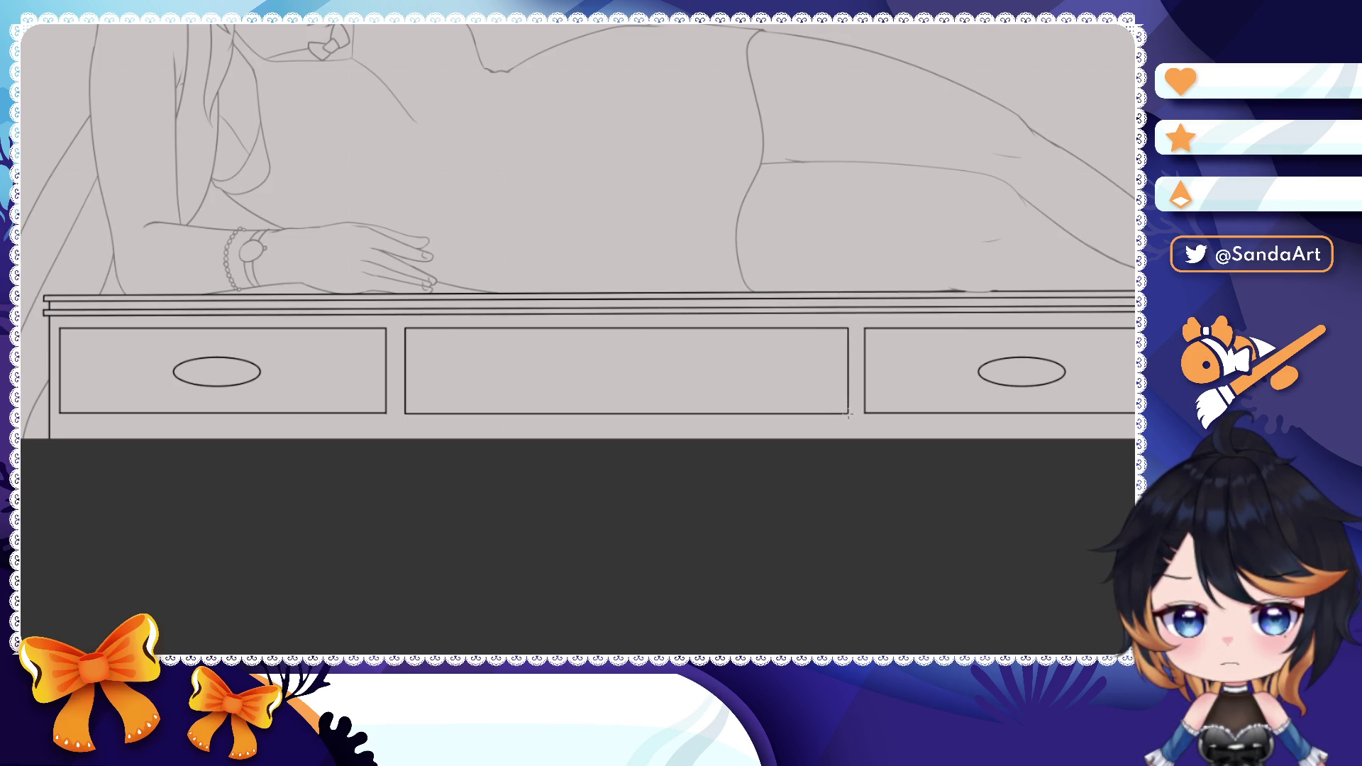
{"action": "scroll", "coordinate": [798, 398], "scroll_direction": "down", "scroll_amount": 5}
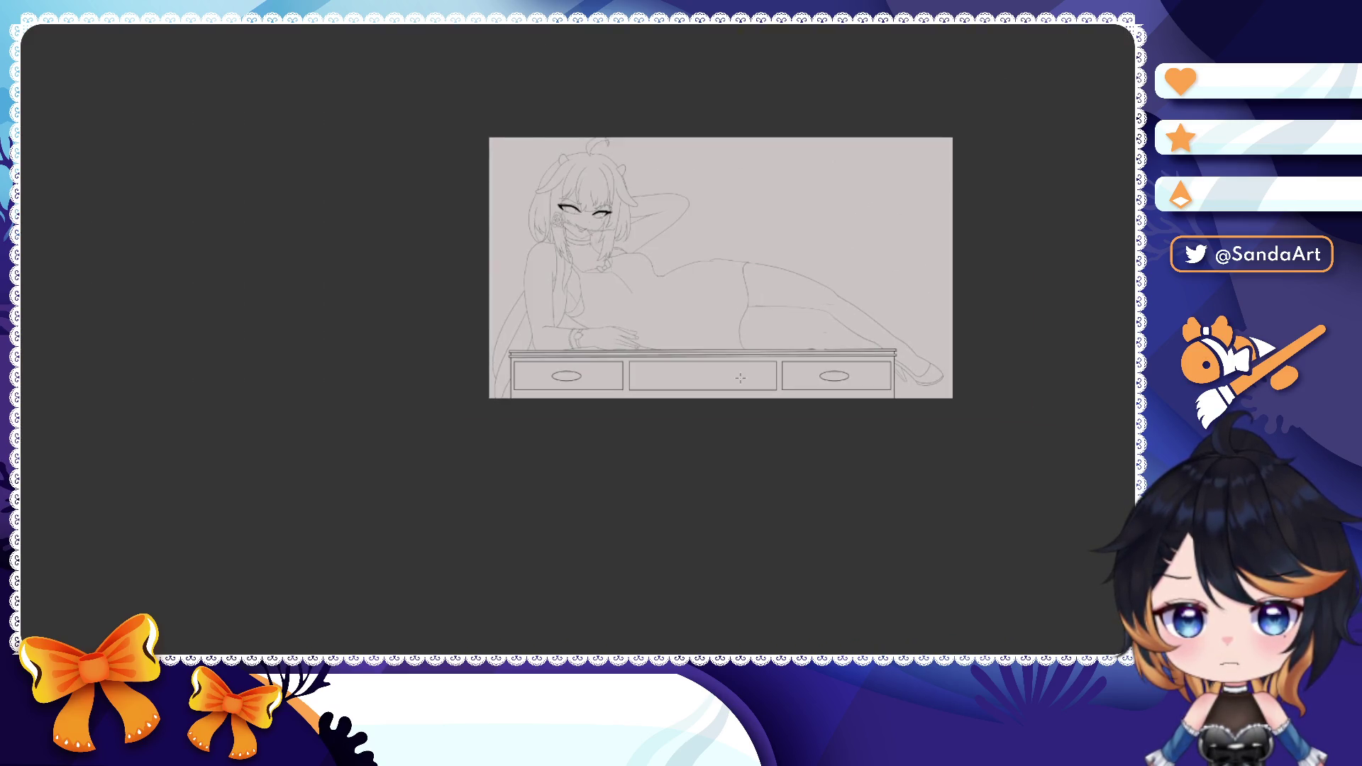
{"action": "scroll", "coordinate": [638, 319], "scroll_direction": "up", "scroll_amount": 2}
{"action": "scroll", "coordinate": [639, 319], "scroll_direction": "up", "scroll_amount": 1}
{"action": "scroll", "coordinate": [532, 367], "scroll_direction": "up", "scroll_amount": 2}
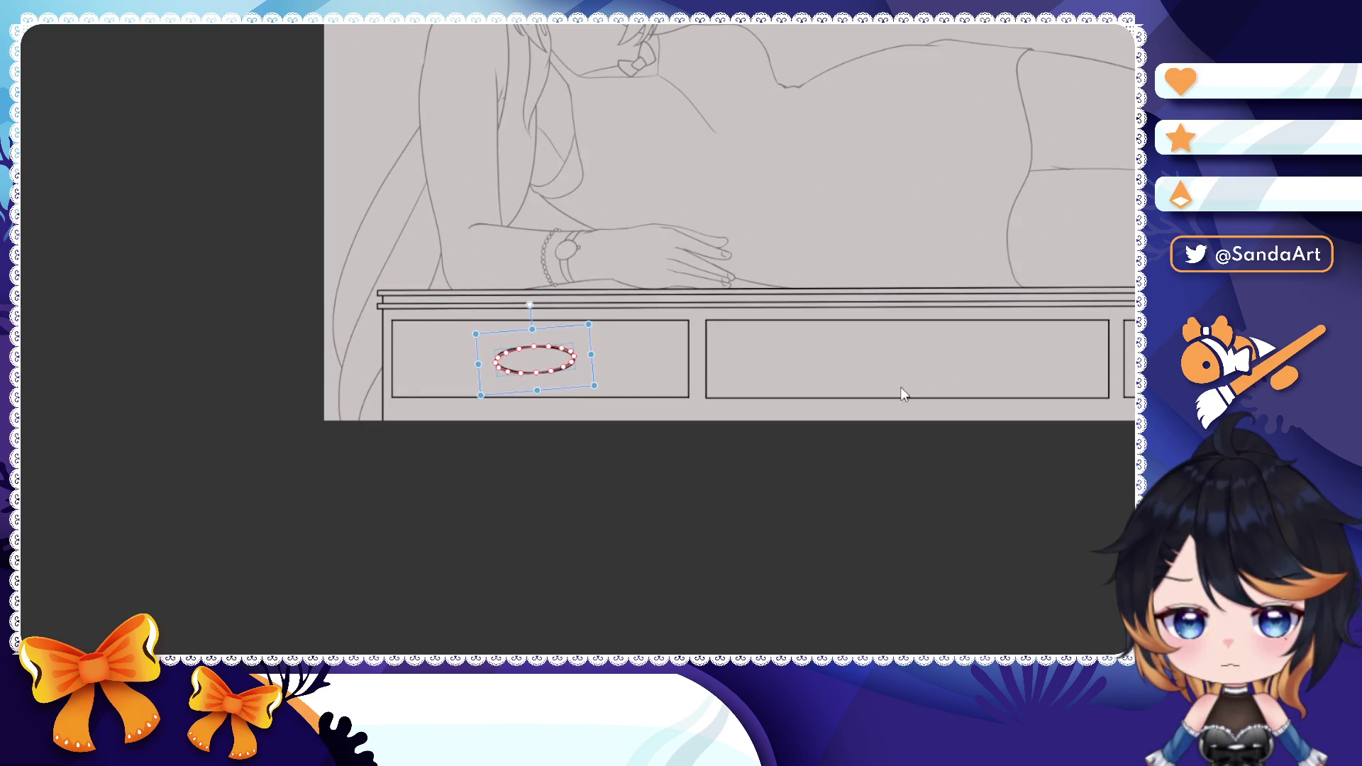
- Shift the left drawer's oval handle rightward and draw a thin base line along the cabinet bottom
{"action": "left_click", "coordinate": [576, 368]}
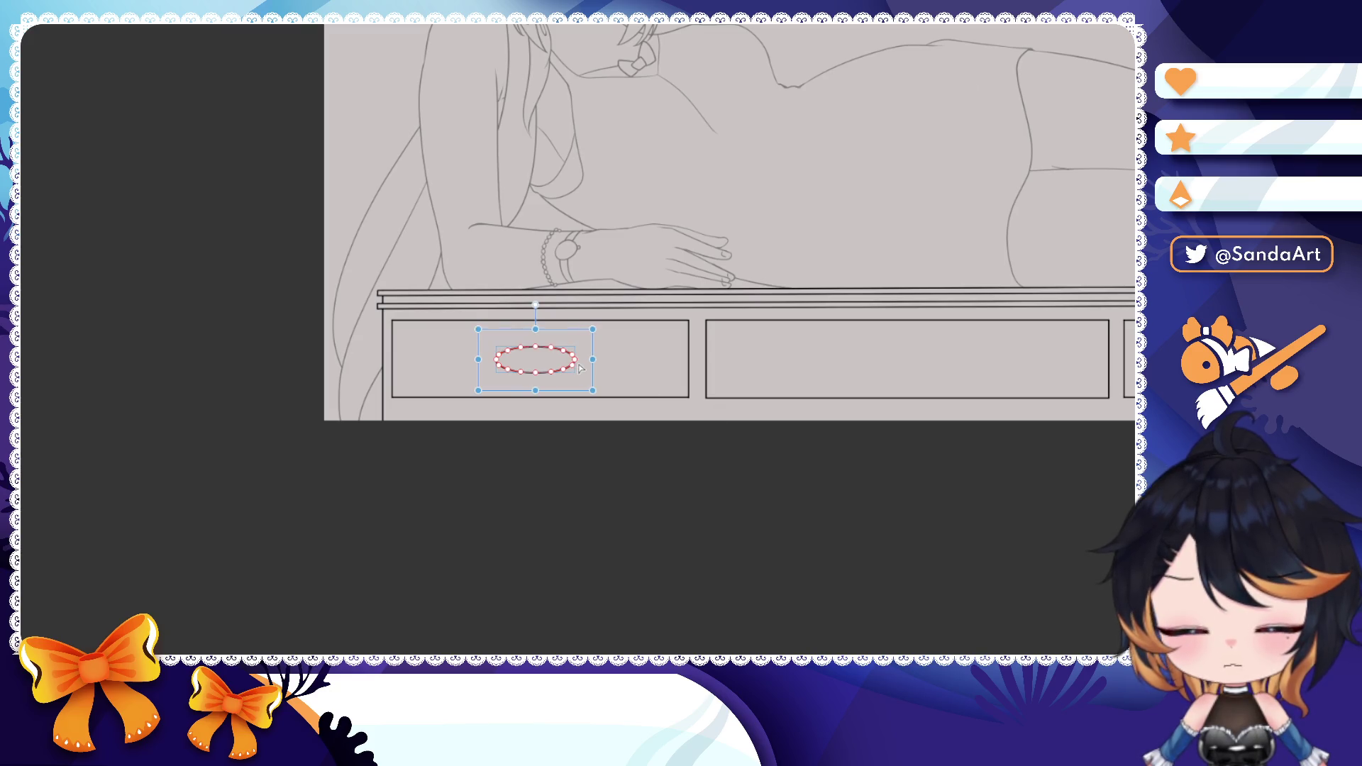
{"action": "left_click_drag", "start_coordinate": [579, 367], "coordinate": [955, 335]}
{"action": "scroll", "coordinate": [919, 335], "scroll_direction": "down", "scroll_amount": 4}
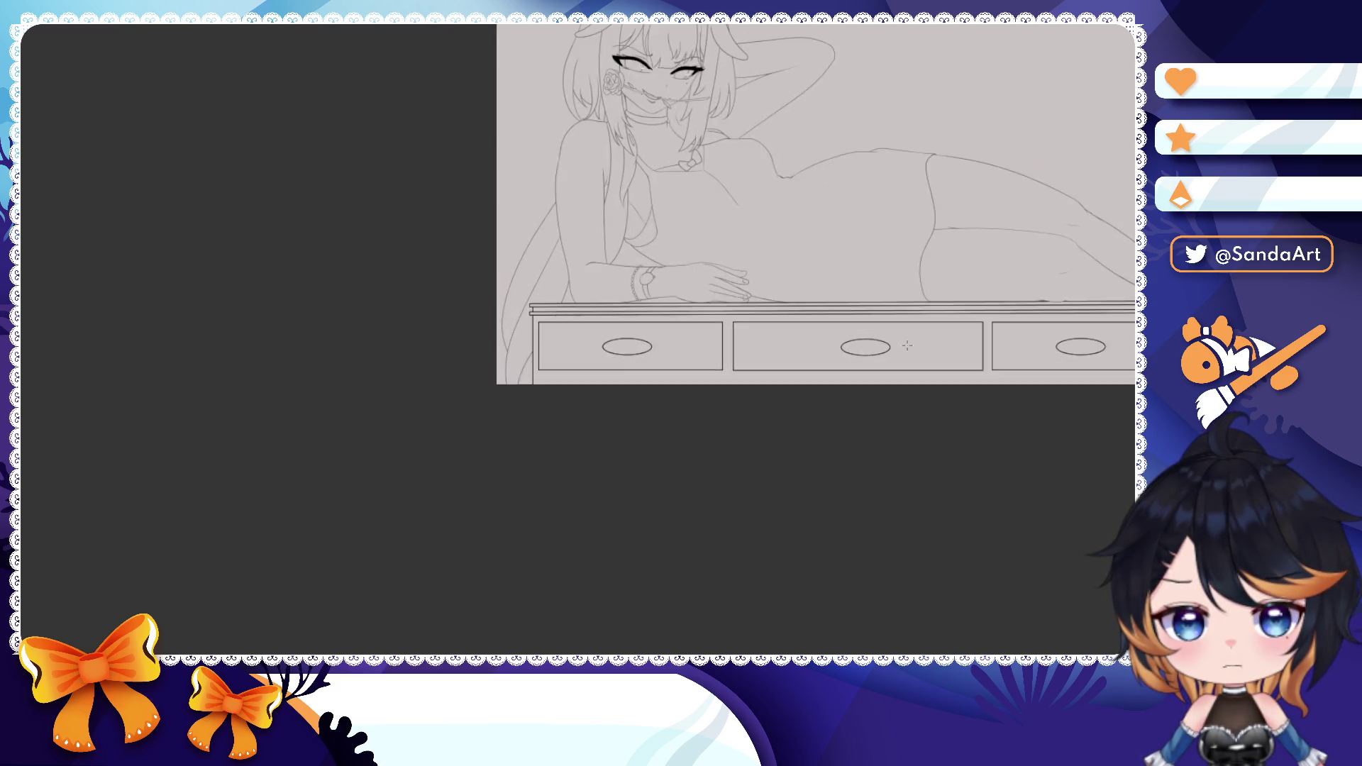
{"action": "scroll", "coordinate": [899, 340], "scroll_direction": "up", "scroll_amount": 4}
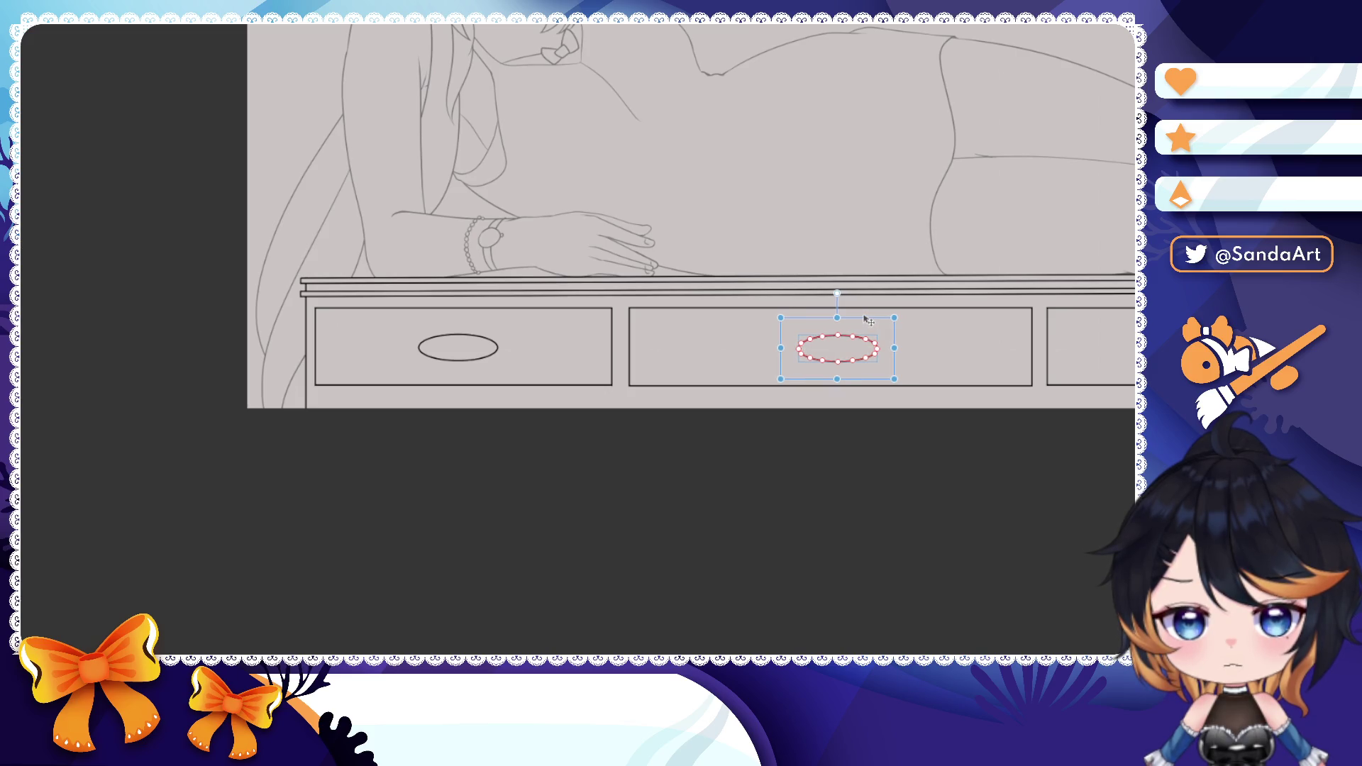
{"action": "scroll", "coordinate": [870, 319], "scroll_direction": "down", "scroll_amount": 4}
{"action": "left_click_drag", "start_coordinate": [748, 319], "coordinate": [742, 347]}
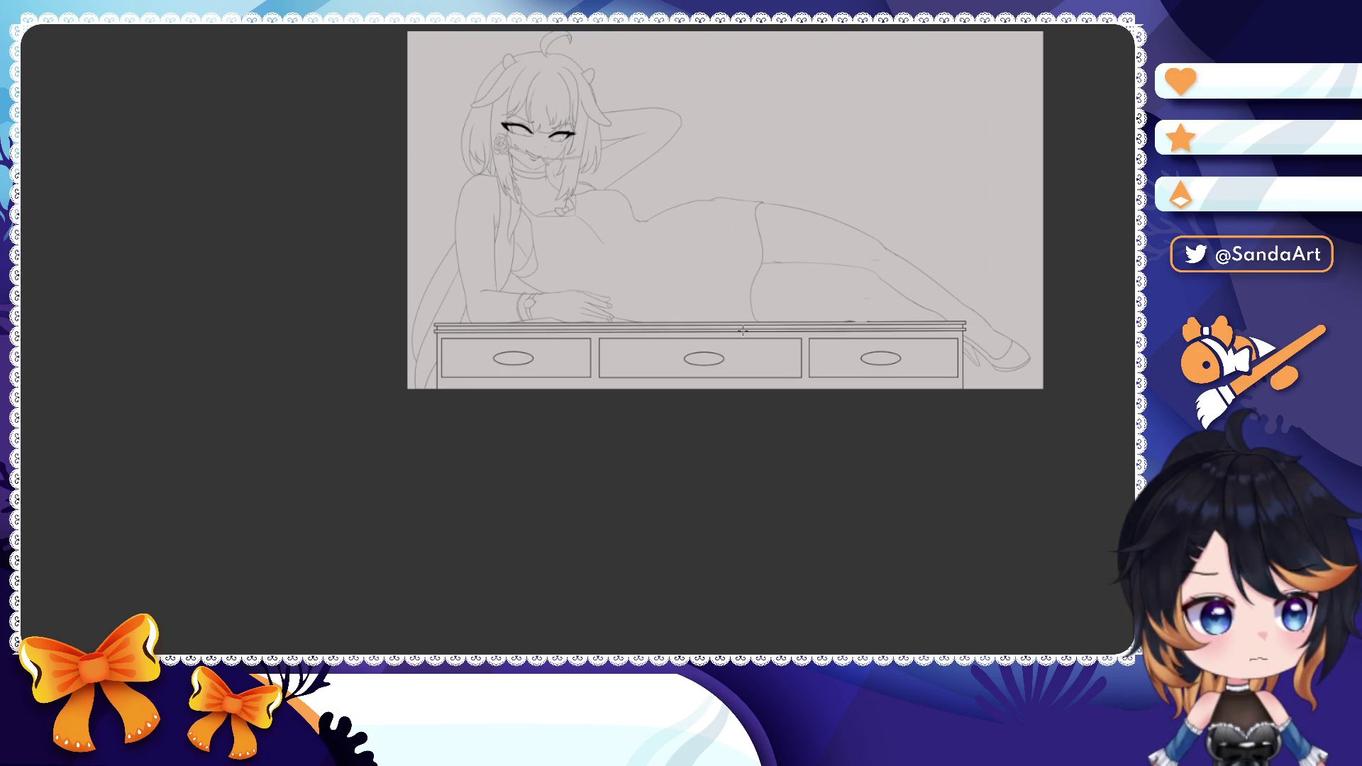
{"action": "scroll", "coordinate": [741, 375], "scroll_direction": "up", "scroll_amount": 2}
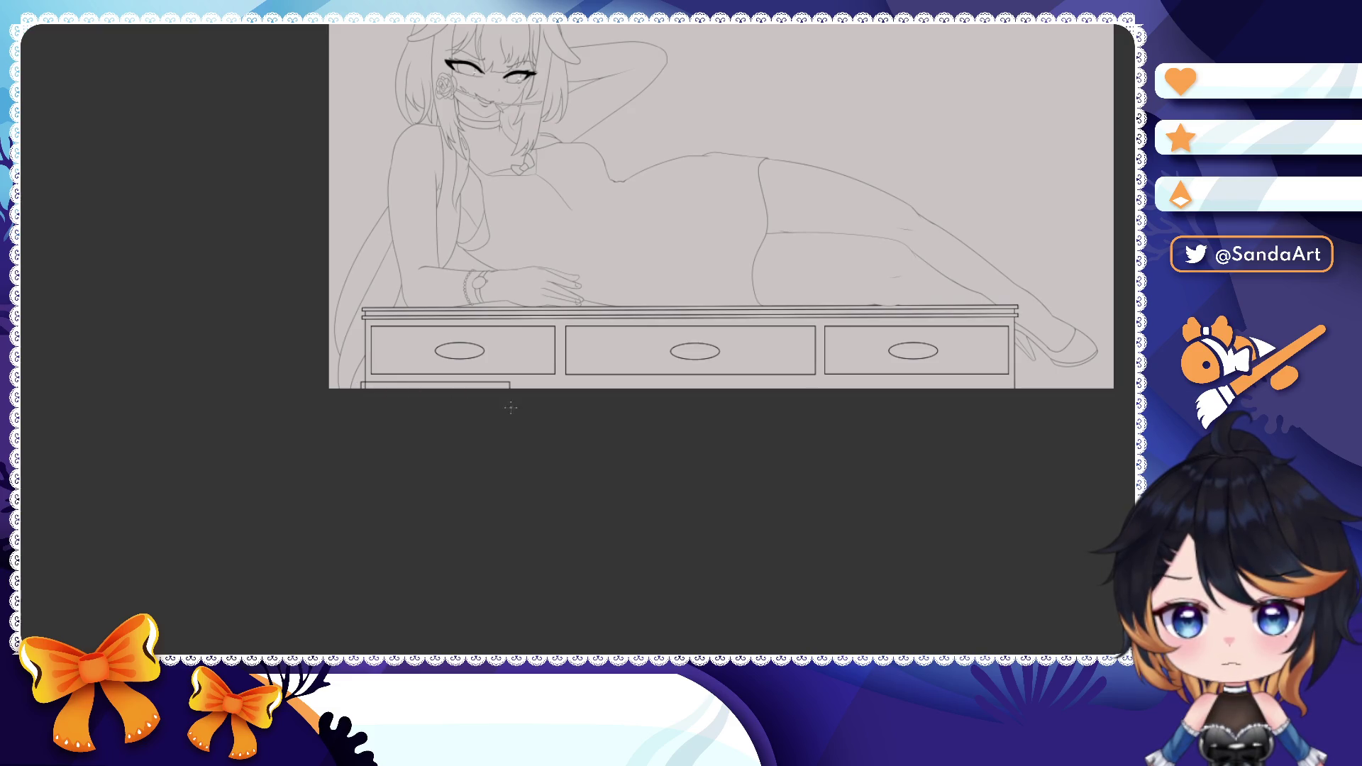
{"action": "left_click_drag", "start_coordinate": [362, 390], "coordinate": [1020, 390]}
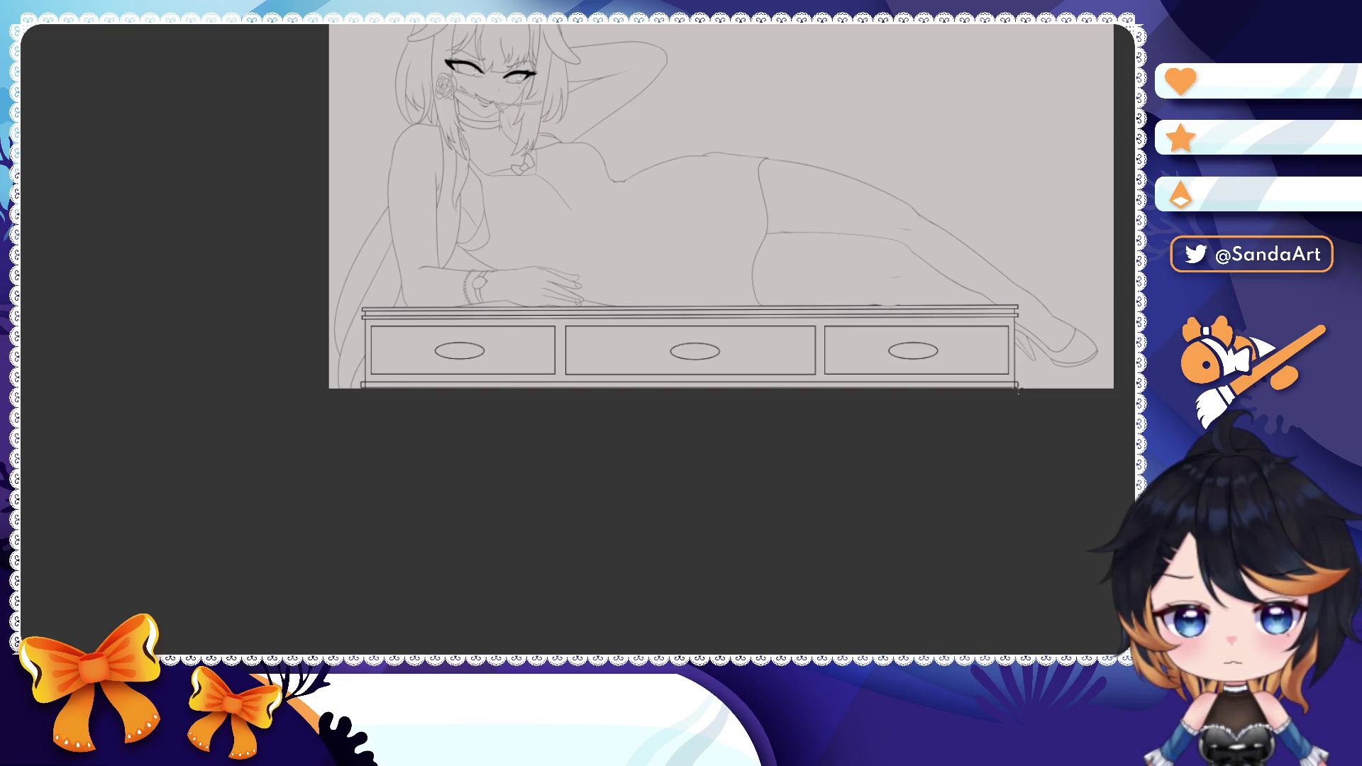
{"action": "scroll", "coordinate": [873, 352], "scroll_direction": "up", "scroll_amount": 3}
{"action": "scroll", "coordinate": [873, 352], "scroll_direction": "up", "scroll_amount": 2}
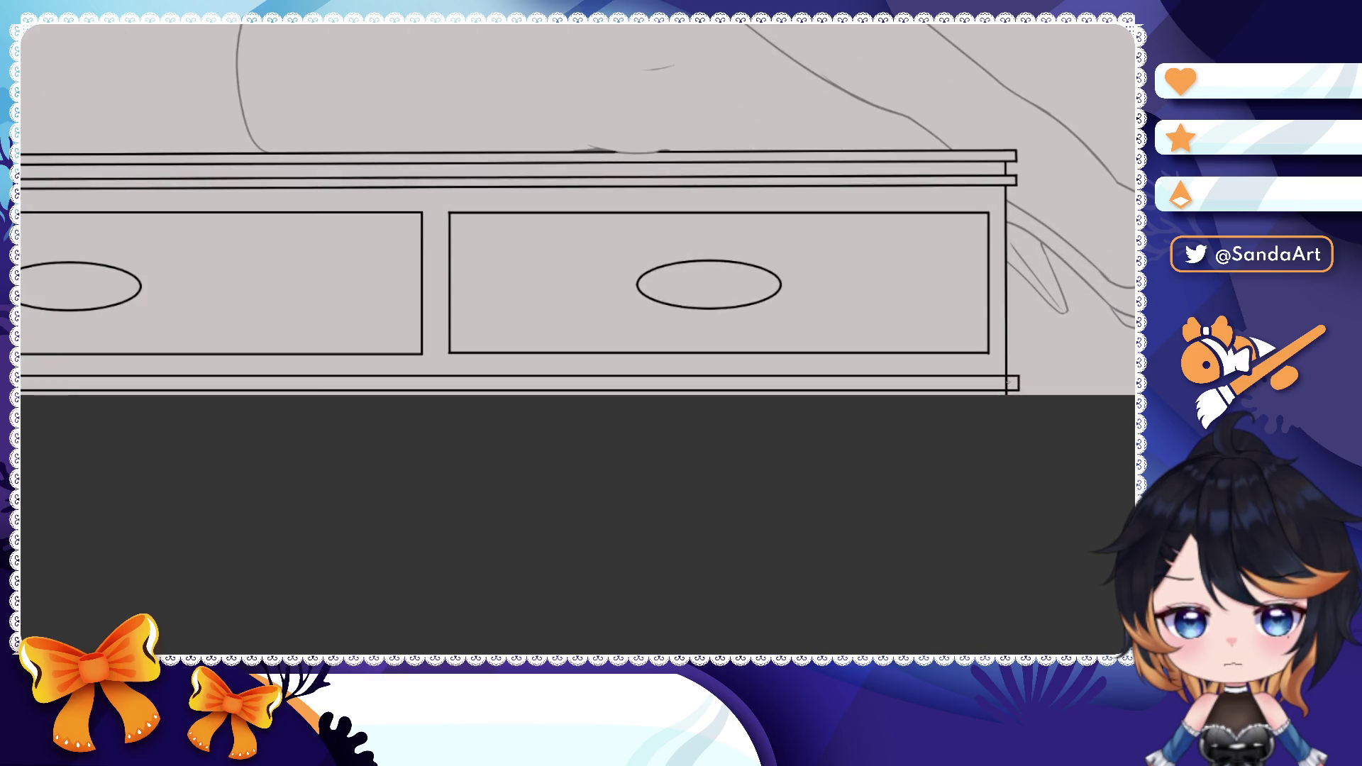
{"action": "mouse_move", "coordinate": [664, 386]}
{"action": "left_mouse_down"}
{"action": "mouse_move", "coordinate": [320, 386]}
{"action": "mouse_move", "coordinate": [745, 387]}
{"action": "left_mouse_up"}
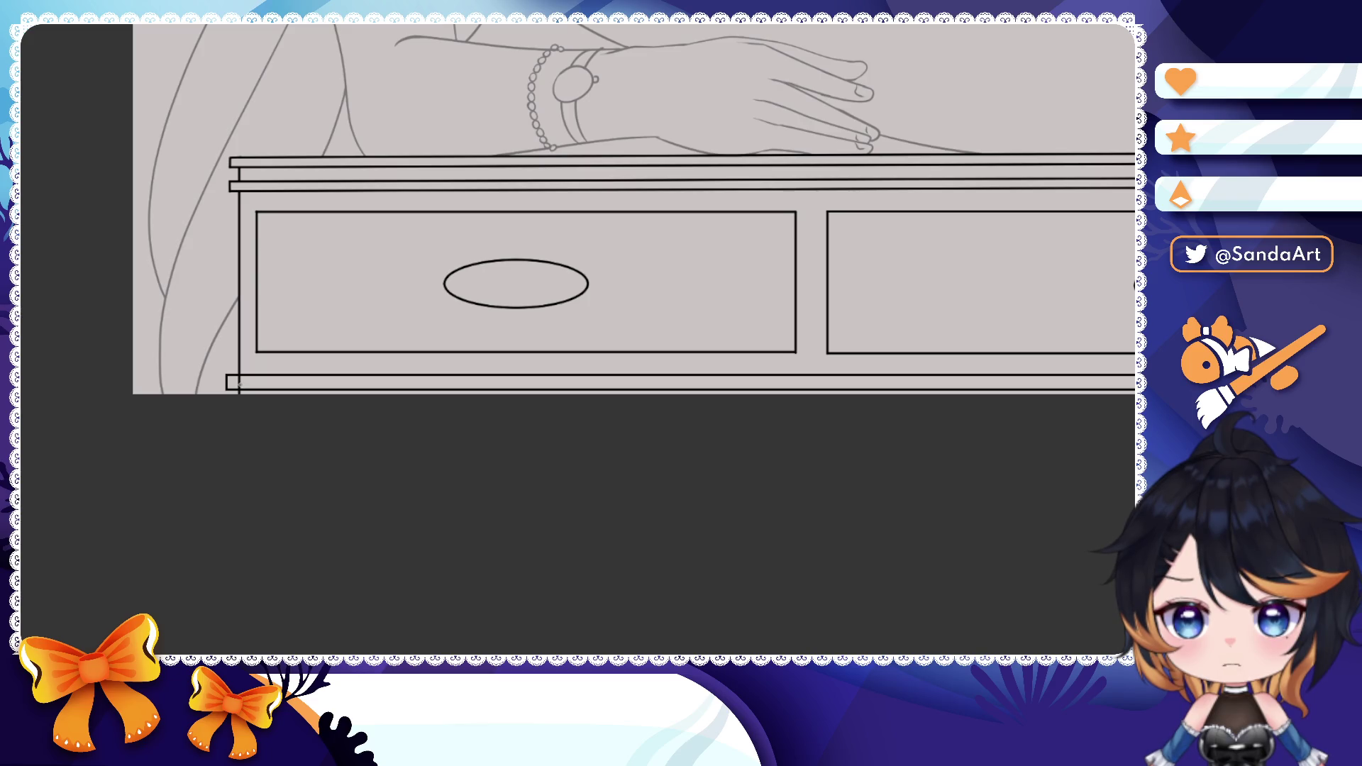
{"action": "scroll", "coordinate": [1078, 339], "scroll_direction": "down", "scroll_amount": 5}
{"action": "scroll", "coordinate": [1078, 339], "scroll_direction": "down", "scroll_amount": 3}
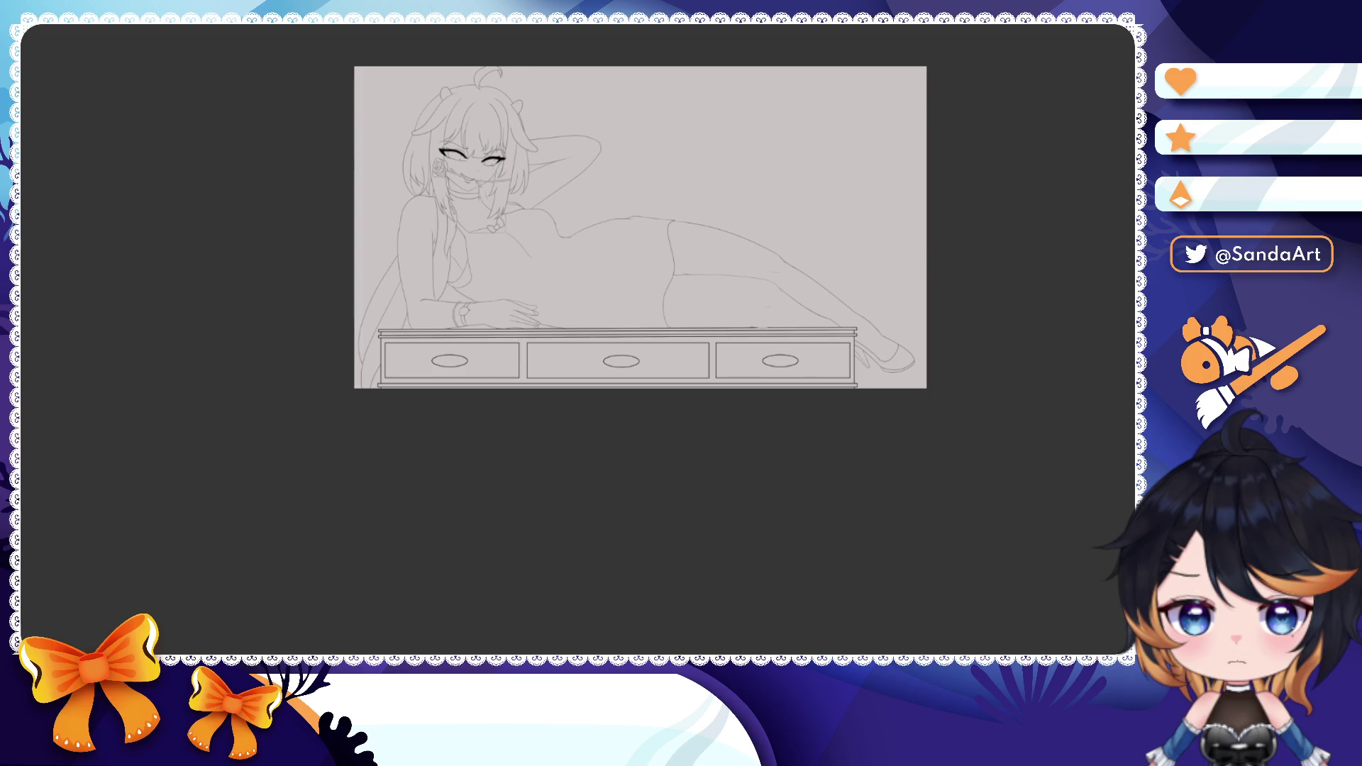
- Delete the stray vector stroke on the cabinet top
{"action": "key", "text": "ctrl+a"}
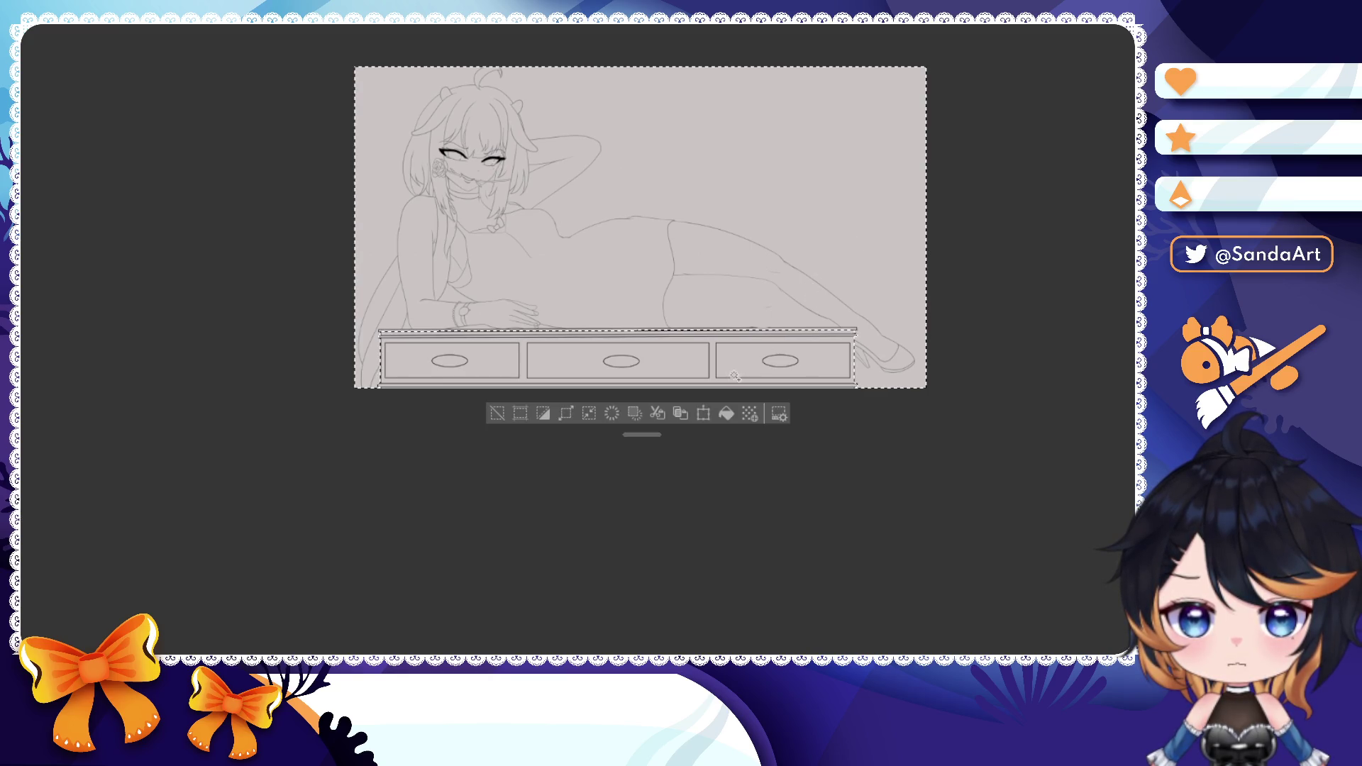
{"action": "scroll", "coordinate": [734, 375], "scroll_direction": "up", "scroll_amount": 2}
{"action": "scroll", "coordinate": [791, 352], "scroll_direction": "up", "scroll_amount": 1}
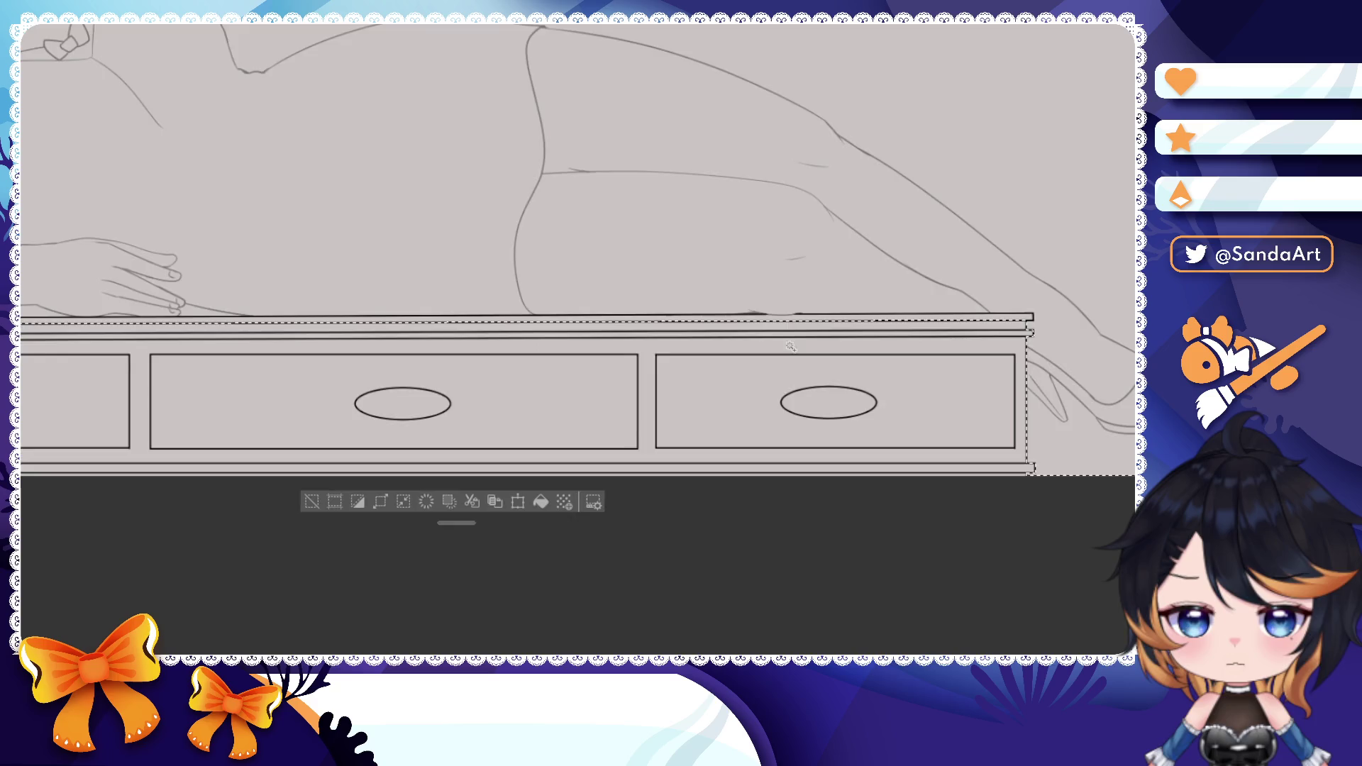
{"action": "scroll", "coordinate": [742, 296], "scroll_direction": "up", "scroll_amount": 2}
{"action": "scroll", "coordinate": [742, 297], "scroll_direction": "up", "scroll_amount": 1}
{"action": "scroll", "coordinate": [742, 297], "scroll_direction": "up", "scroll_amount": 1}
{"action": "left_click", "coordinate": [738, 298]}
{"action": "key", "text": "Delete"}
{"action": "scroll", "coordinate": [792, 314], "scroll_direction": "down", "scroll_amount": 3}
{"action": "scroll", "coordinate": [820, 317], "scroll_direction": "down", "scroll_amount": 3}
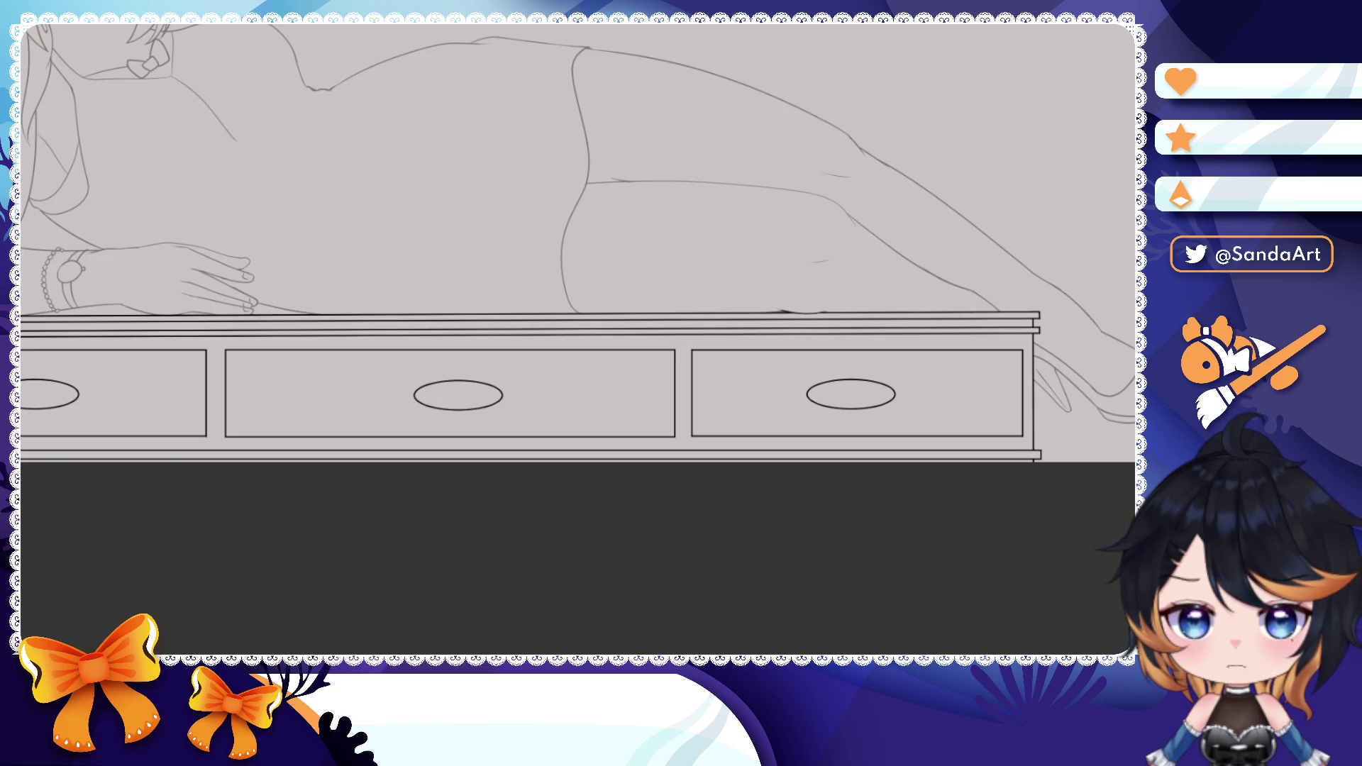
{"action": "scroll", "coordinate": [905, 318], "scroll_direction": "up", "scroll_amount": 1}
{"action": "scroll", "coordinate": [780, 325], "scroll_direction": "up", "scroll_amount": 2}
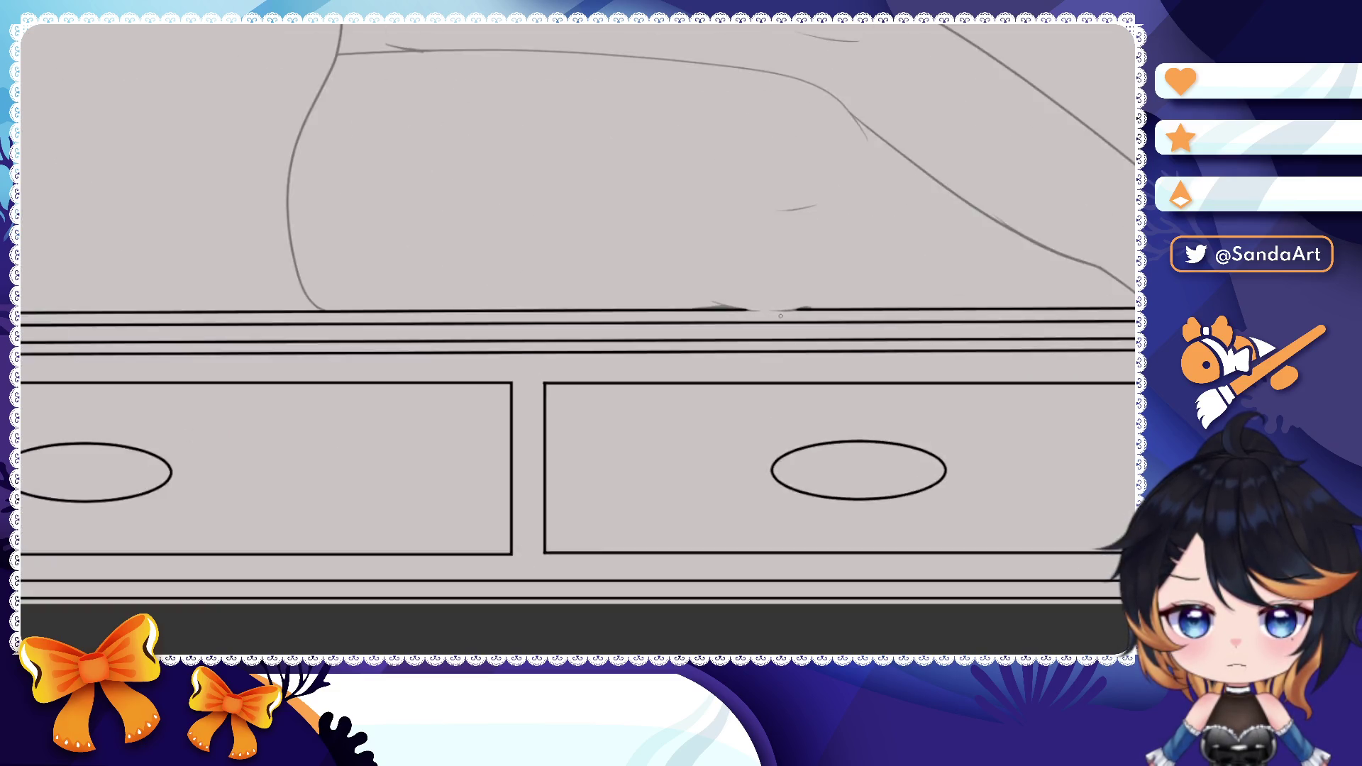
{"action": "scroll", "coordinate": [780, 324], "scroll_direction": "up", "scroll_amount": 3}
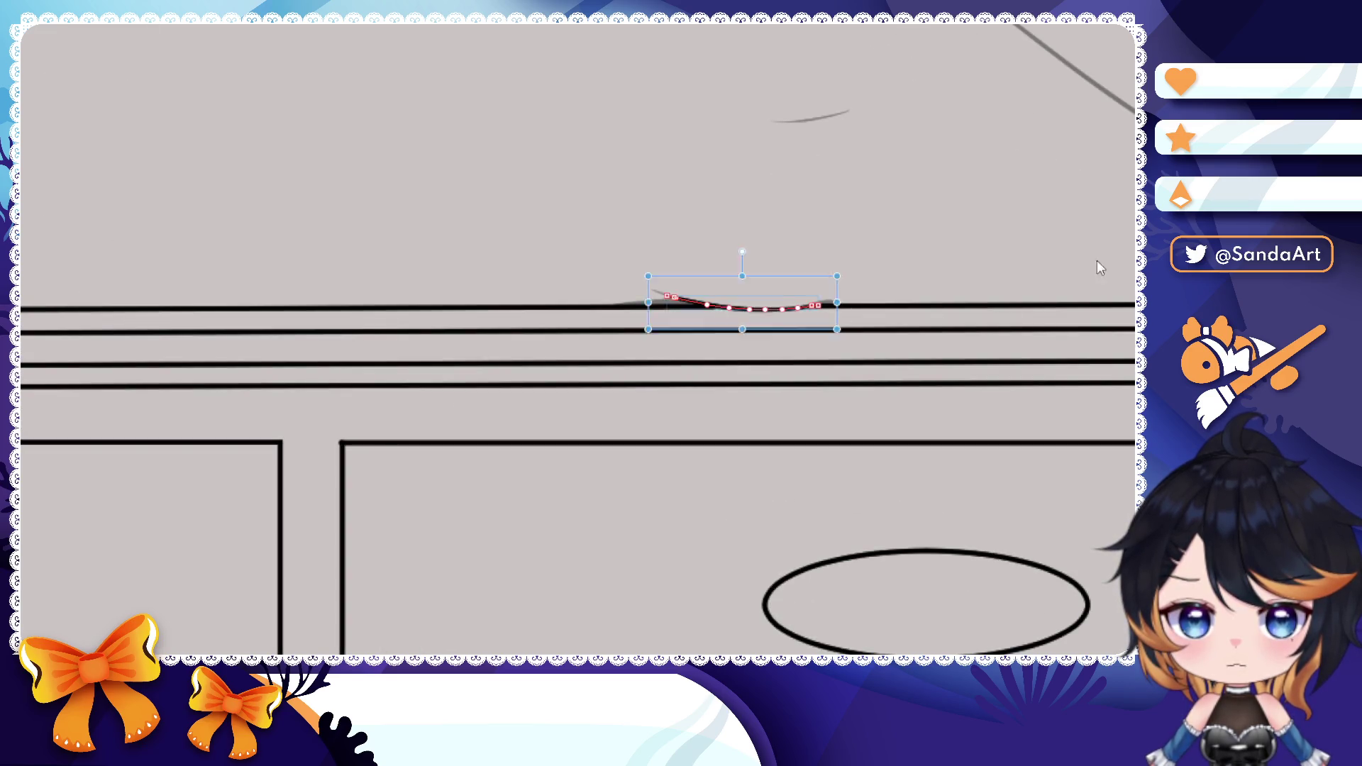
{"action": "scroll", "coordinate": [682, 320], "scroll_direction": "down", "scroll_amount": 3}
{"action": "scroll", "coordinate": [682, 320], "scroll_direction": "down", "scroll_amount": 3}
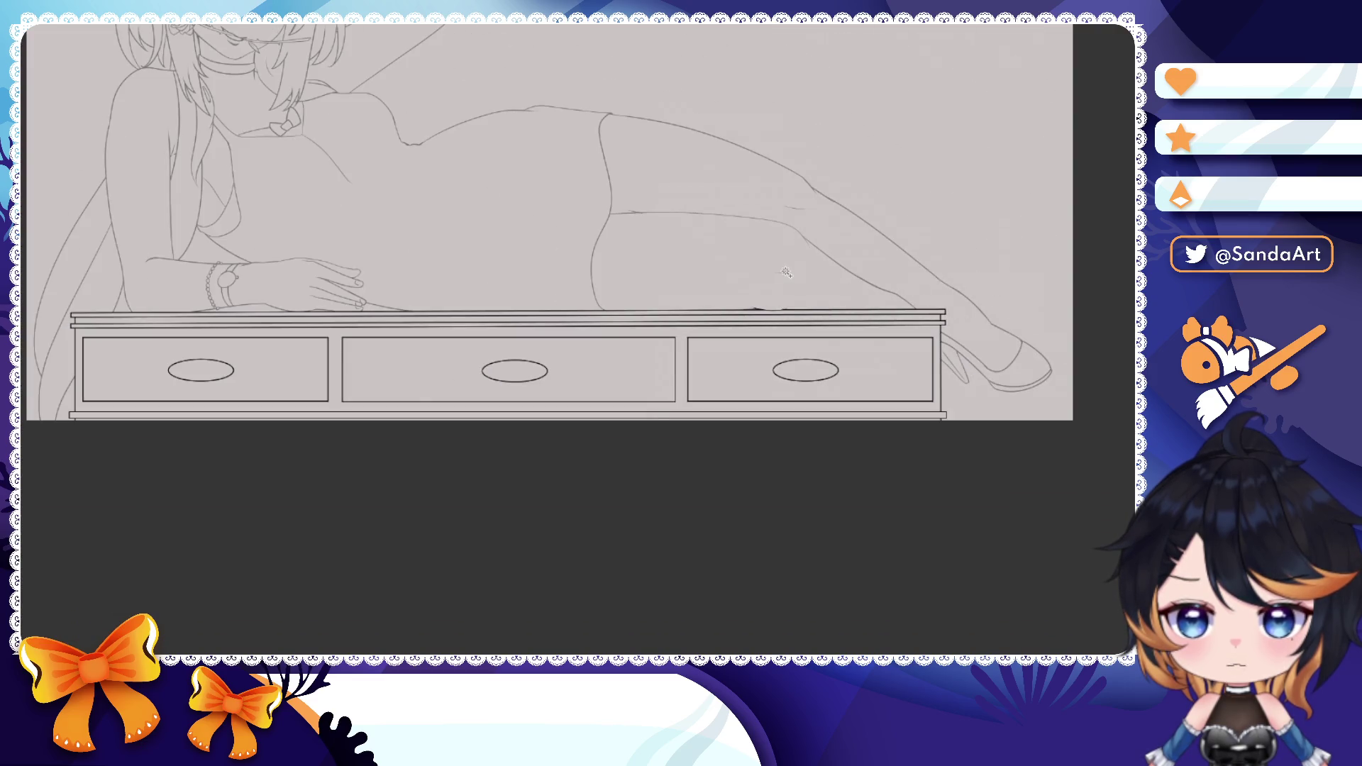
- Select the cabinet shape and fill it with dark red
{"action": "left_click", "coordinate": [1051, 263]}
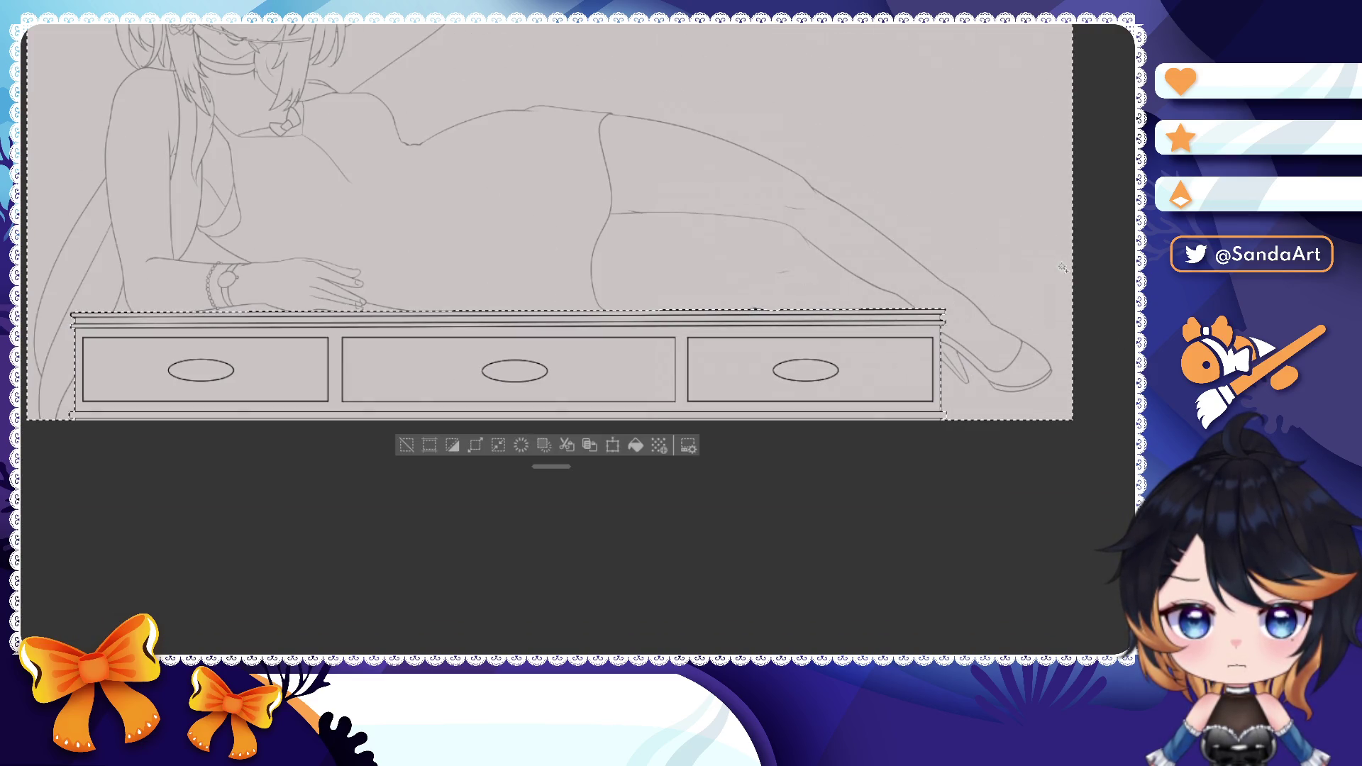
{"action": "left_click", "coordinate": [464, 444]}
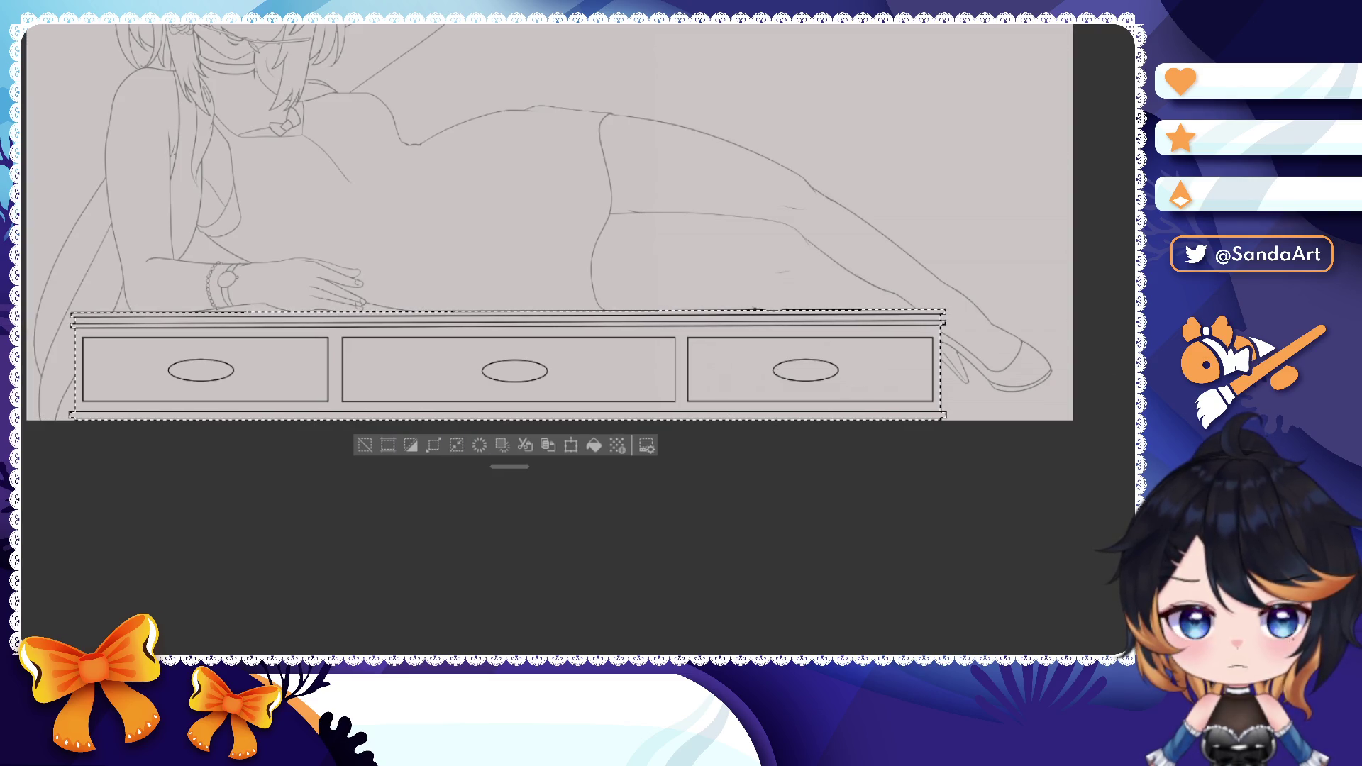
{"action": "left_click", "coordinate": [594, 450]}
{"action": "scroll", "coordinate": [639, 392], "scroll_direction": "down", "scroll_amount": 3}
{"action": "mouse_move", "coordinate": [638, 392]}
{"action": "left_mouse_down"}
{"action": "mouse_move", "coordinate": [738, 402]}
{"action": "mouse_move", "coordinate": [747, 423]}
{"action": "left_mouse_up"}
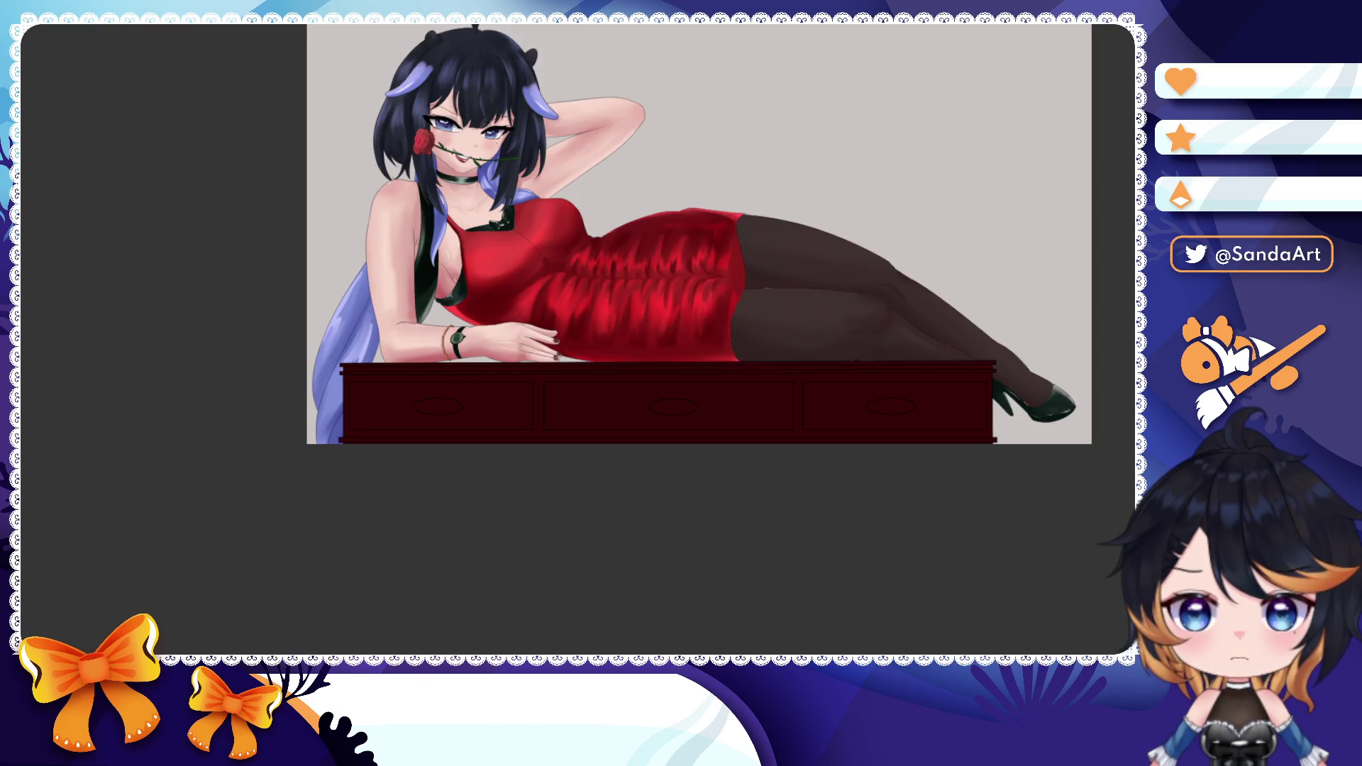
{"action": "scroll", "coordinate": [492, 228], "scroll_direction": "up", "scroll_amount": 5}
{"action": "scroll", "coordinate": [592, 281], "scroll_direction": "down", "scroll_amount": 3}
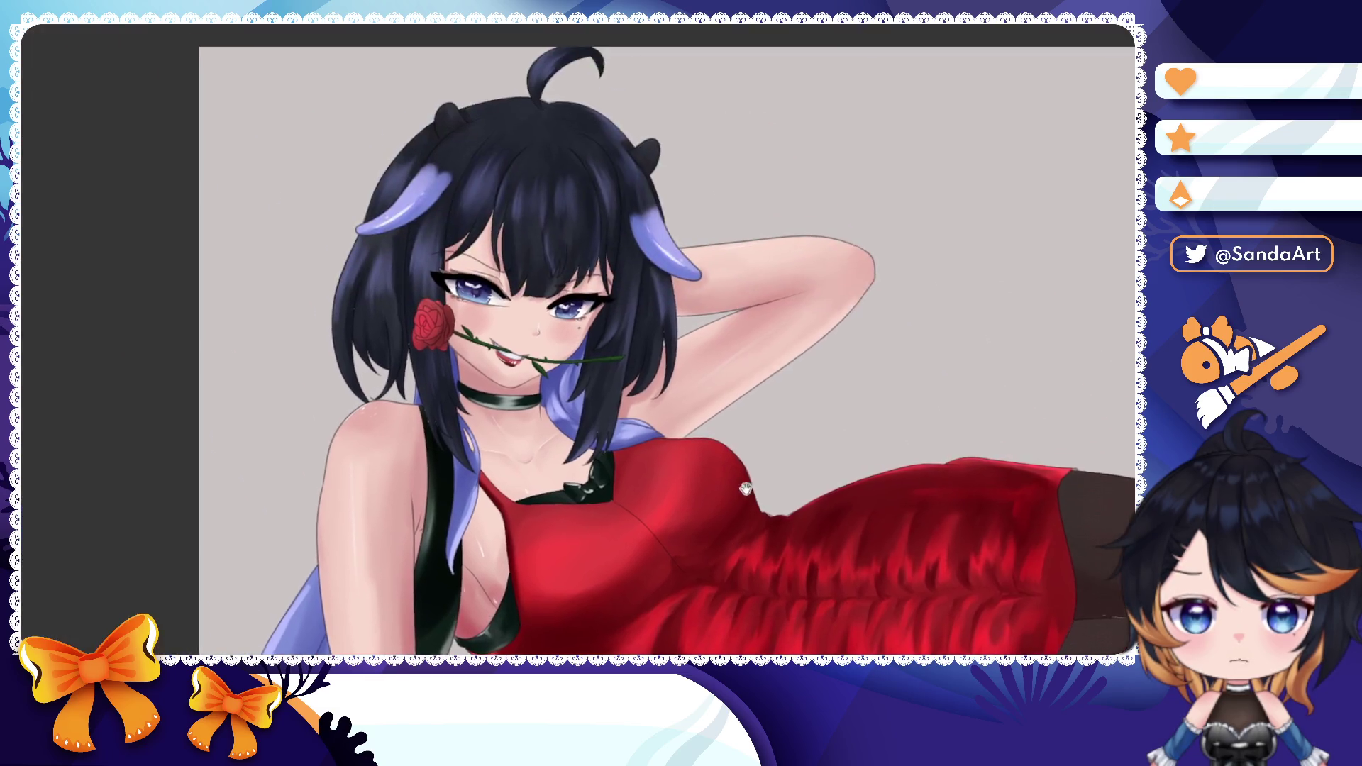
{"action": "scroll", "coordinate": [554, 212], "scroll_direction": "up", "scroll_amount": 5}
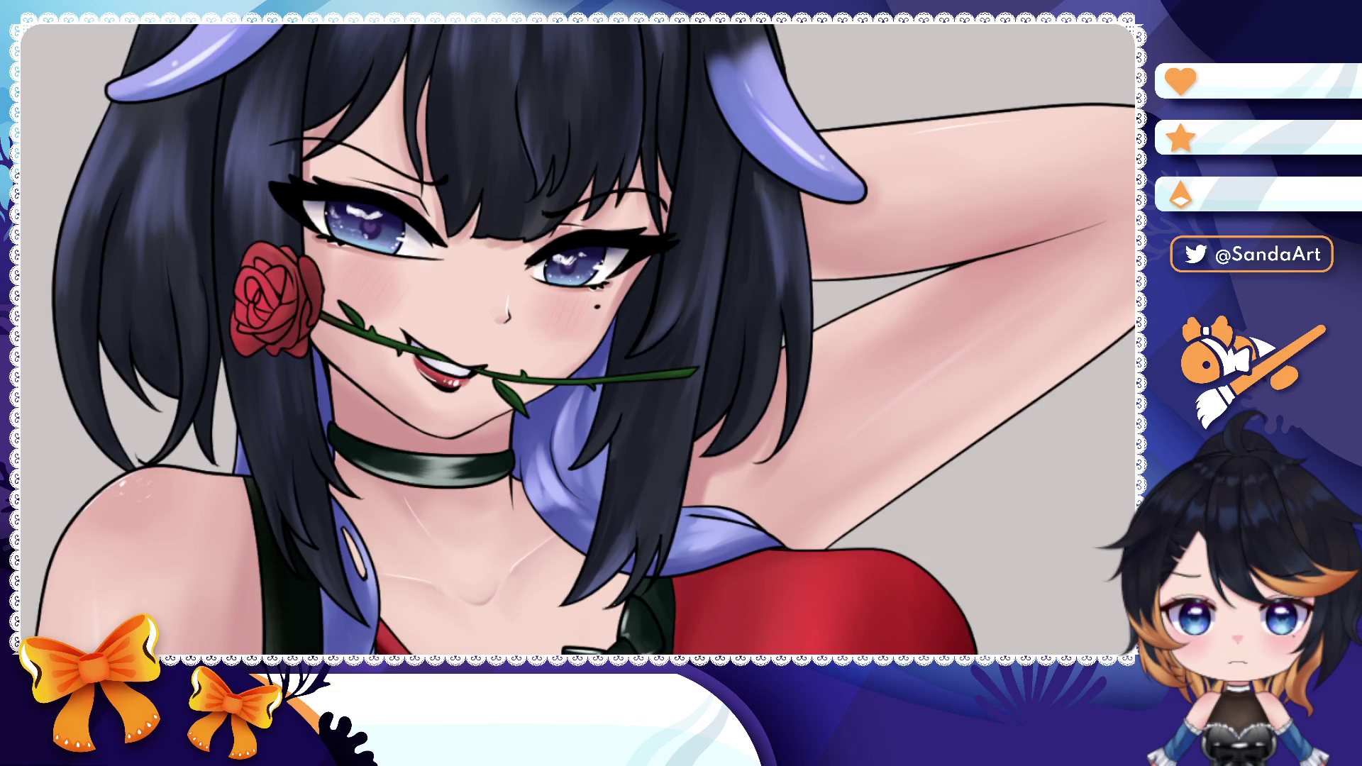
{"action": "scroll", "coordinate": [735, 296], "scroll_direction": "down", "scroll_amount": 5}
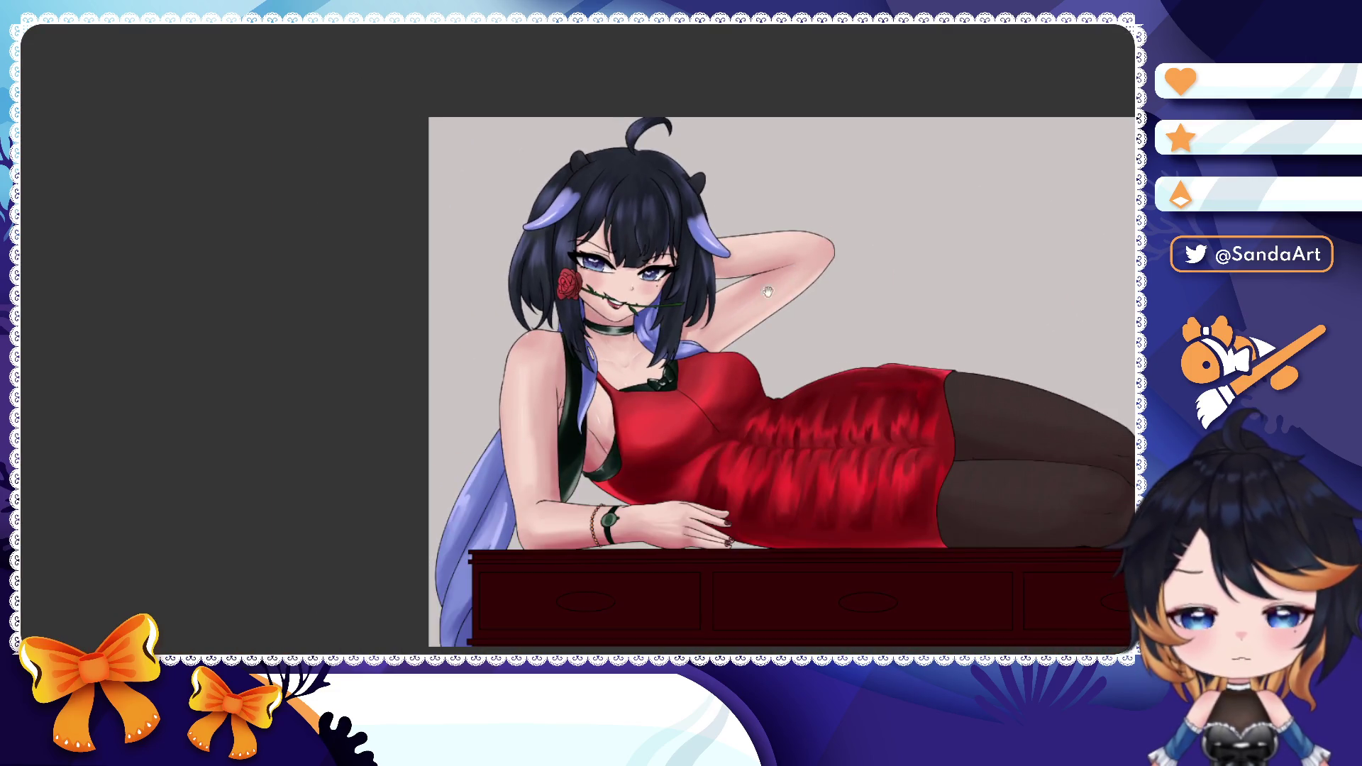
- Recentre the artwork and lighten the cabinet's red so the drawers and handles show
{"action": "left_click_drag", "start_coordinate": [735, 296], "coordinate": [647, 207]}
{"action": "left_click_drag", "start_coordinate": [669, 313], "coordinate": [622, 282]}
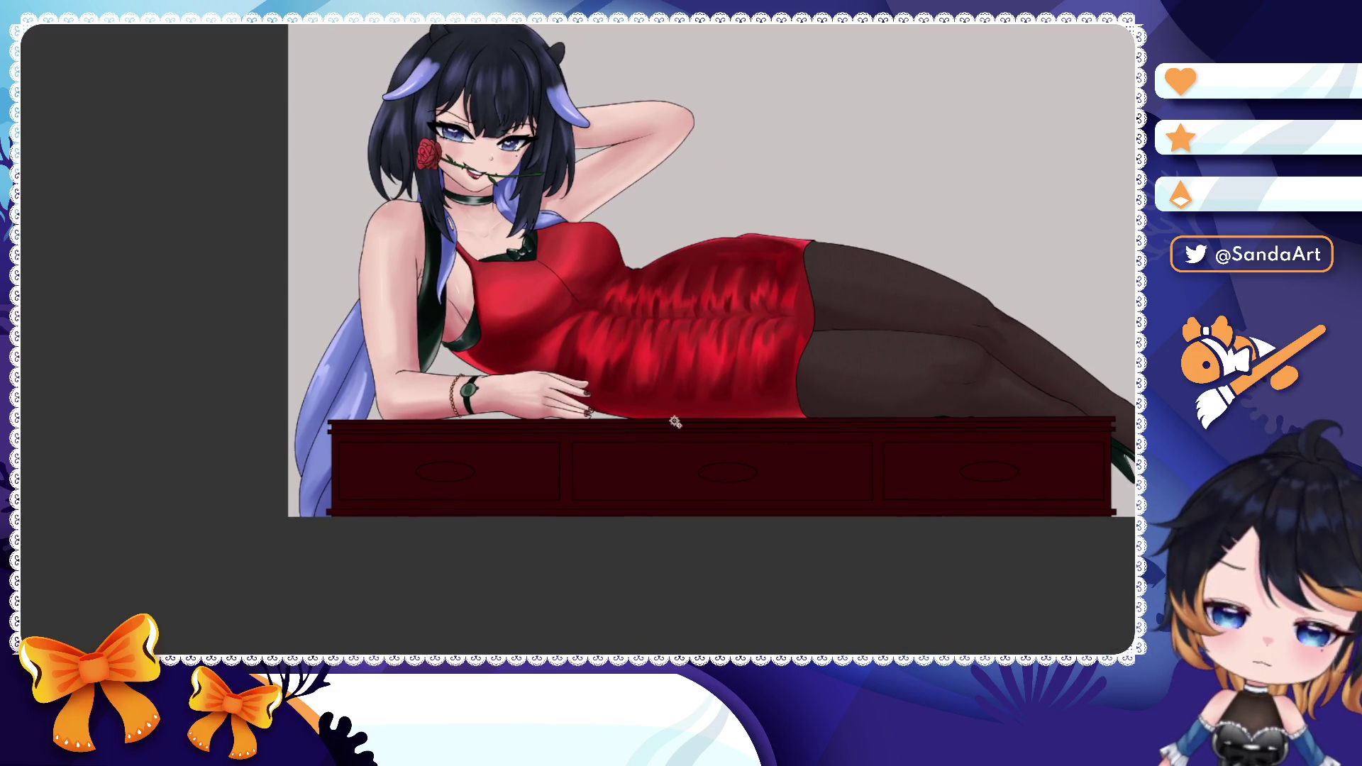
{"action": "scroll", "coordinate": [660, 325], "scroll_direction": "down", "scroll_amount": 3}
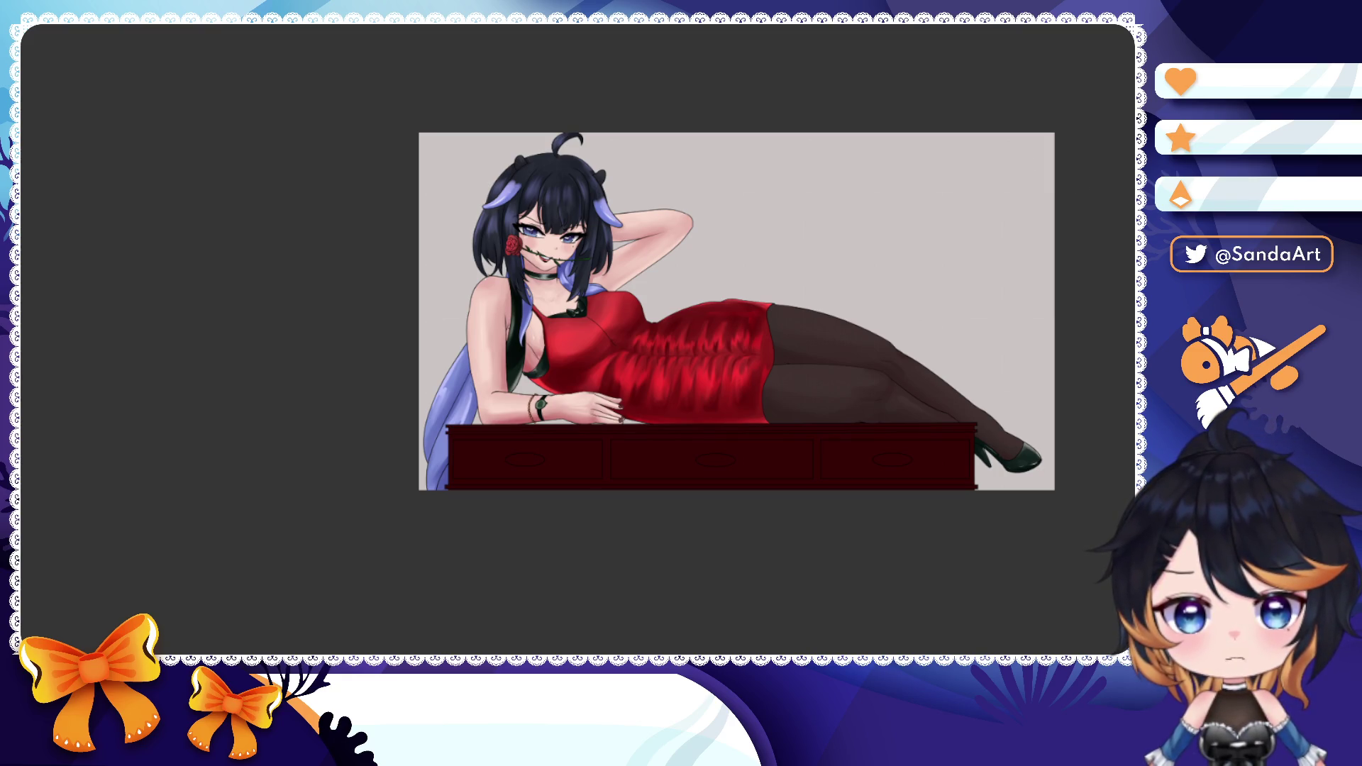
{"action": "key", "text": "ctrl+z"}
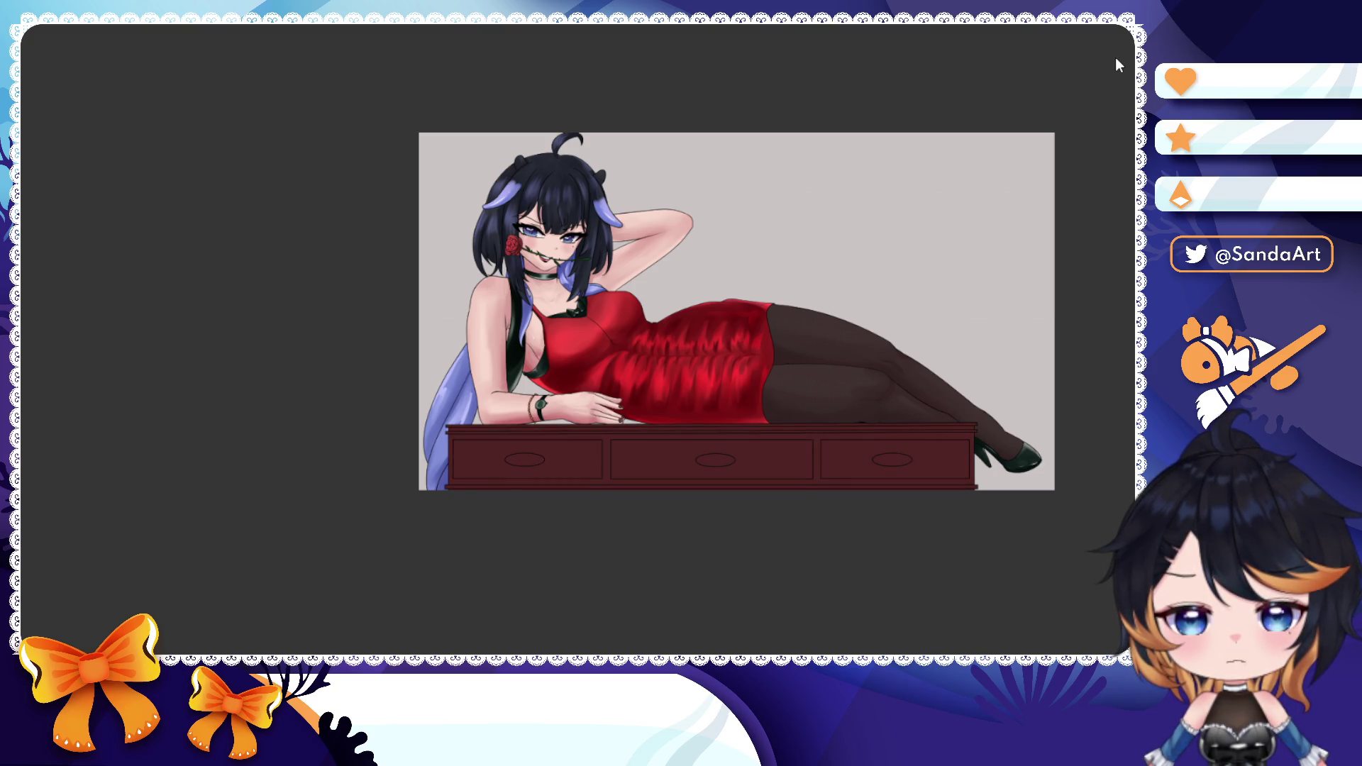
- Trial a gradient line across the cabinet and undo the unwanted result
{"action": "left_click_drag", "start_coordinate": [981, 300], "coordinate": [987, 219]}
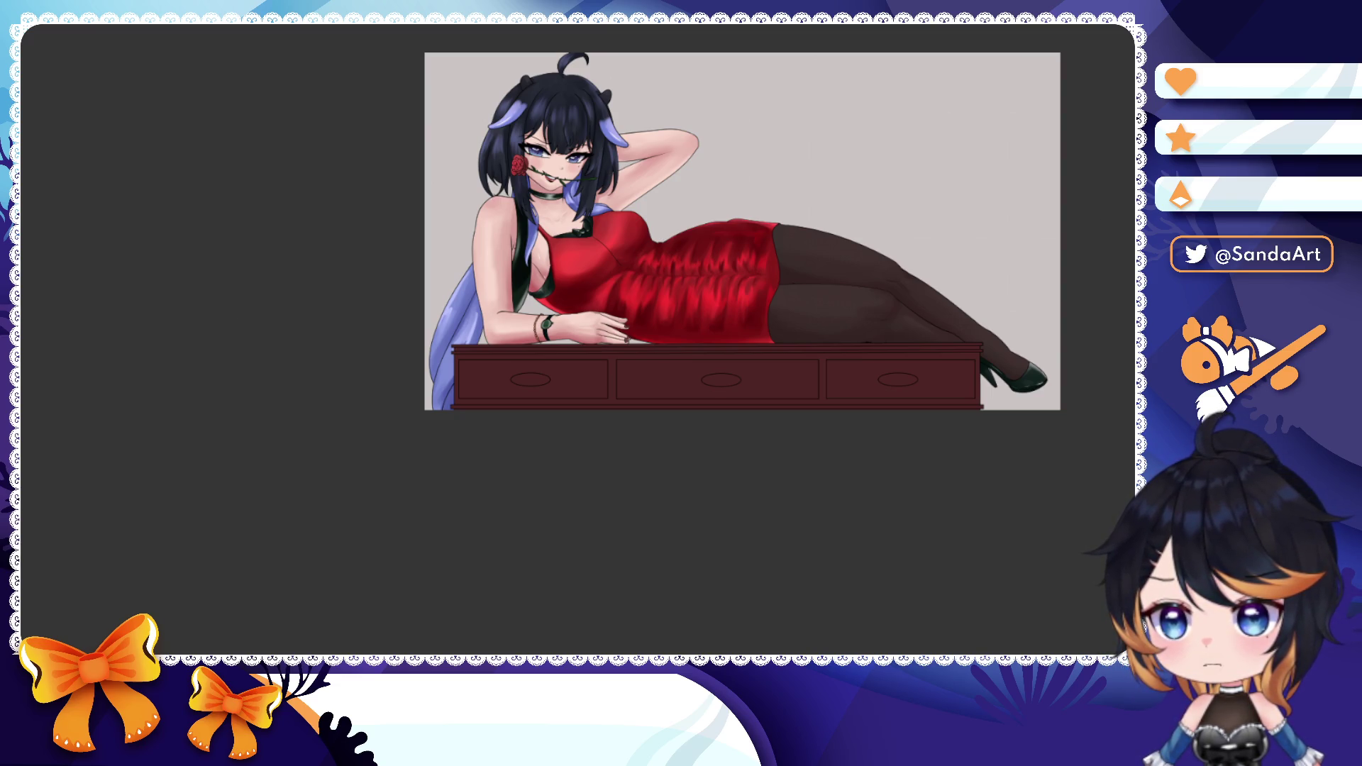
{"action": "left_click_drag", "start_coordinate": [507, 328], "coordinate": [1003, 468]}
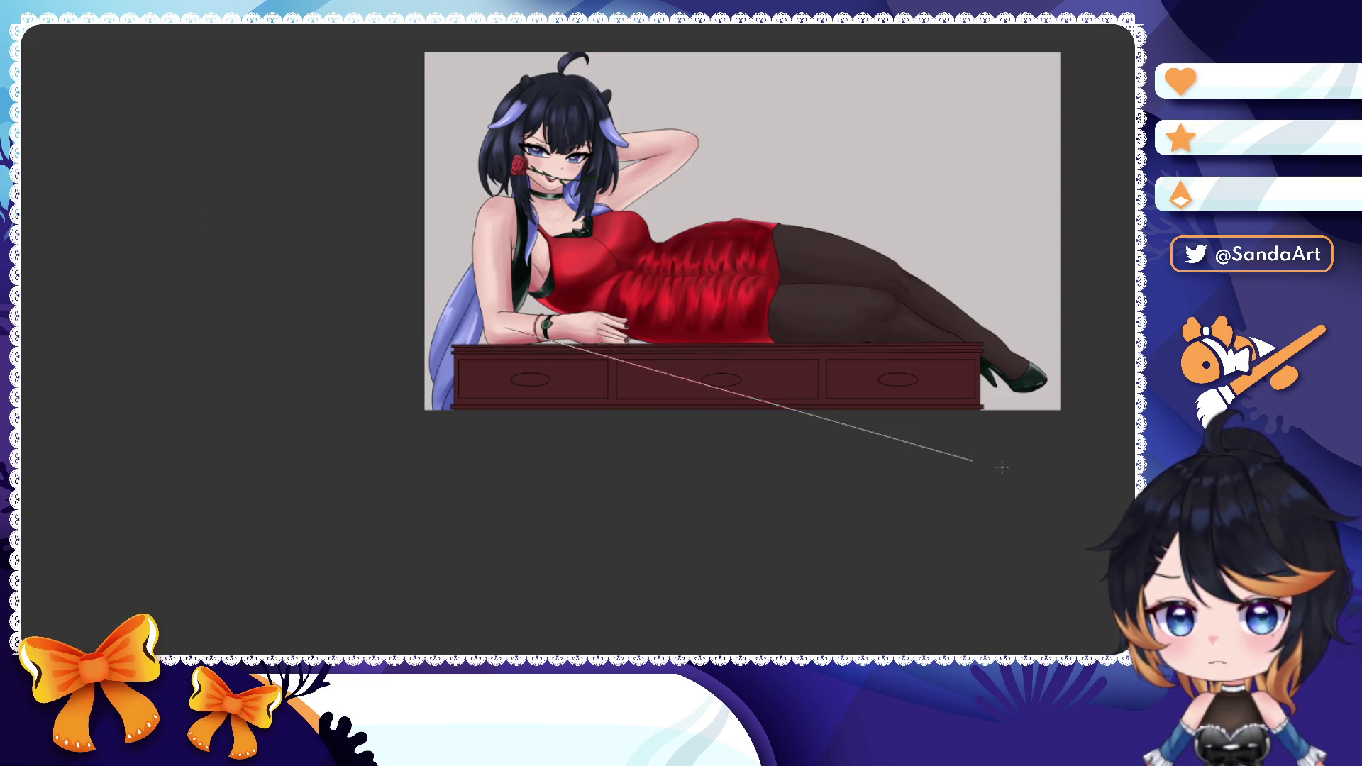
{"action": "left_click_drag", "start_coordinate": [522, 285], "coordinate": [1003, 461]}
{"action": "key", "text": "ctrl+z"}
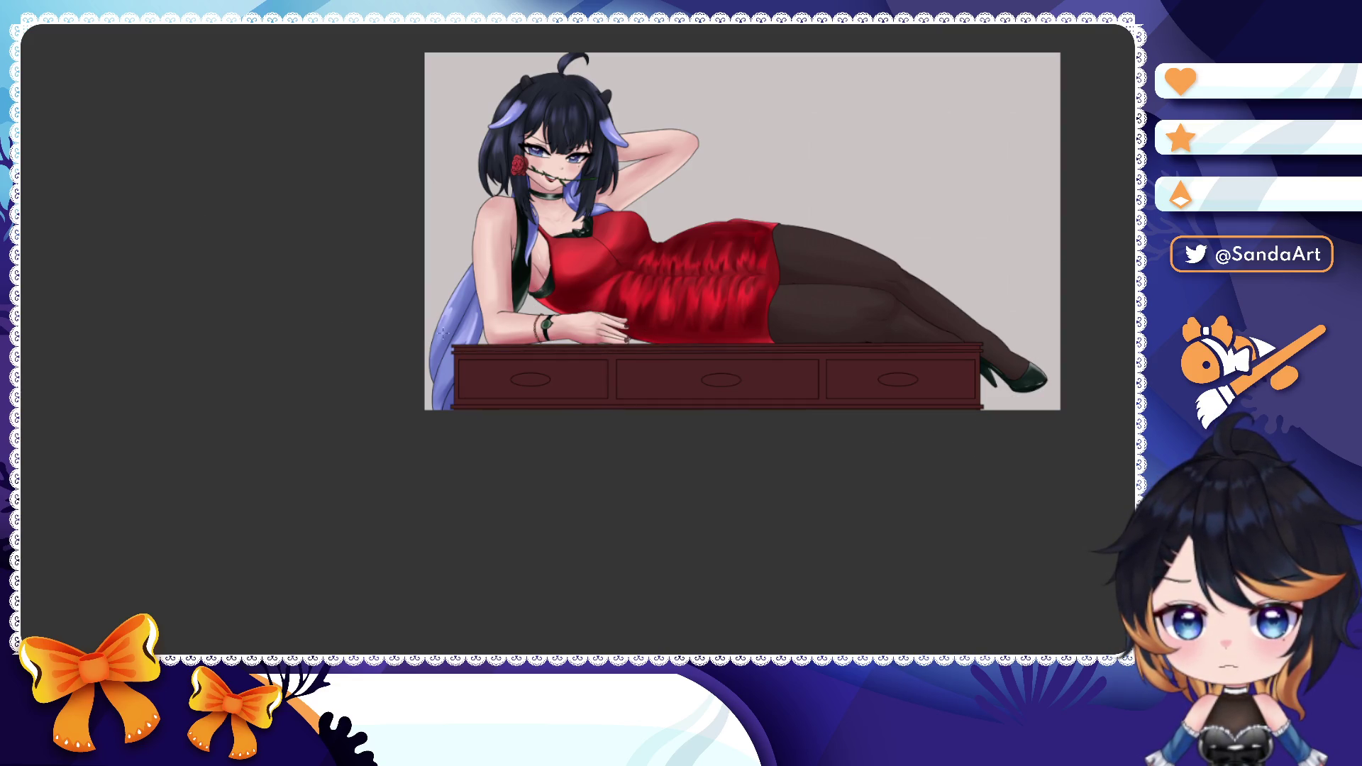
- Lay a warm brown gradient across the desk, darkening toward its right end
{"action": "left_click_drag", "start_coordinate": [405, 285], "coordinate": [841, 352]}
{"action": "left_click_drag", "start_coordinate": [479, 317], "coordinate": [895, 318]}
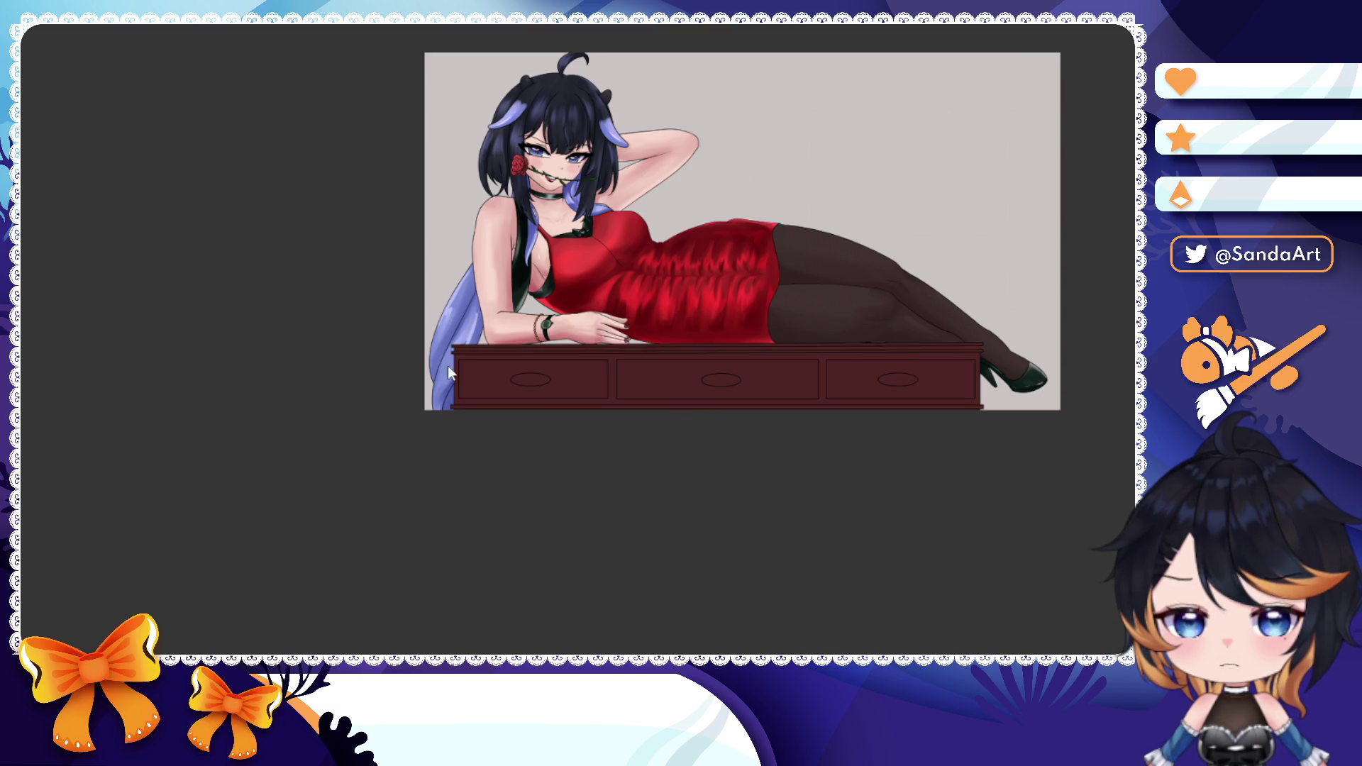
{"action": "left_click_drag", "start_coordinate": [447, 352], "coordinate": [948, 319]}
{"action": "left_click_drag", "start_coordinate": [437, 330], "coordinate": [979, 213]}
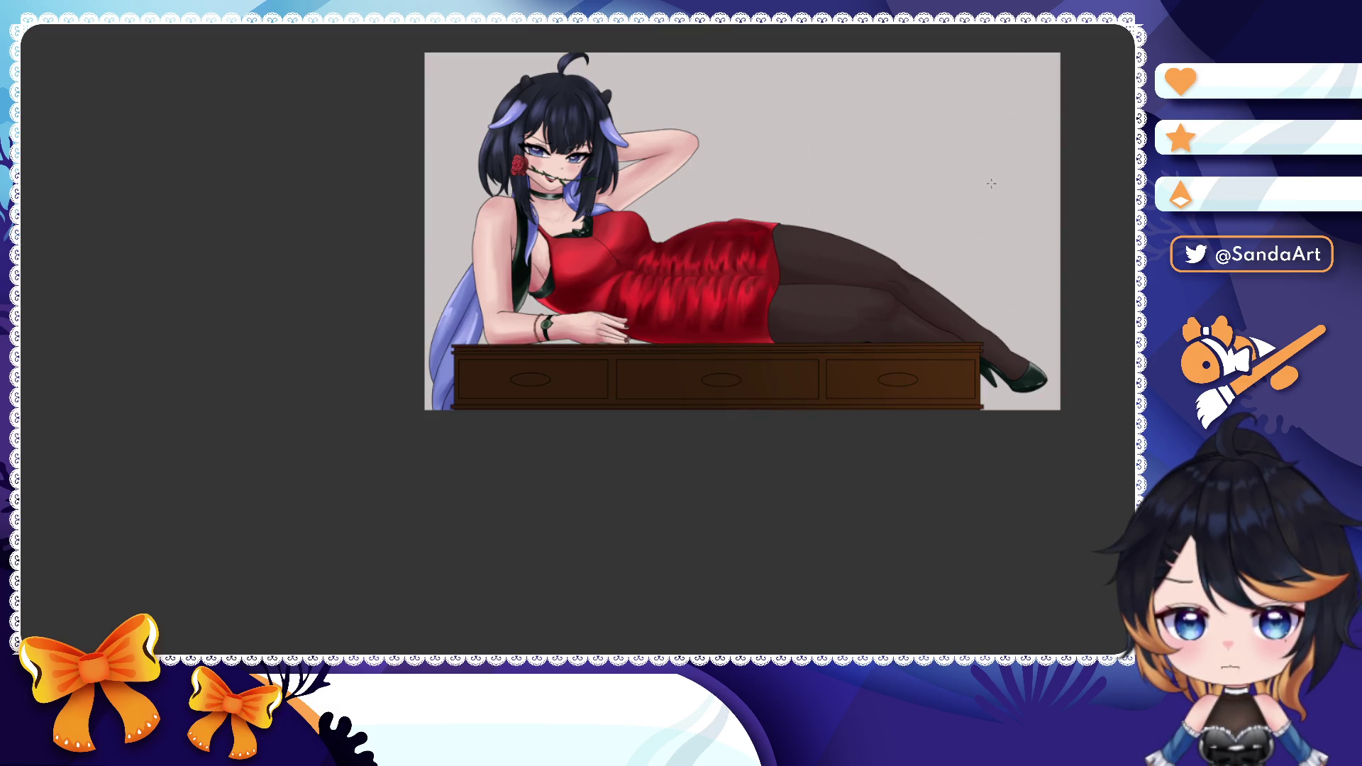
{"action": "left_click_drag", "start_coordinate": [617, 328], "coordinate": [1045, 202]}
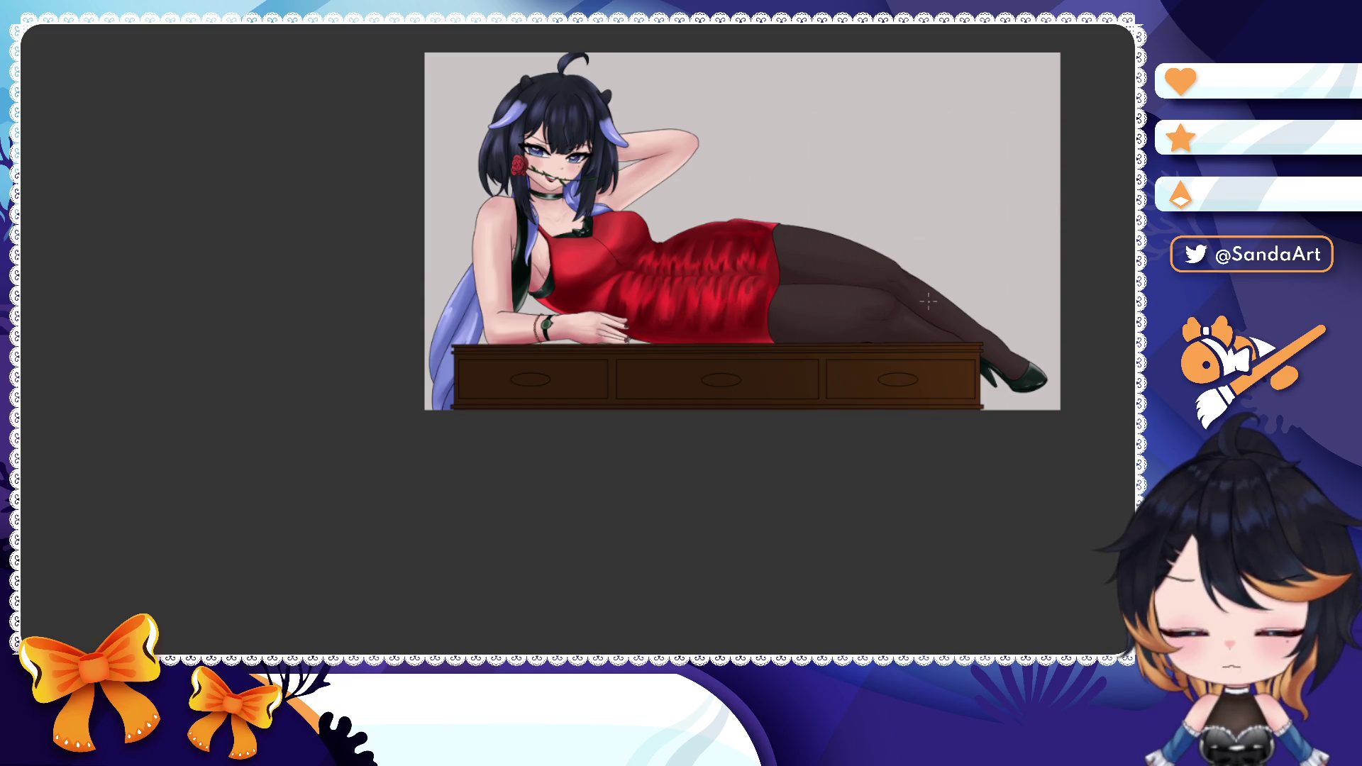
- Mirror and rotate the view to check the drawing, then reset it upright
{"action": "key", "text": "h"}
{"action": "scroll", "coordinate": [874, 299], "scroll_direction": "up", "scroll_amount": 3}
{"action": "key", "text": "r"}
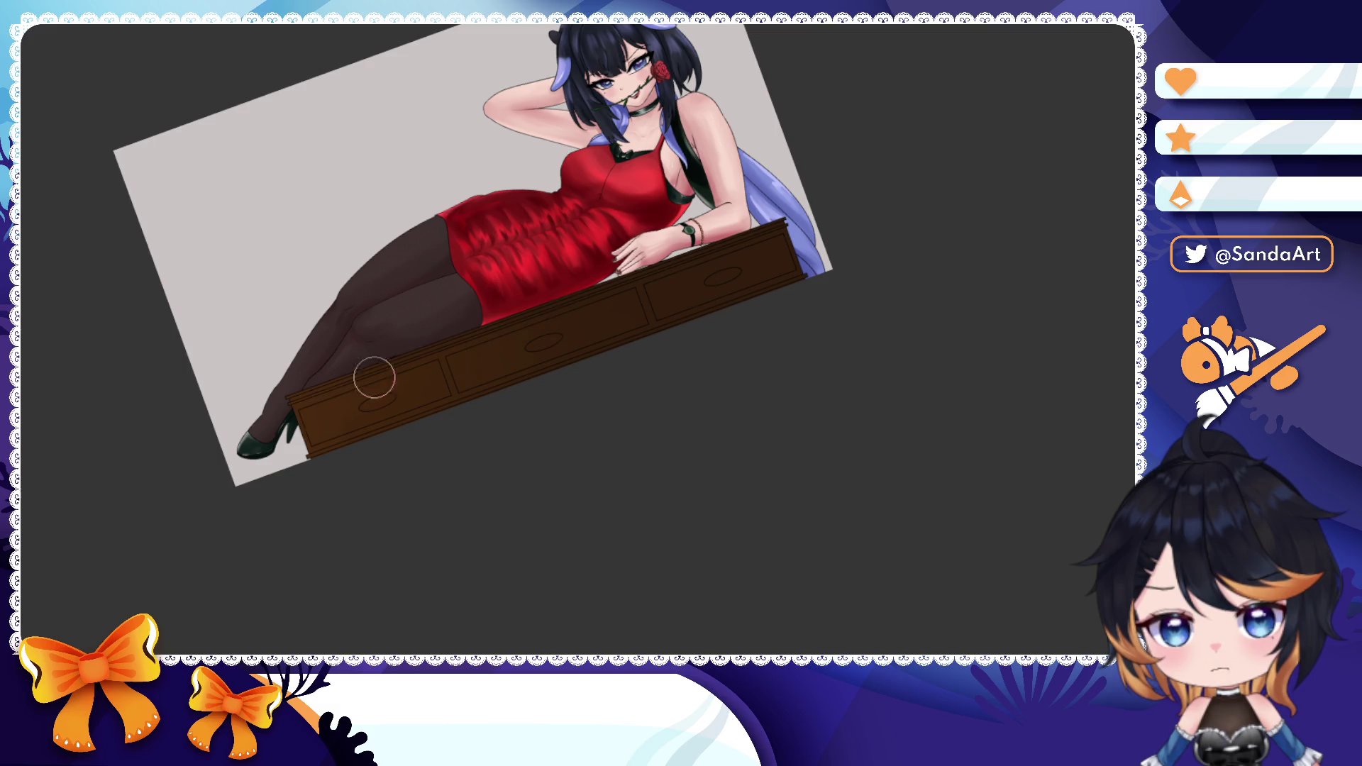
{"action": "key", "text": "Escape"}
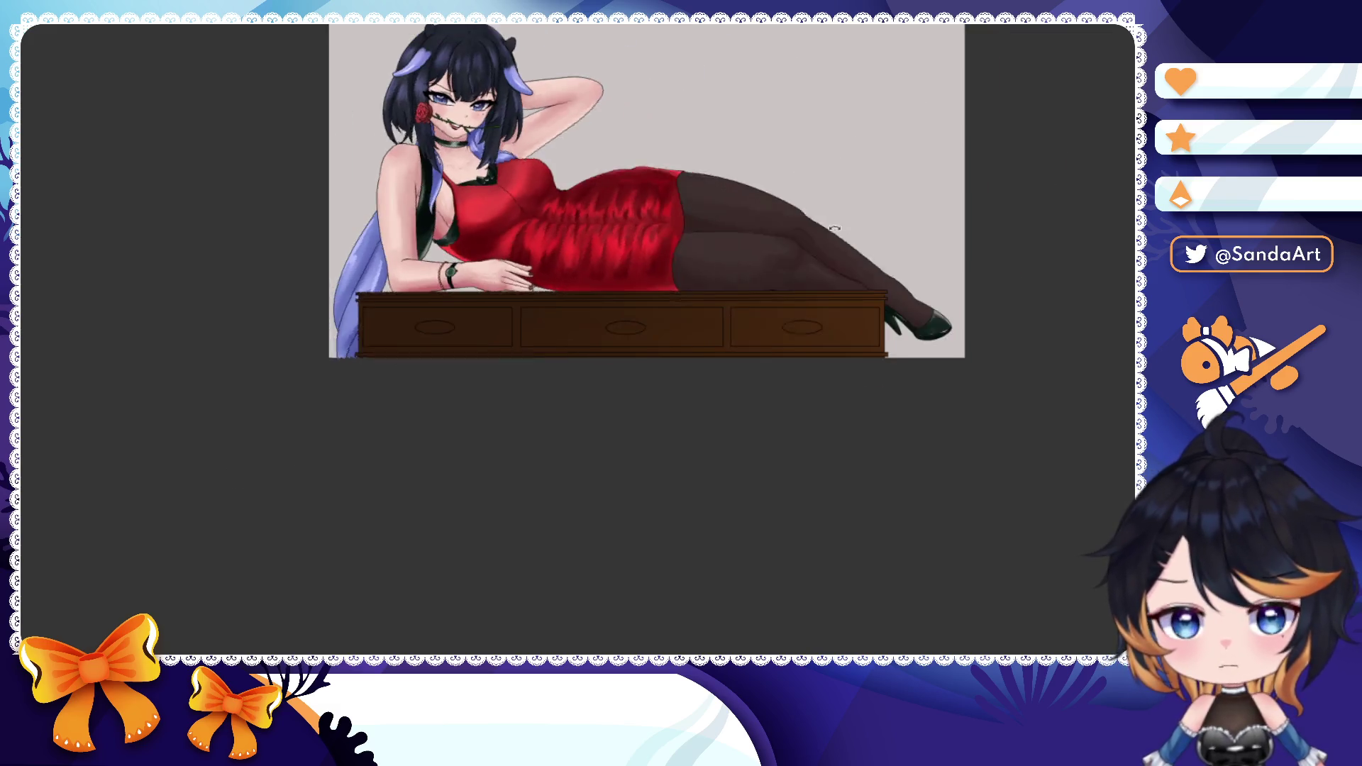
{"action": "scroll", "coordinate": [834, 229], "scroll_direction": "up", "scroll_amount": 2}
{"action": "scroll", "coordinate": [746, 266], "scroll_direction": "up", "scroll_amount": 3}
{"action": "scroll", "coordinate": [809, 277], "scroll_direction": "up", "scroll_amount": 3}
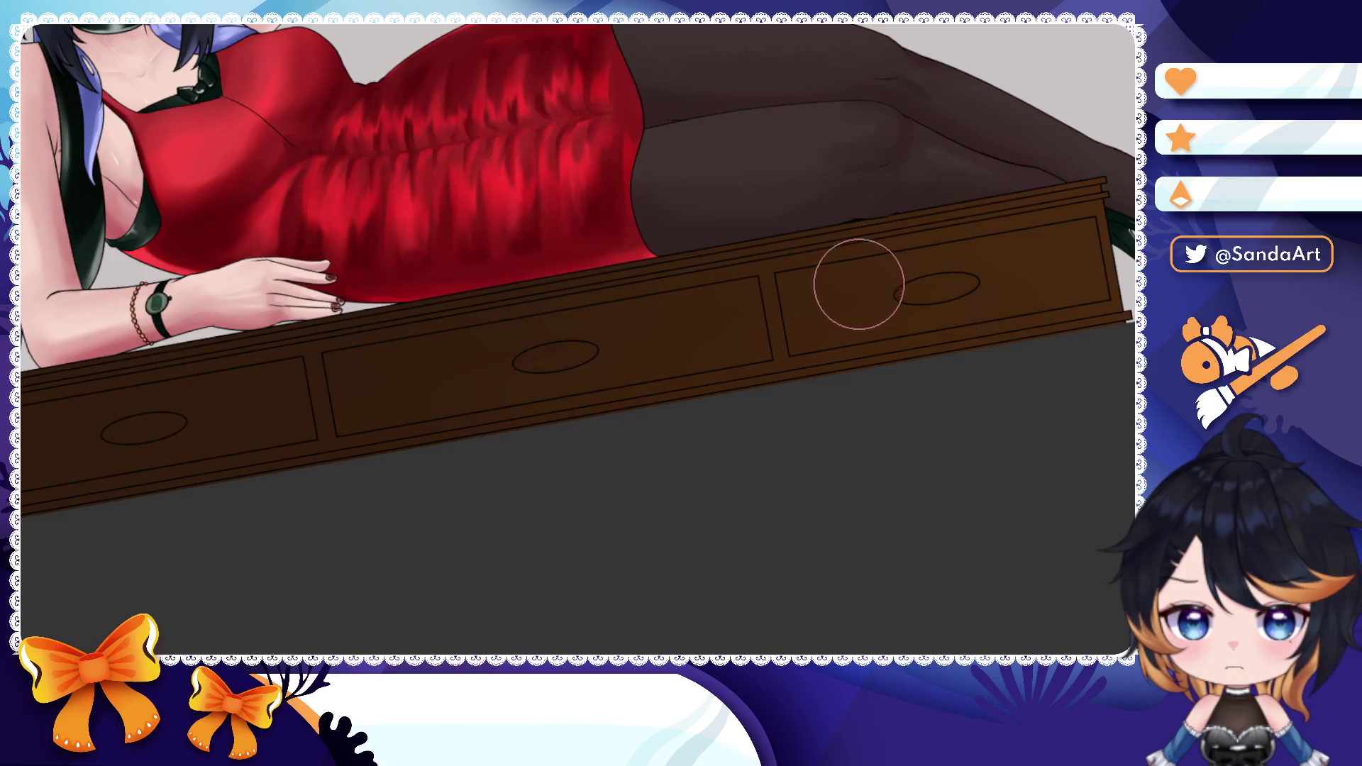
- Auto-select the table's top edge strip and fill it with dark brown
{"action": "left_click", "coordinate": [880, 236]}
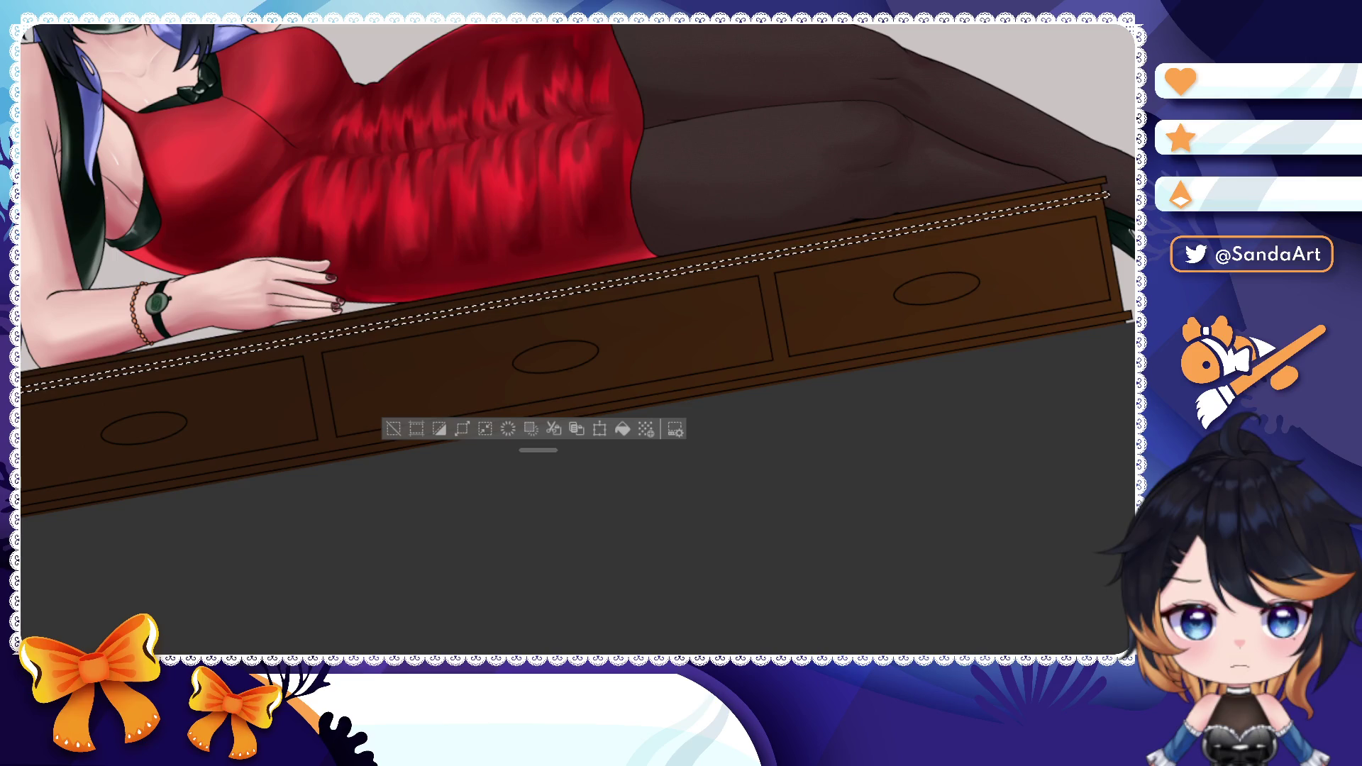
{"action": "left_click", "coordinate": [624, 428]}
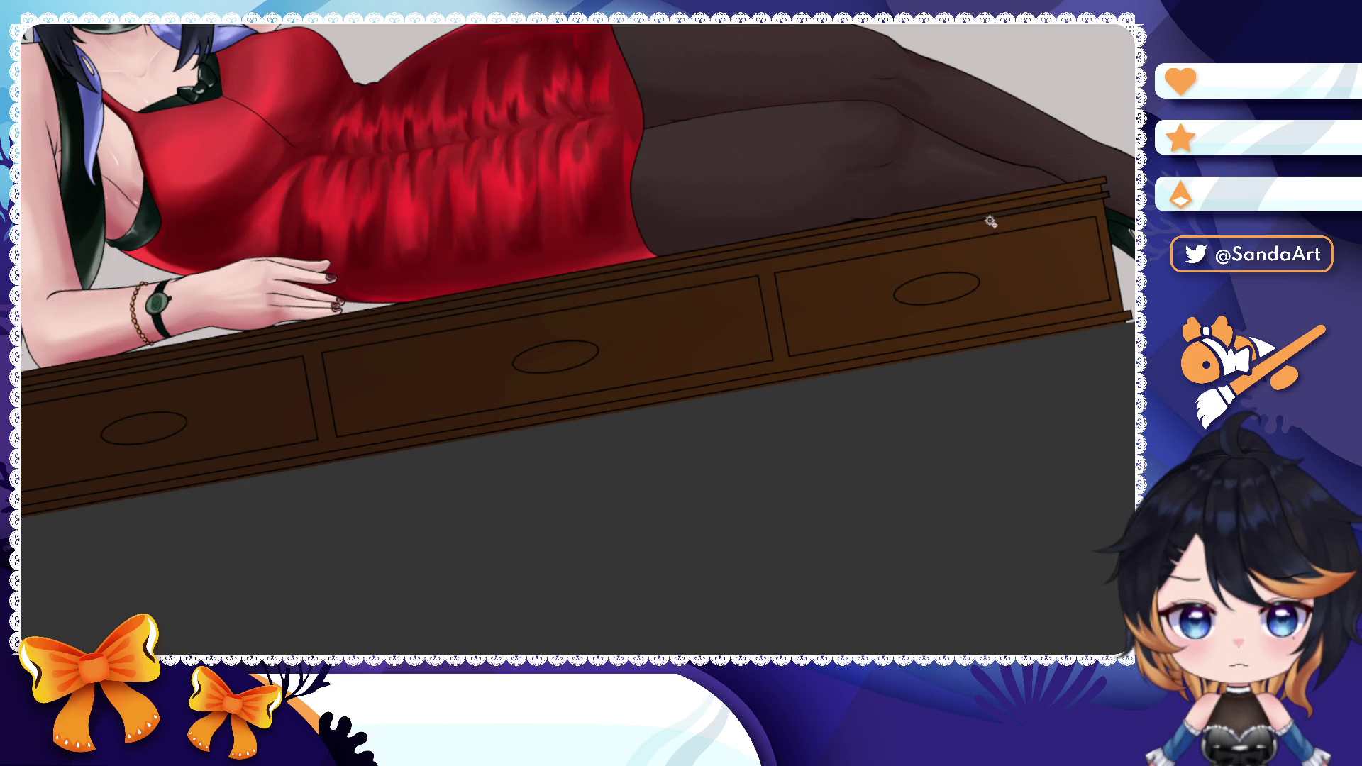
{"action": "left_click", "coordinate": [1080, 269]}
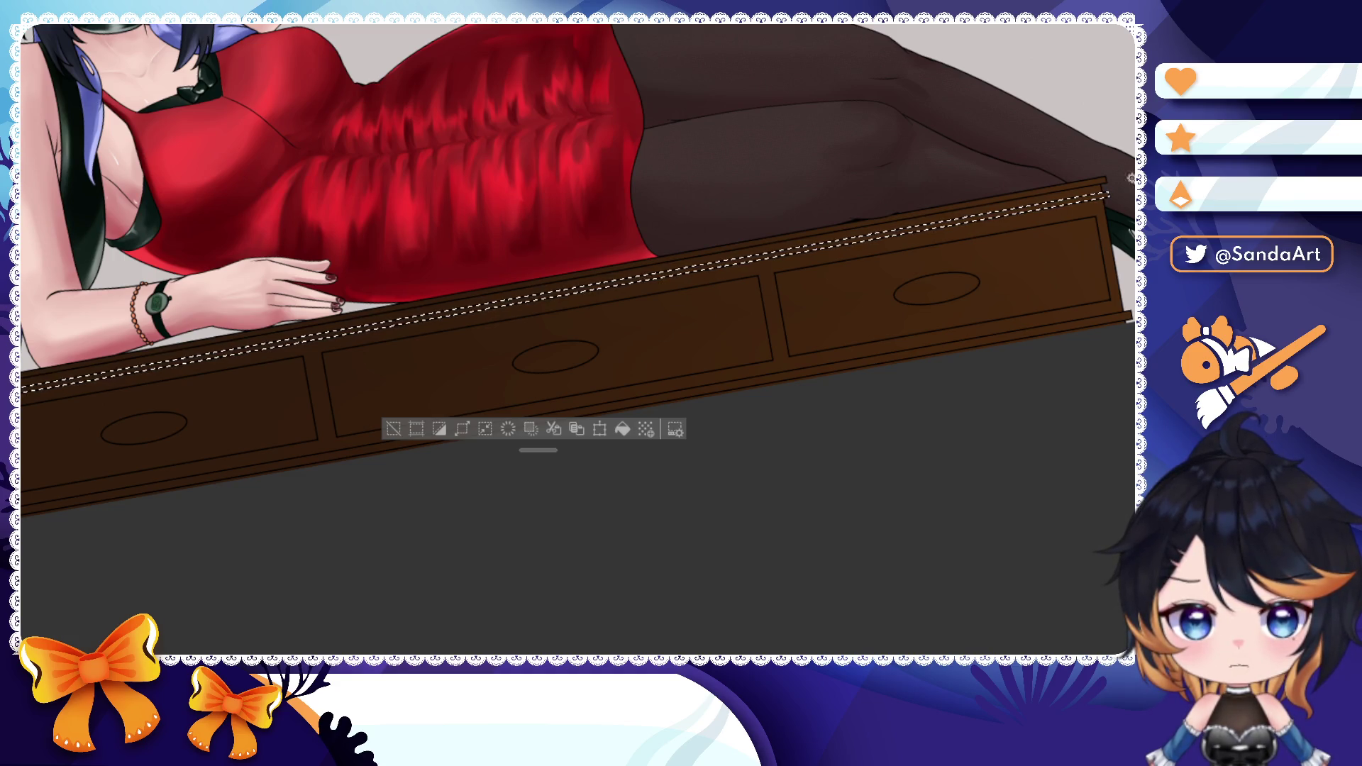
{"action": "left_click", "coordinate": [622, 428]}
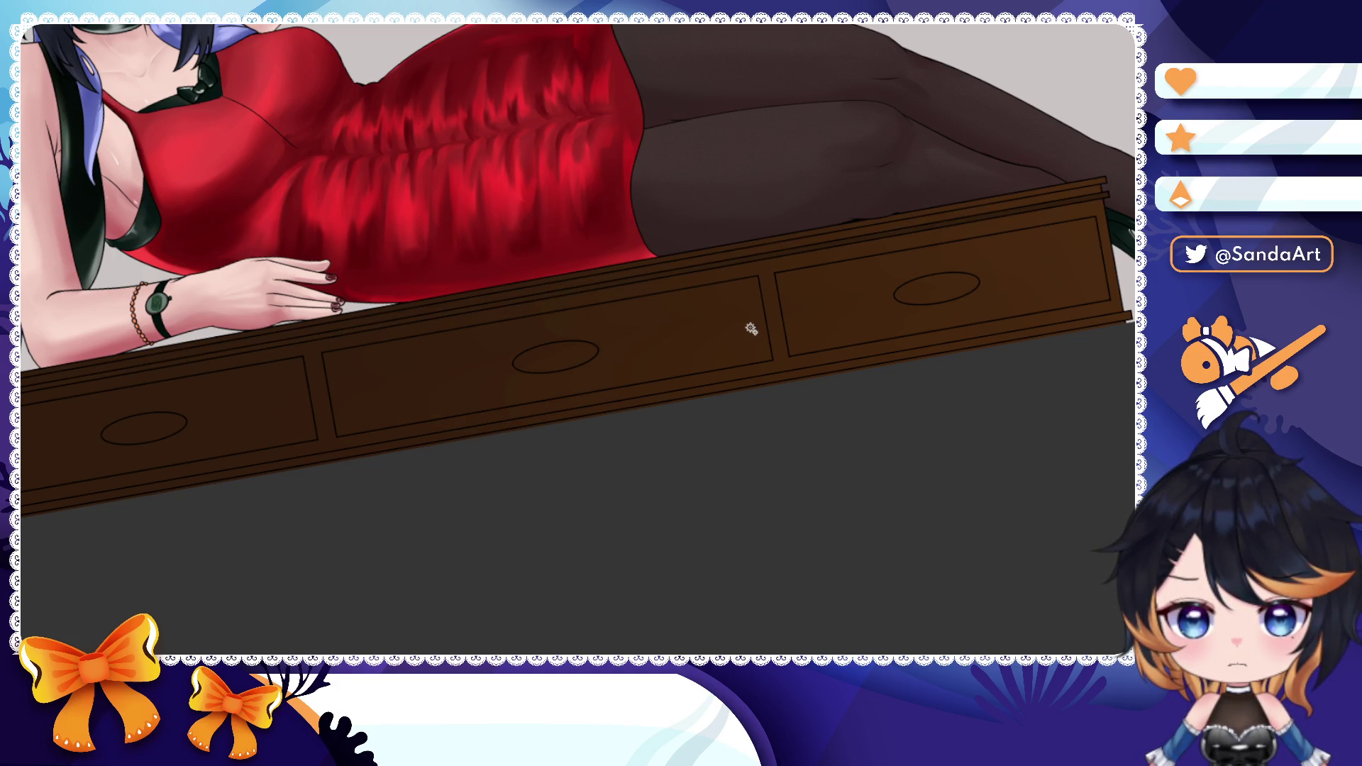
- Darken the lower edge strip, extend the selection to the bottom and front strips, then deselect
{"action": "left_click", "coordinate": [834, 368]}
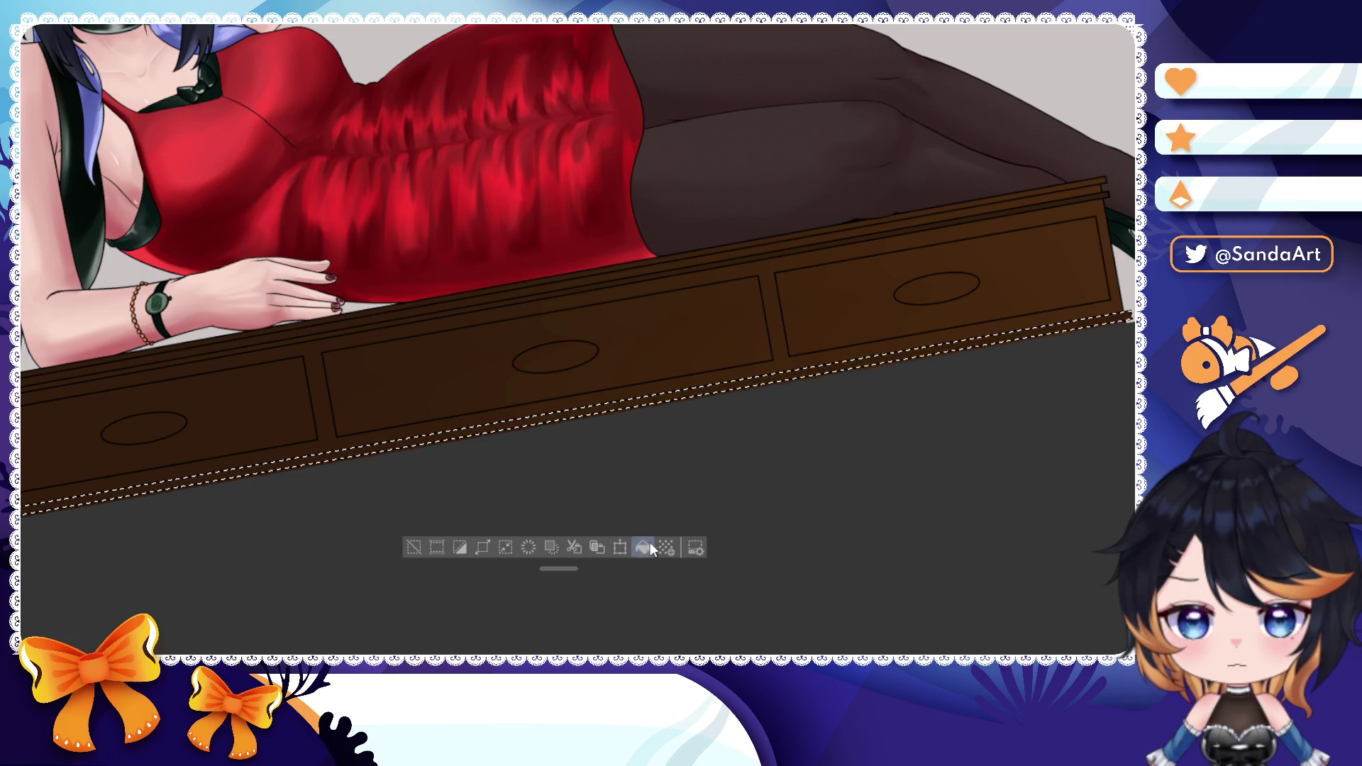
{"action": "left_click", "coordinate": [793, 410]}
{"action": "left_click", "coordinate": [684, 401]}
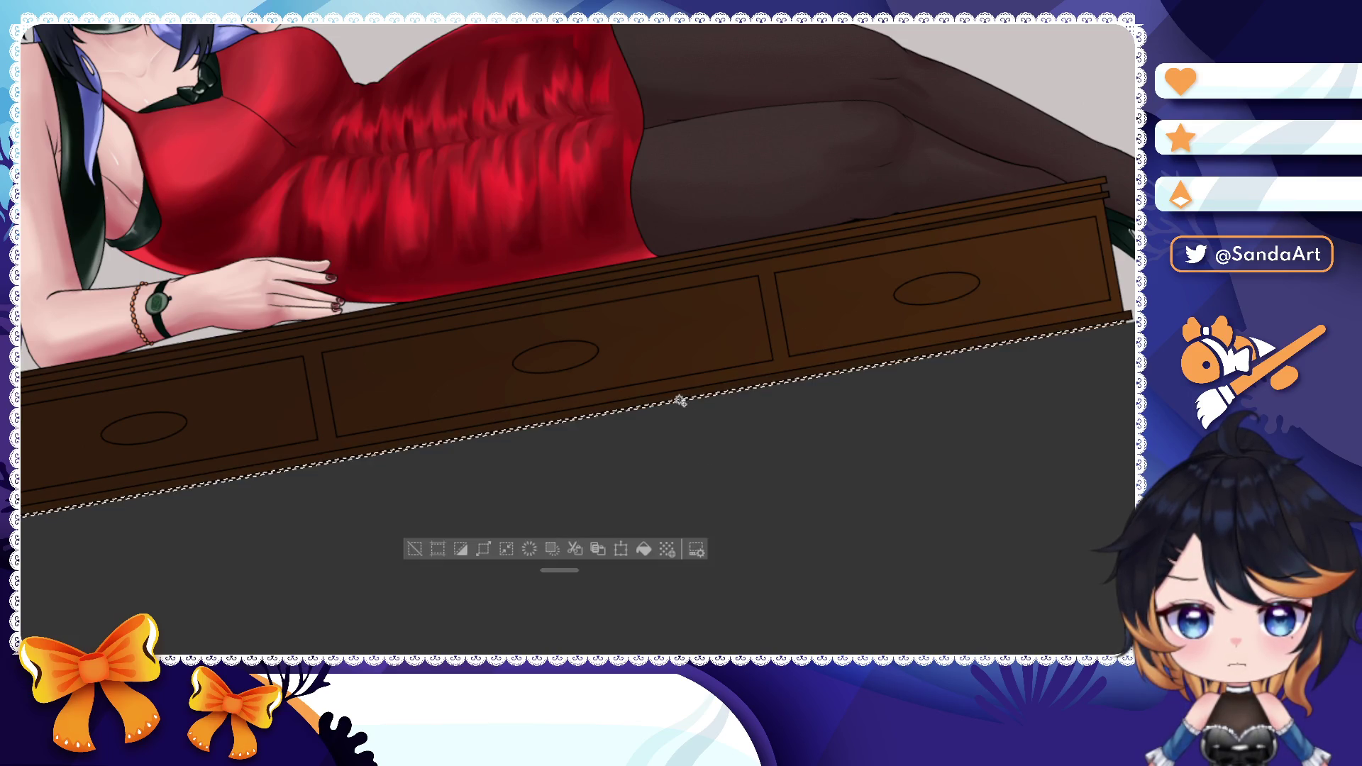
{"action": "left_click", "coordinate": [607, 291], "text": "shift"}
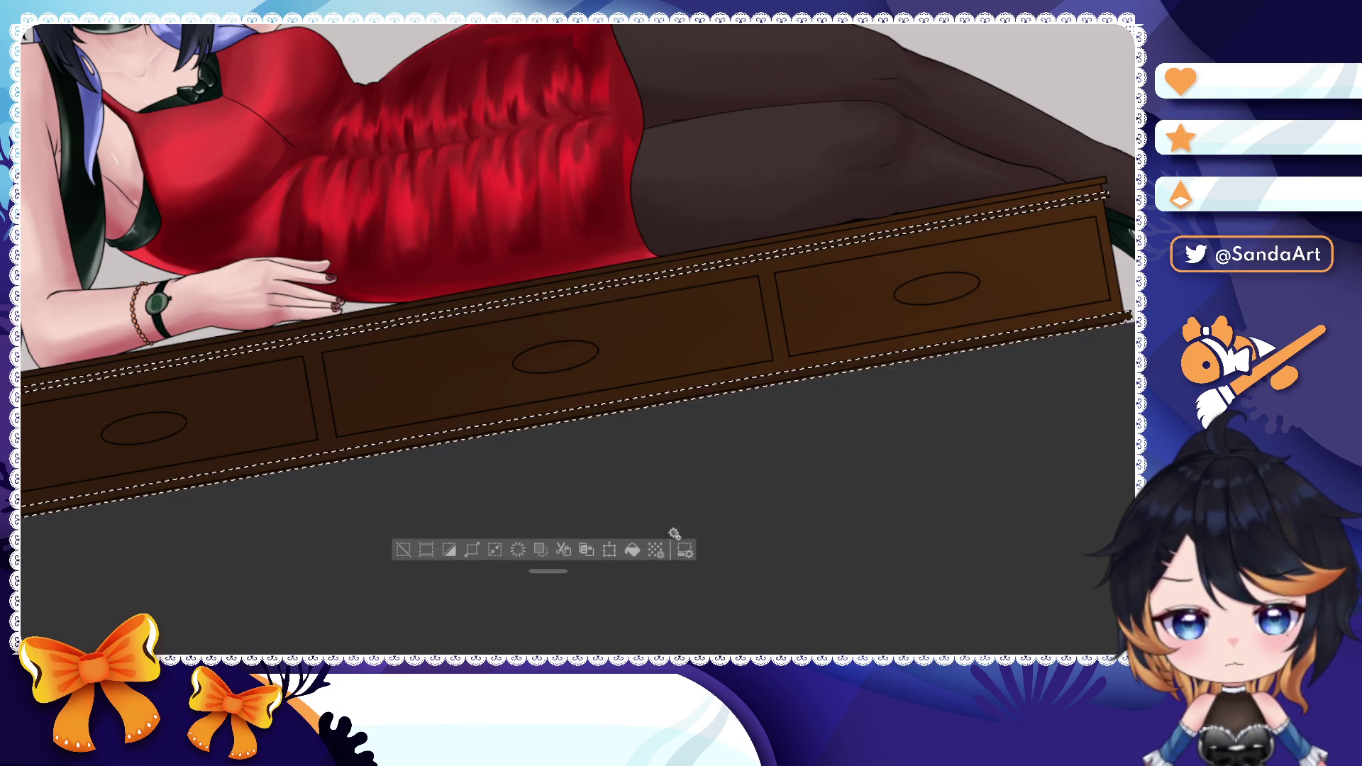
{"action": "key", "text": "ctrl+d"}
{"action": "scroll", "coordinate": [707, 401], "scroll_direction": "down", "scroll_amount": 5}
{"action": "scroll", "coordinate": [708, 402], "scroll_direction": "down", "scroll_amount": 3}
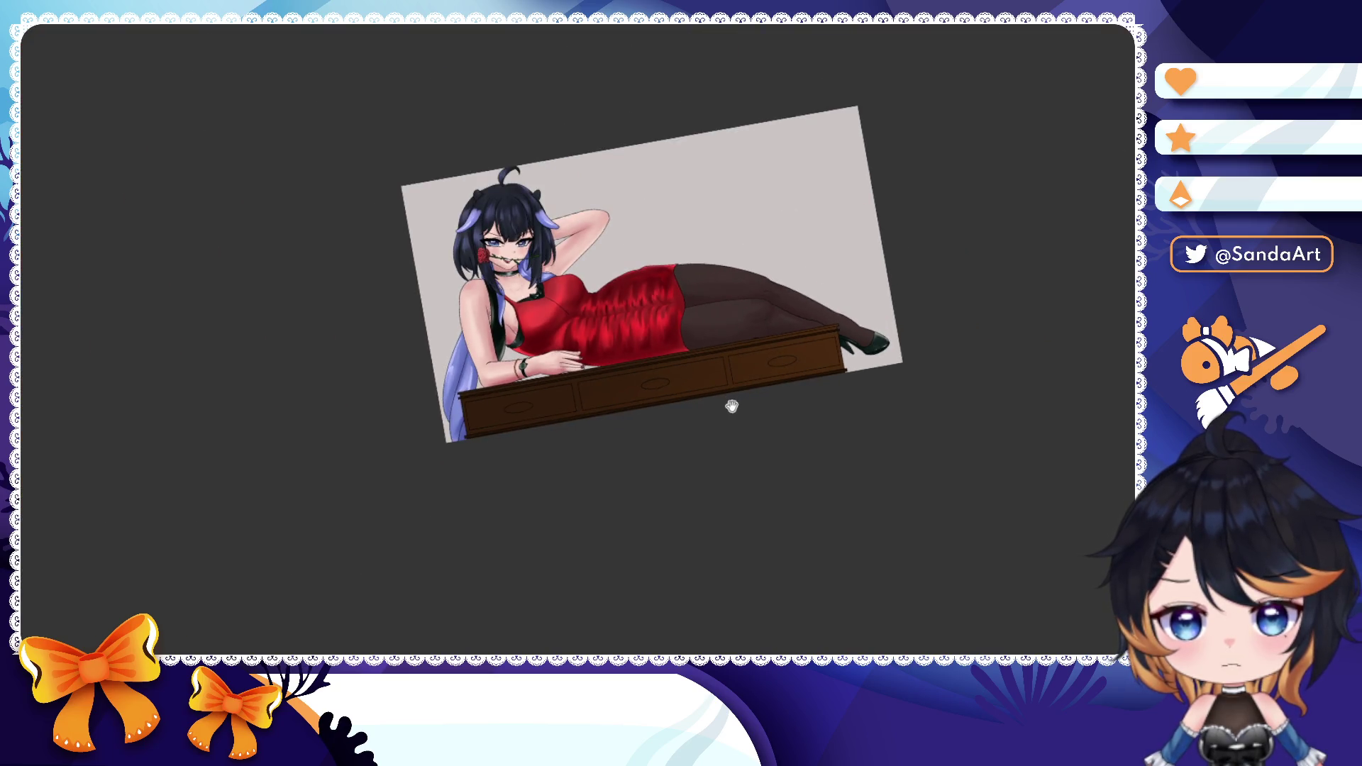
{"action": "left_click_drag", "start_coordinate": [732, 408], "coordinate": [757, 413]}
{"action": "scroll", "coordinate": [757, 414], "scroll_direction": "up", "scroll_amount": 3}
{"action": "scroll", "coordinate": [831, 383], "scroll_direction": "up", "scroll_amount": 4}
{"action": "scroll", "coordinate": [745, 309], "scroll_direction": "up", "scroll_amount": 4}
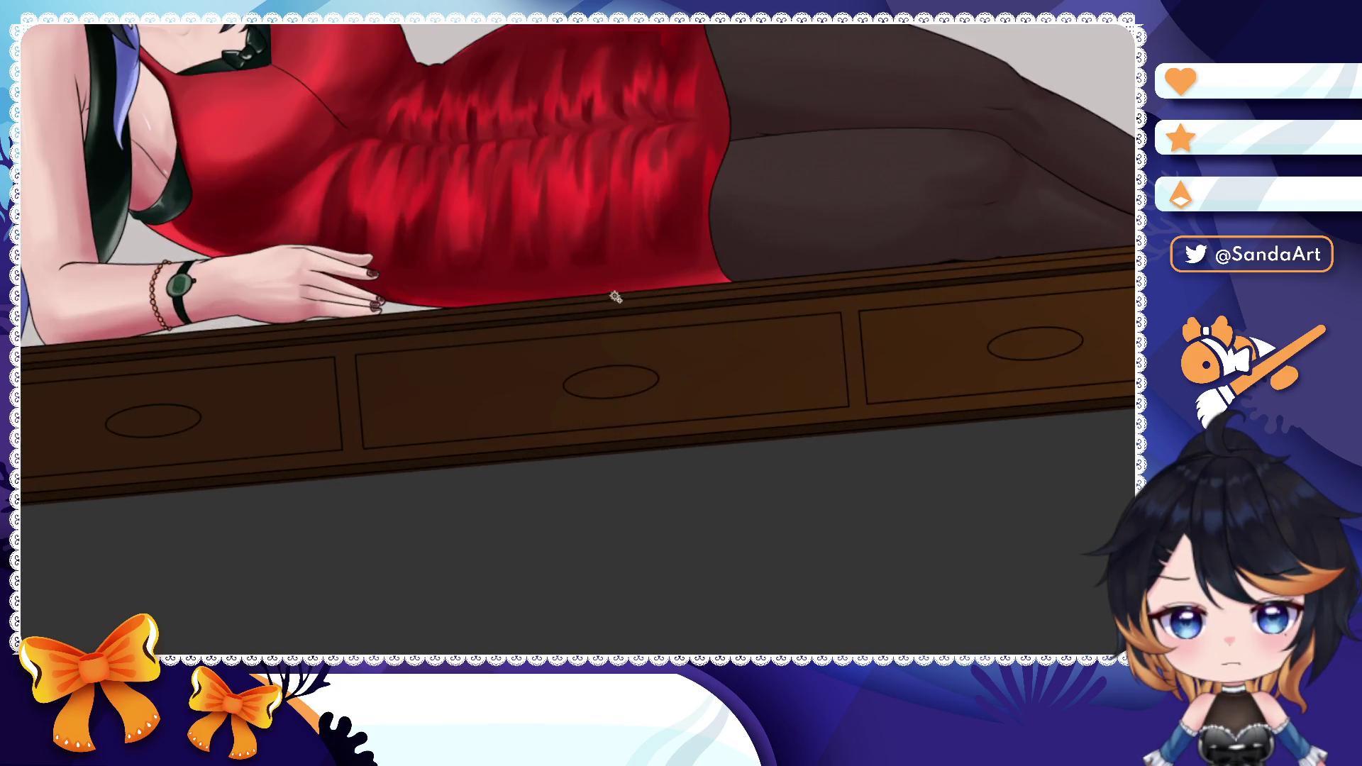
{"action": "scroll", "coordinate": [537, 312], "scroll_direction": "down", "scroll_amount": 4}
{"action": "scroll", "coordinate": [439, 326], "scroll_direction": "up", "scroll_amount": 1}
{"action": "scroll", "coordinate": [357, 334], "scroll_direction": "up", "scroll_amount": 4}
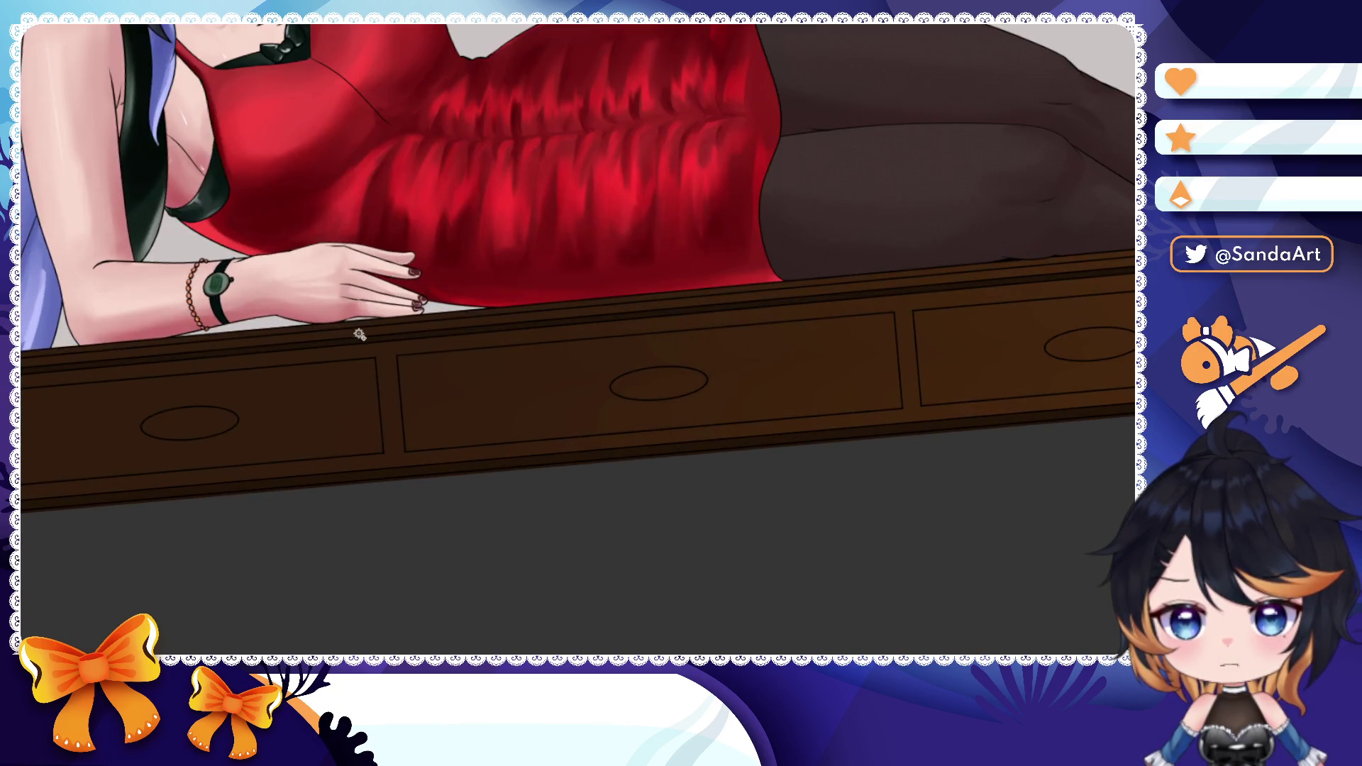
{"action": "scroll", "coordinate": [646, 305], "scroll_direction": "down", "scroll_amount": 1}
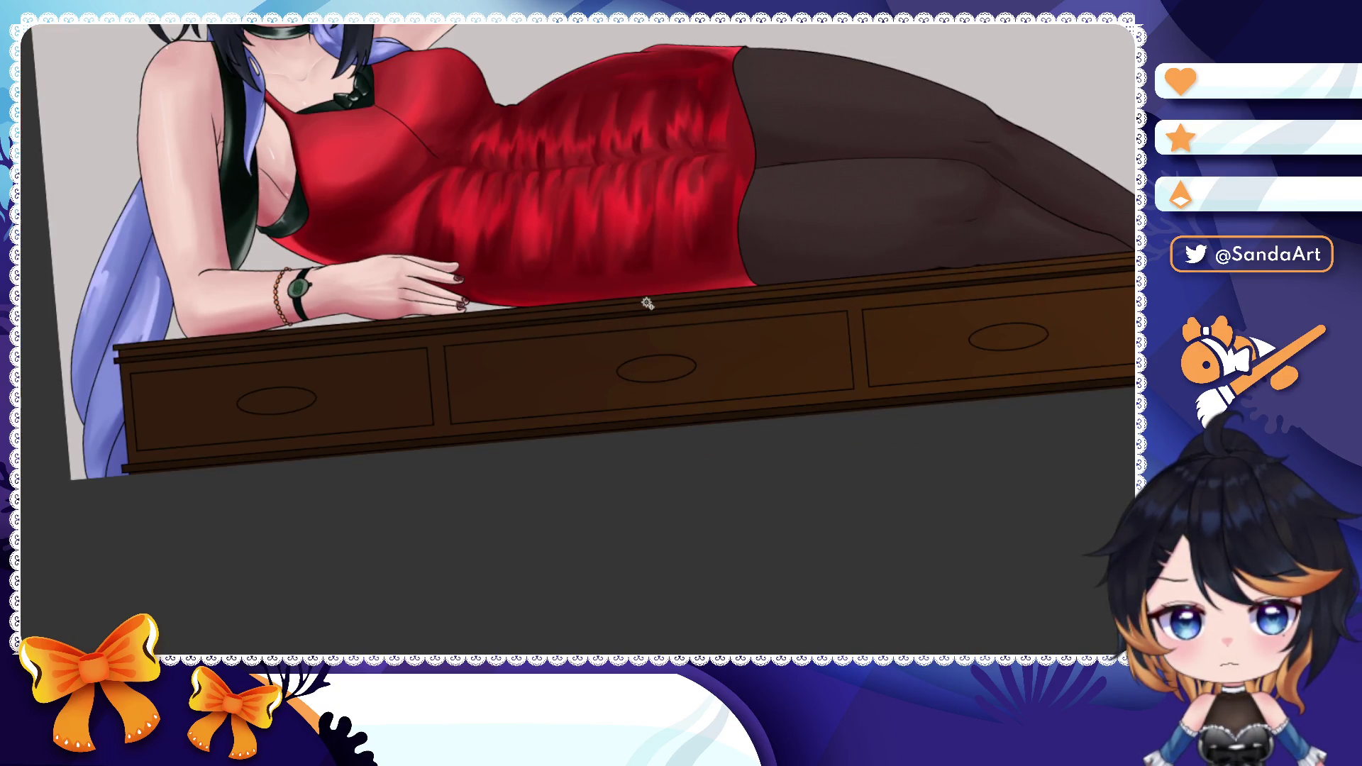
{"action": "left_click", "coordinate": [504, 324]}
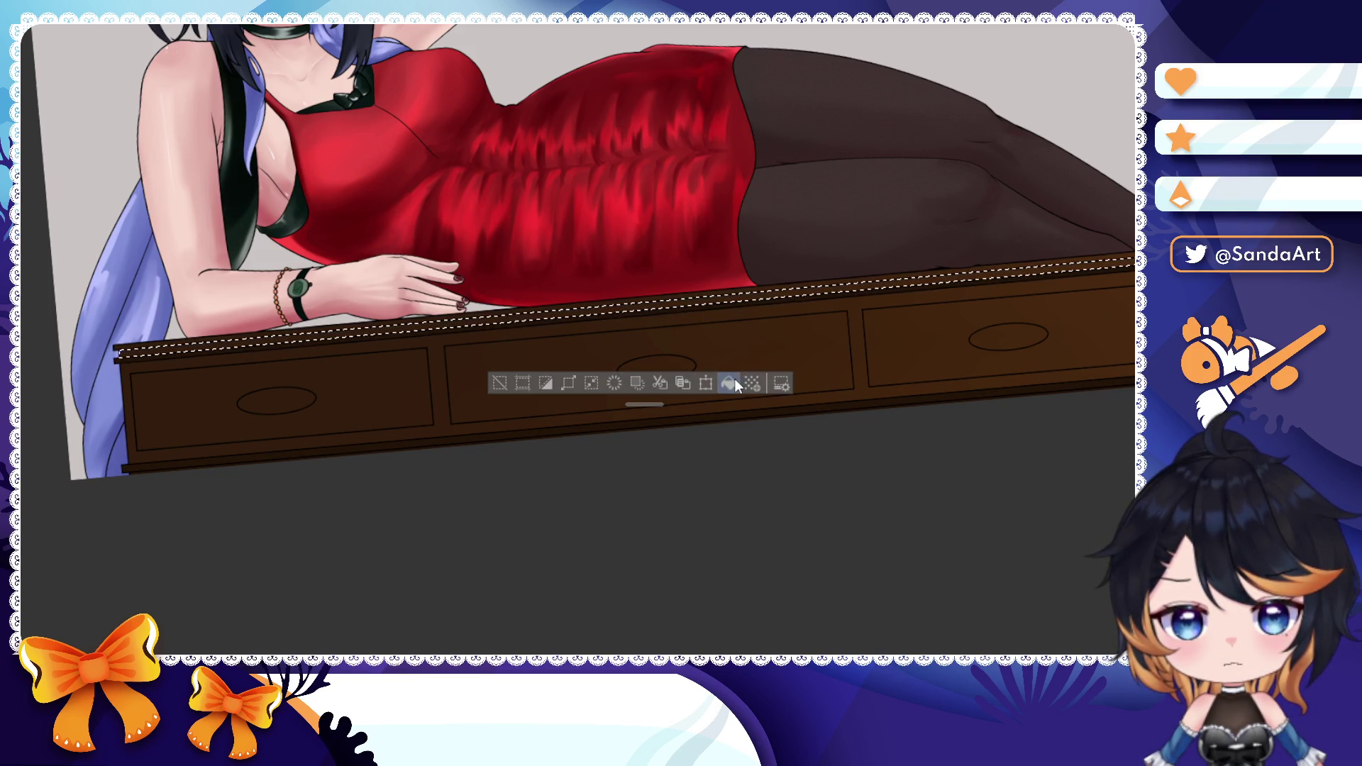
- Reselect the table's top trim, fill it with darker brown and deselect
{"action": "key", "text": "ctrl+d"}
{"action": "scroll", "coordinate": [761, 356], "scroll_direction": "down", "scroll_amount": 1}
{"action": "left_click", "coordinate": [894, 326]}
{"action": "scroll", "coordinate": [895, 326], "scroll_direction": "up", "scroll_amount": 5}
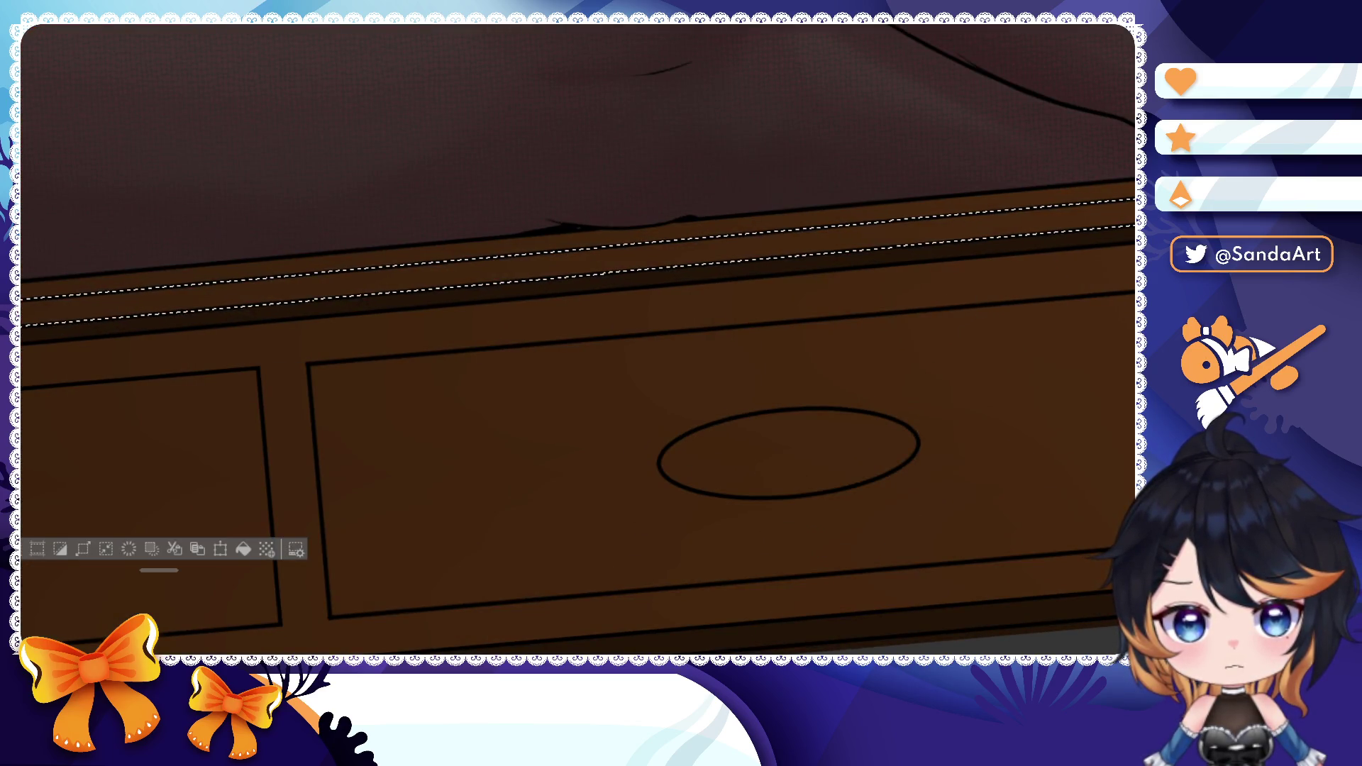
{"action": "left_click", "coordinate": [255, 548]}
{"action": "key", "text": "ctrl+d"}
{"action": "scroll", "coordinate": [585, 374], "scroll_direction": "down", "scroll_amount": 5}
{"action": "scroll", "coordinate": [585, 374], "scroll_direction": "down", "scroll_amount": 1}
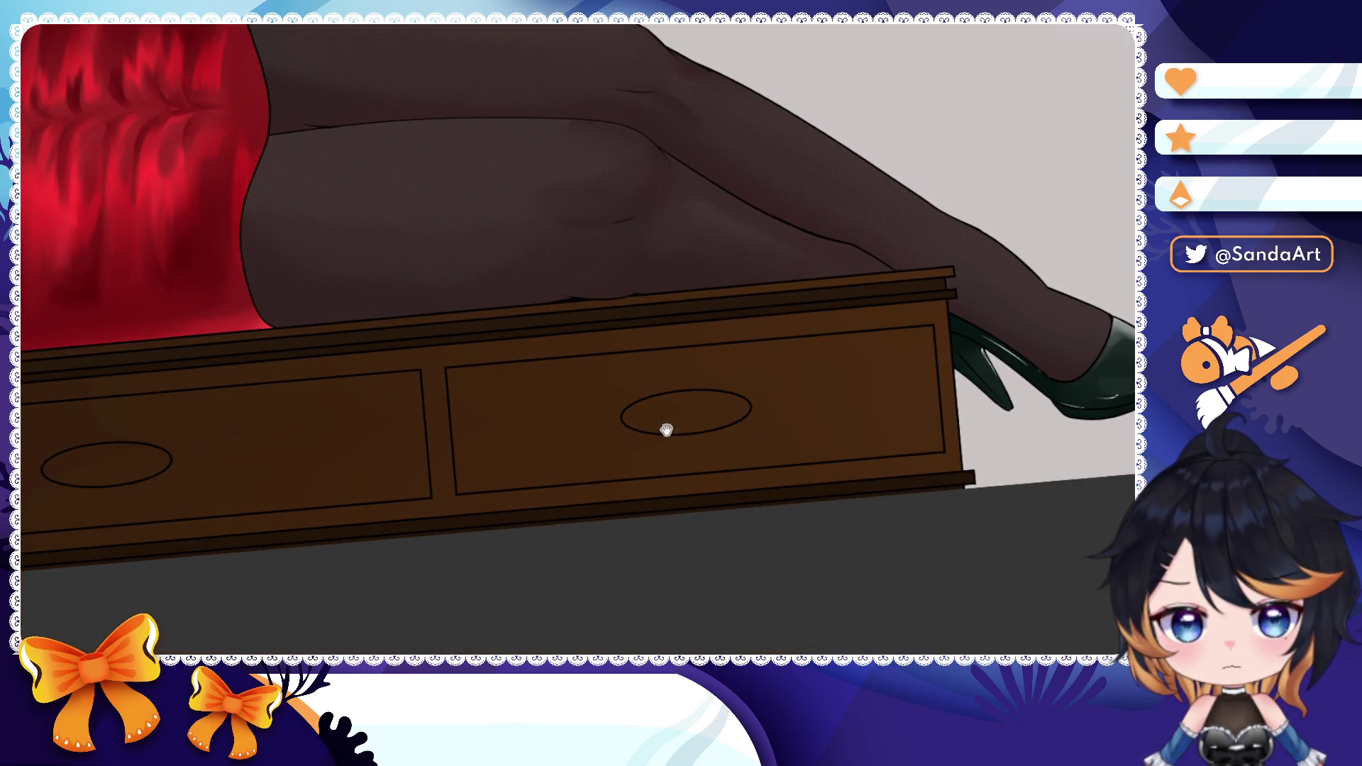
- Draw oval selections over the three drawer handles and fill them with light orange
{"action": "left_click_drag", "start_coordinate": [666, 430], "coordinate": [724, 430]}
{"action": "scroll", "coordinate": [681, 421], "scroll_direction": "down", "scroll_amount": 2}
{"action": "left_click_drag", "start_coordinate": [713, 341], "coordinate": [767, 368]}
{"action": "scroll", "coordinate": [601, 351], "scroll_direction": "down", "scroll_amount": 1}
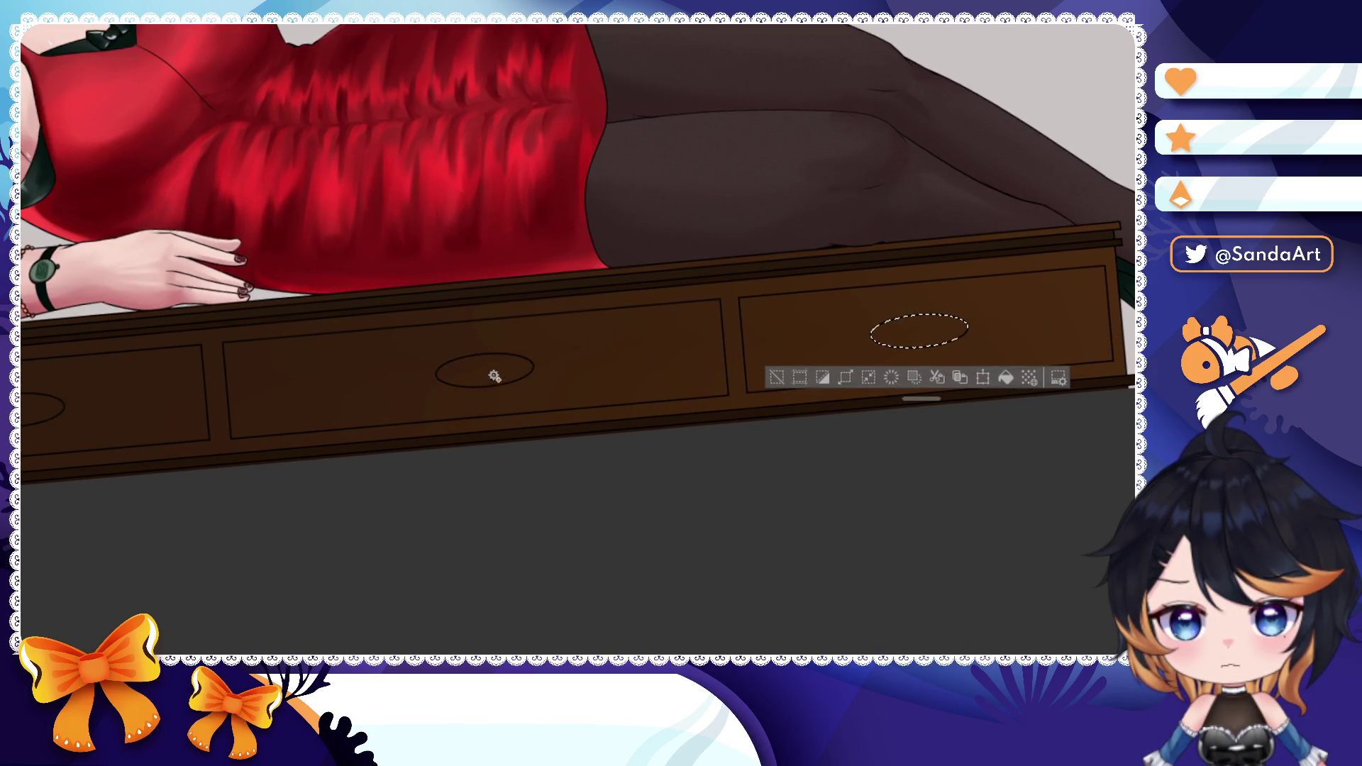
{"action": "left_click_drag", "start_coordinate": [437, 360], "coordinate": [533, 389]}
{"action": "mouse_move", "coordinate": [171, 367]}
{"action": "left_mouse_down"}
{"action": "mouse_move", "coordinate": [255, 395]}
{"action": "mouse_move", "coordinate": [653, 374]}
{"action": "left_mouse_up"}
{"action": "scroll", "coordinate": [654, 375], "scroll_direction": "up", "scroll_amount": 3}
{"action": "scroll", "coordinate": [532, 371], "scroll_direction": "up", "scroll_amount": 3}
{"action": "scroll", "coordinate": [494, 353], "scroll_direction": "down", "scroll_amount": 4}
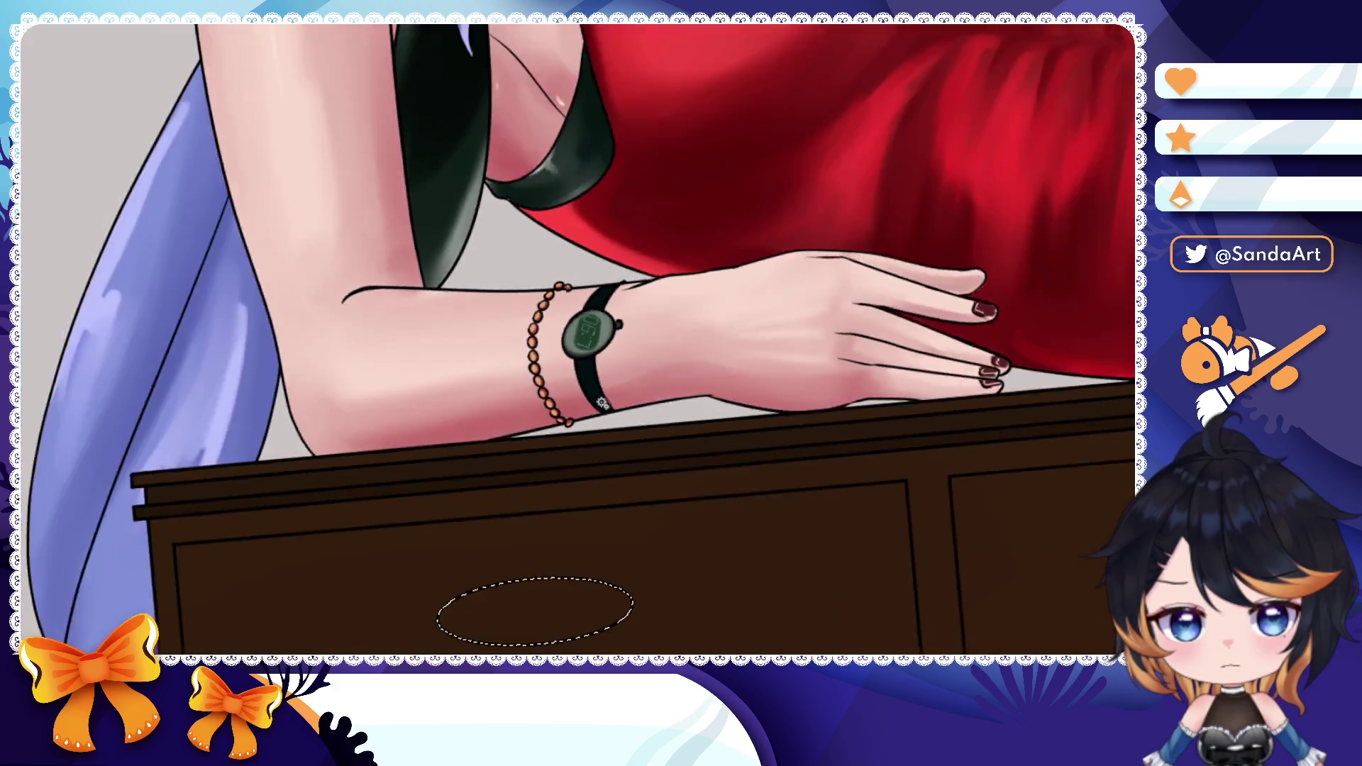
{"action": "scroll", "coordinate": [494, 352], "scroll_direction": "down", "scroll_amount": 3}
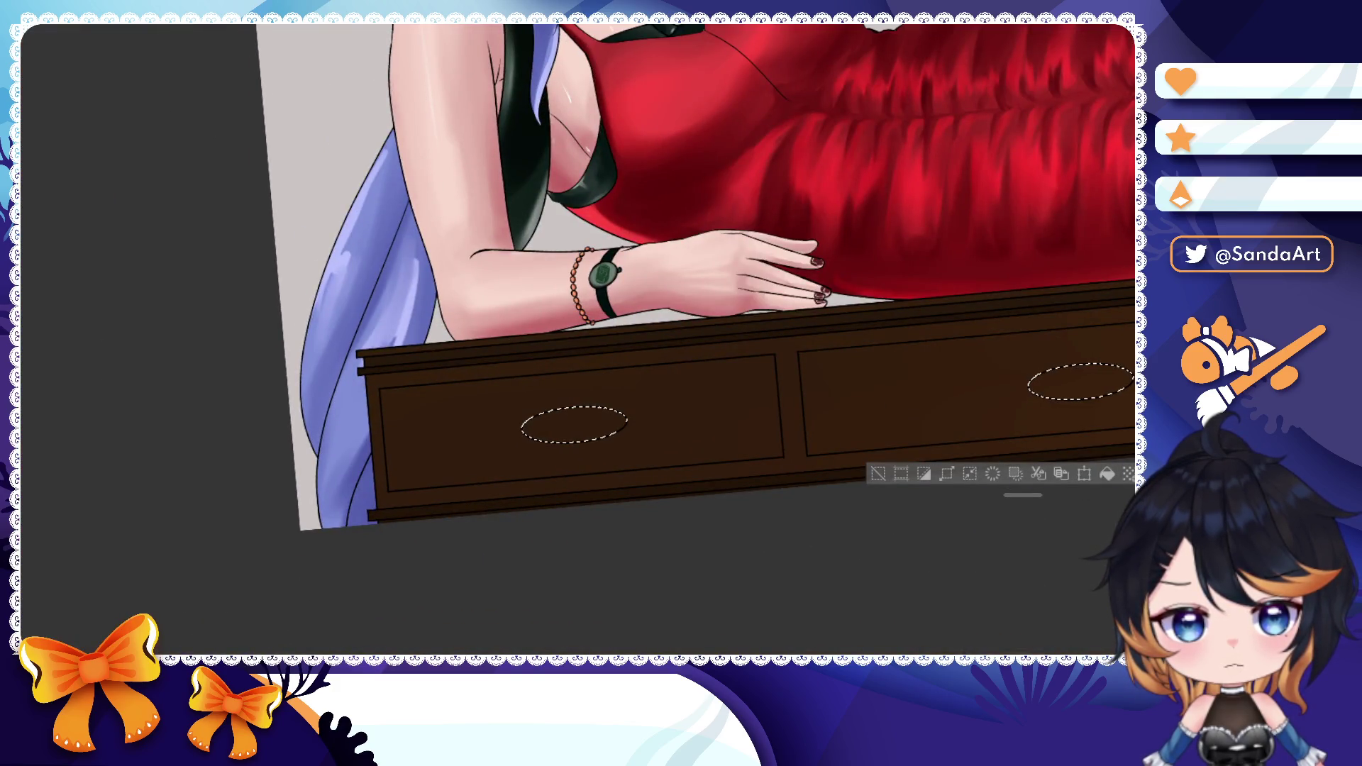
{"action": "key", "text": "alt+BackSpace"}
{"action": "scroll", "coordinate": [904, 373], "scroll_direction": "down", "scroll_amount": 5}
{"action": "left_click_drag", "start_coordinate": [927, 320], "coordinate": [851, 278]}
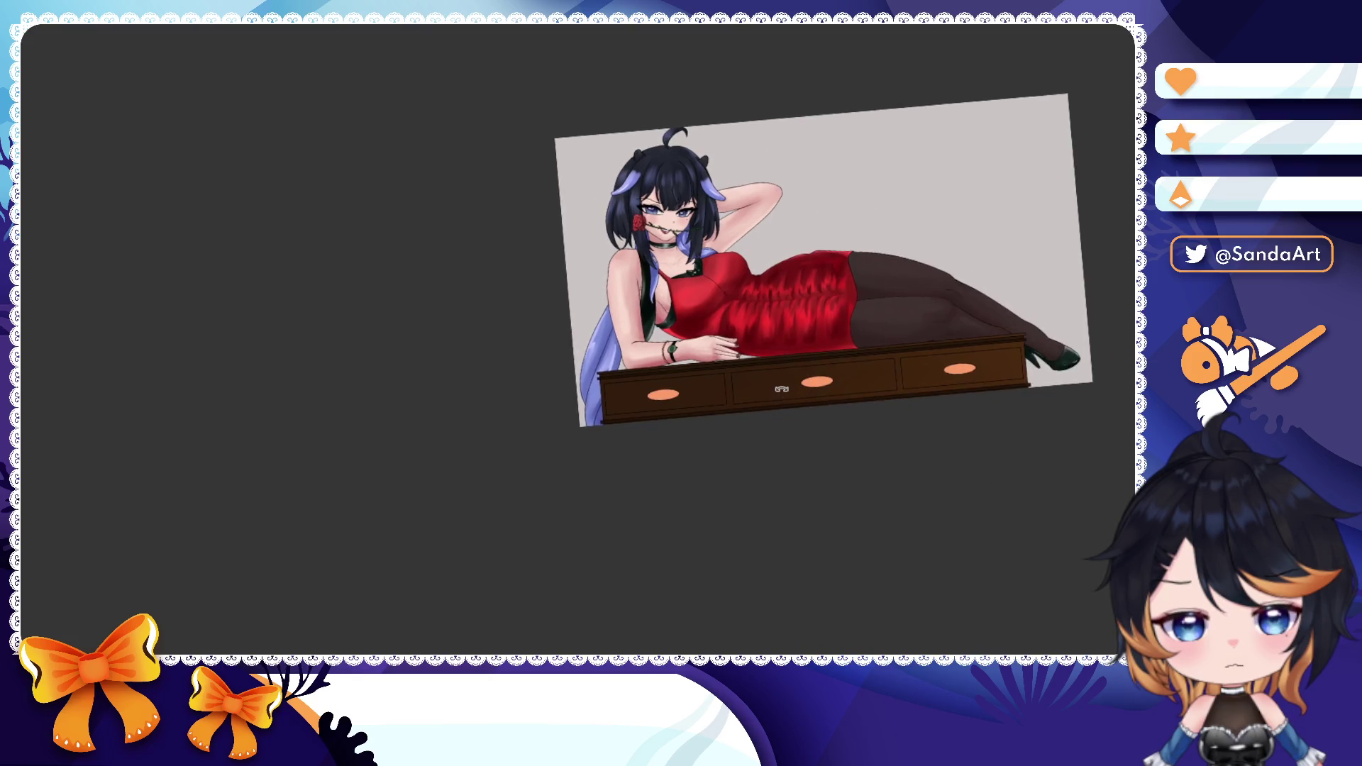
- Airbrush darker shading along the right handle's upper and lower edges
{"action": "key", "text": "shift+r"}
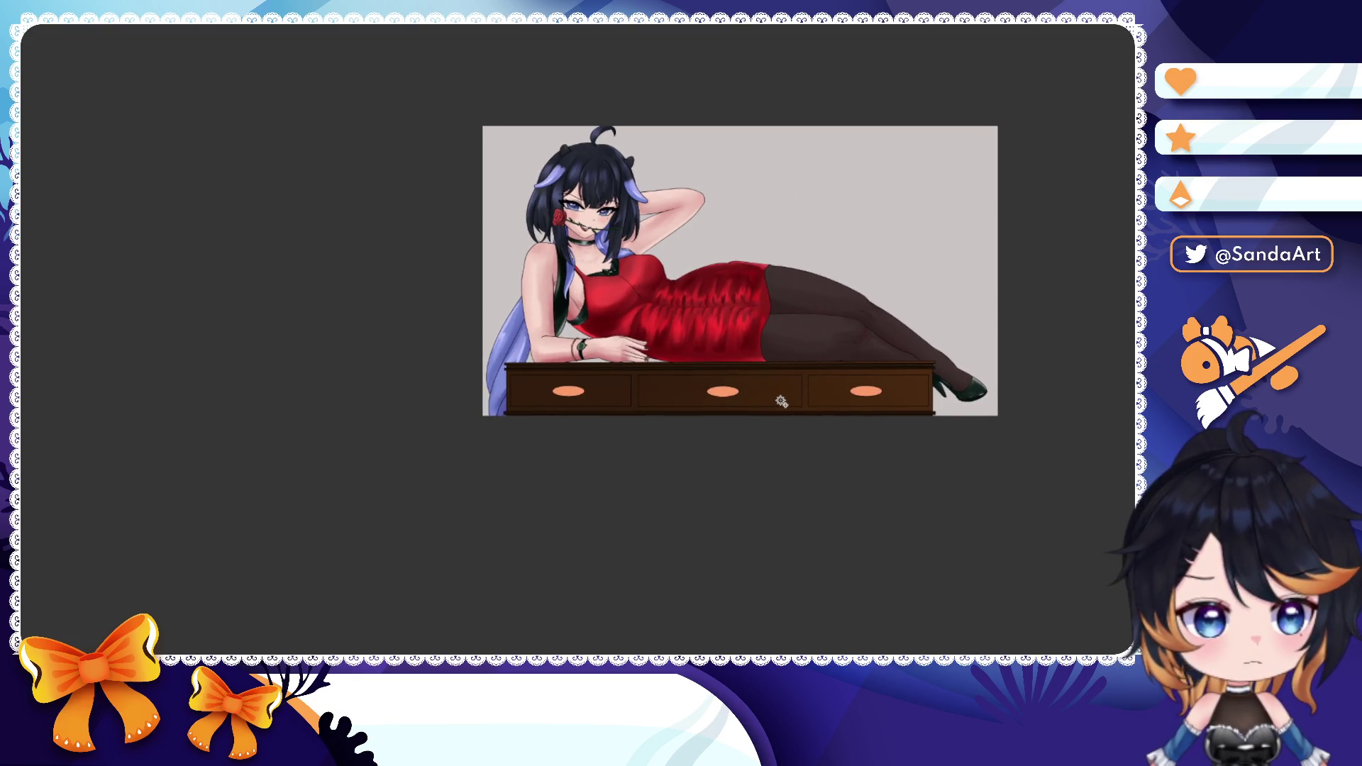
{"action": "left_click_drag", "start_coordinate": [782, 401], "coordinate": [798, 405]}
{"action": "scroll", "coordinate": [799, 404], "scroll_direction": "up", "scroll_amount": 4}
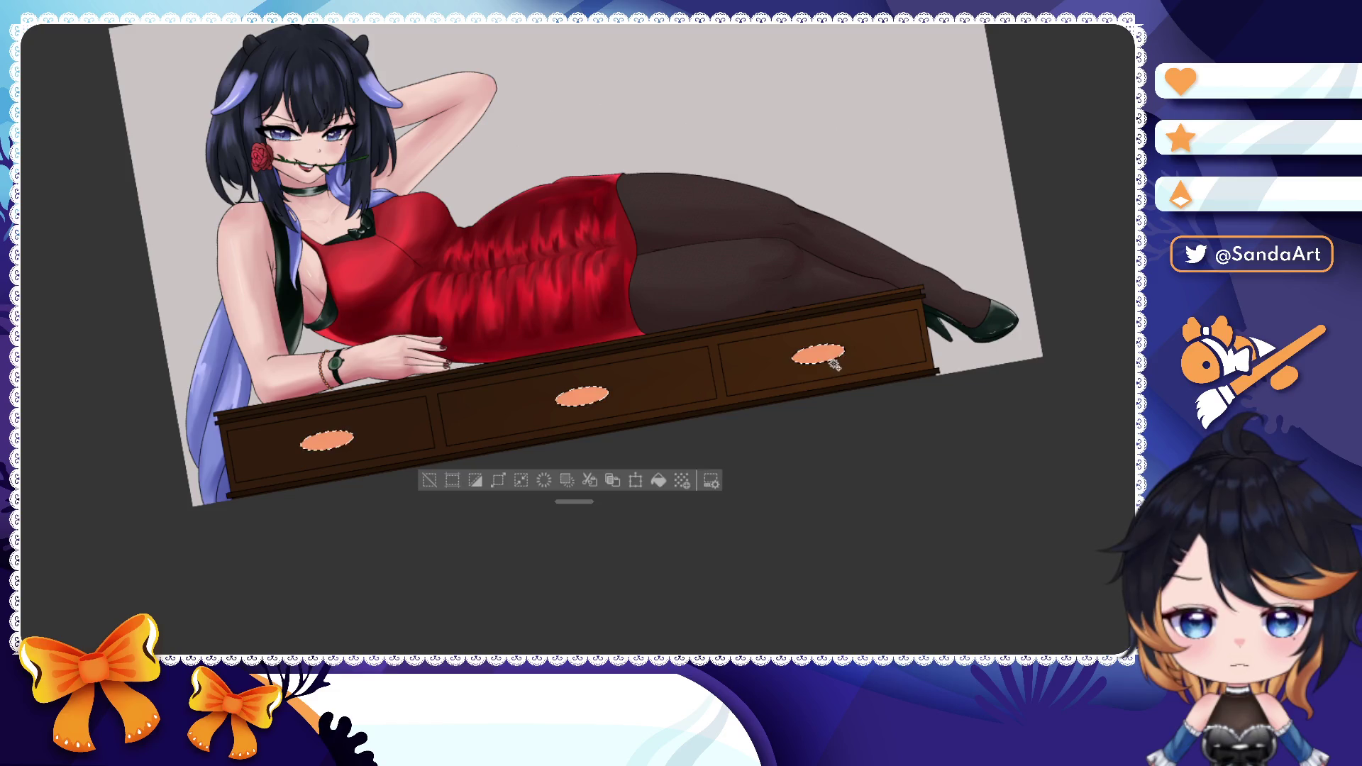
{"action": "scroll", "coordinate": [954, 213], "scroll_direction": "up", "scroll_amount": 3}
{"action": "scroll", "coordinate": [954, 214], "scroll_direction": "up", "scroll_amount": 2}
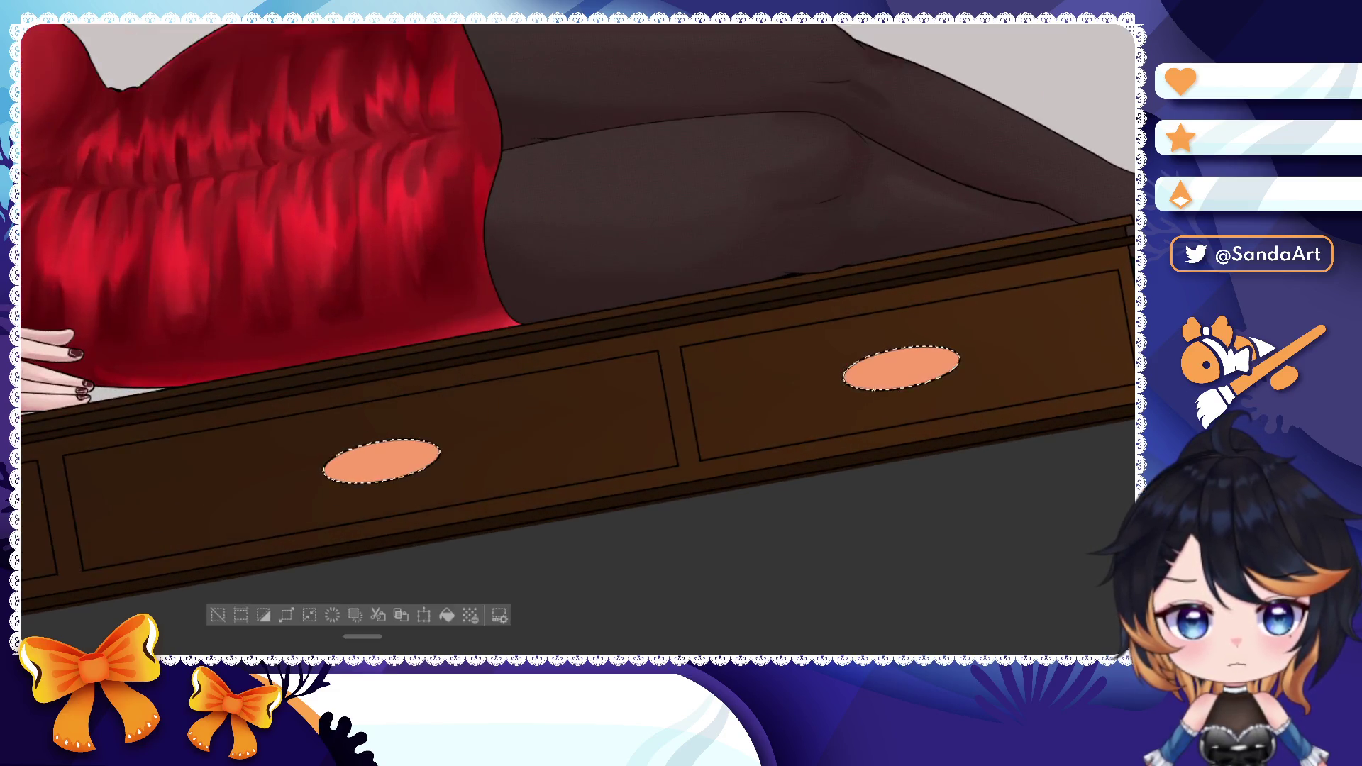
{"action": "scroll", "coordinate": [873, 266], "scroll_direction": "down", "scroll_amount": 2}
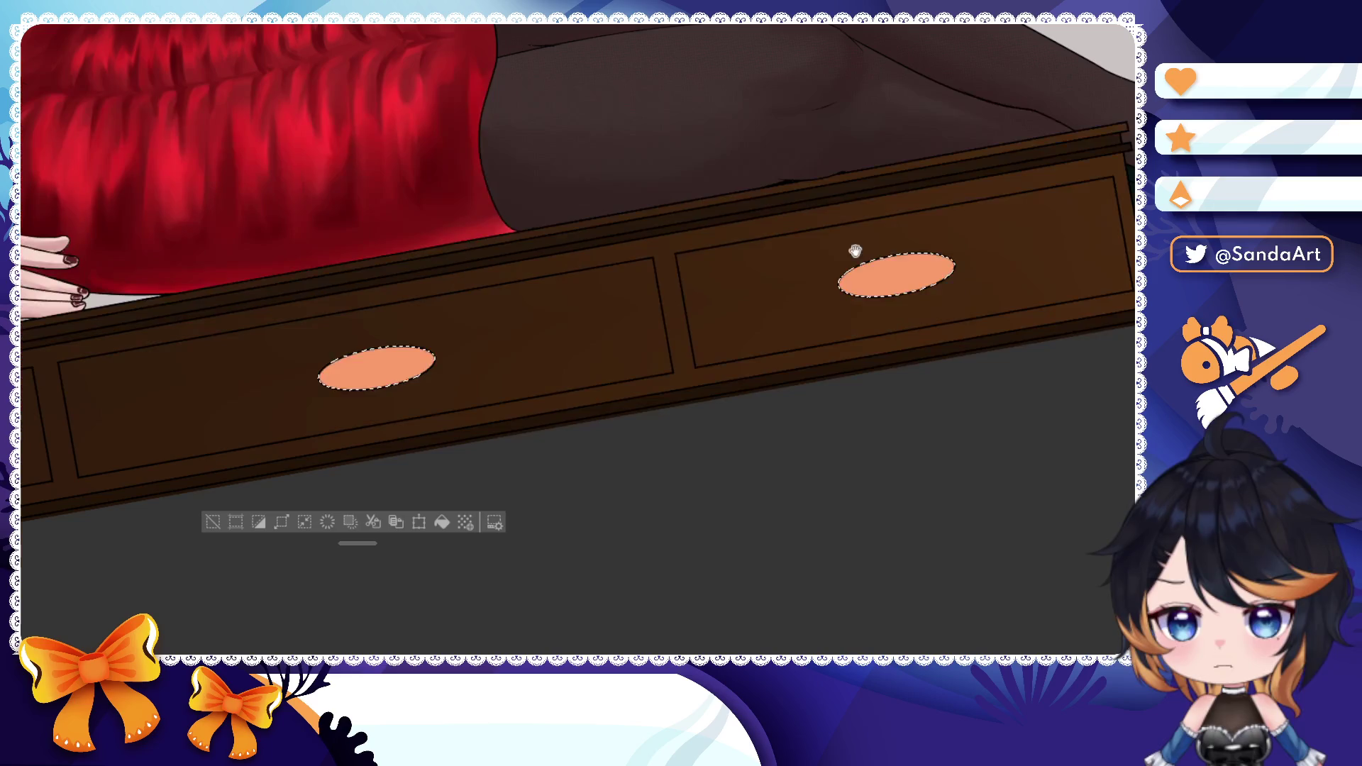
{"action": "left_click_drag", "start_coordinate": [921, 279], "coordinate": [958, 269]}
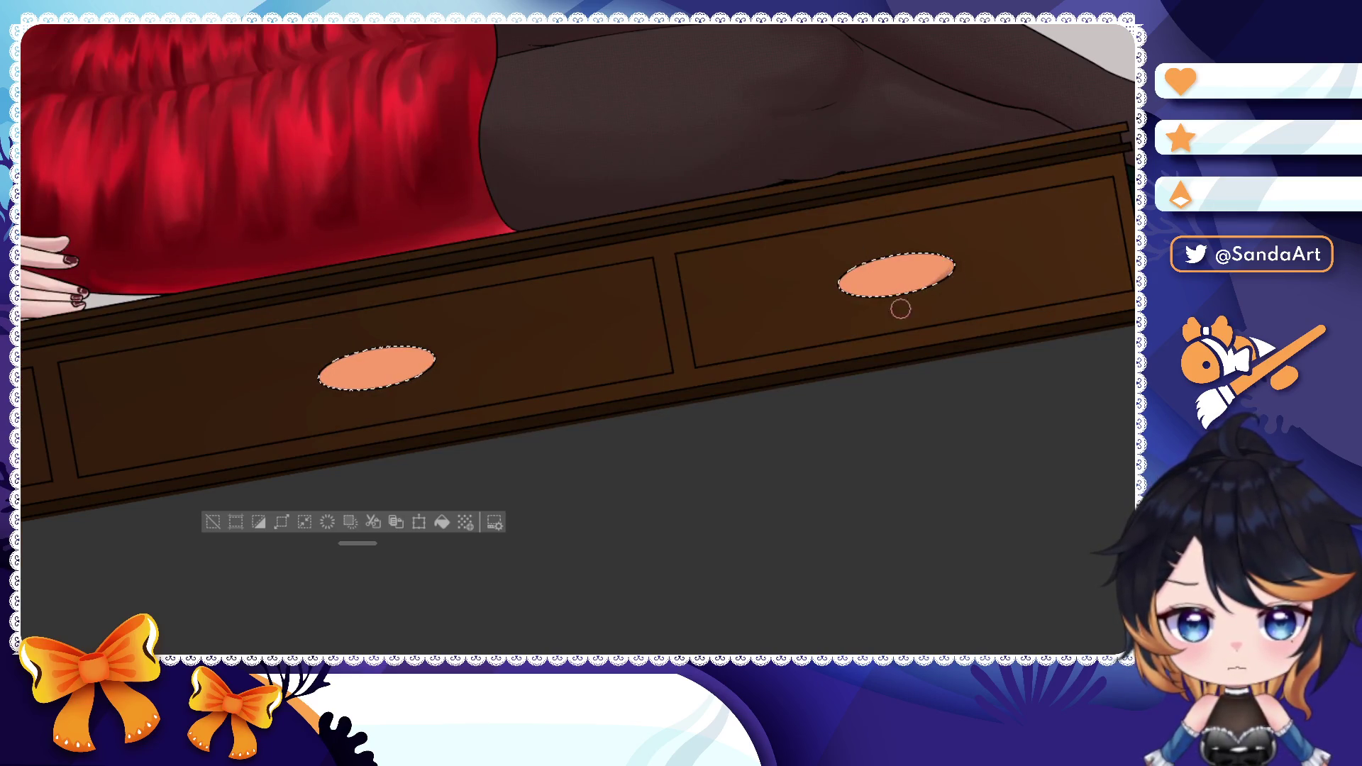
{"action": "left_click_drag", "start_coordinate": [842, 290], "coordinate": [943, 280]}
{"action": "left_click_drag", "start_coordinate": [852, 283], "coordinate": [937, 272]}
{"action": "mouse_move", "coordinate": [794, 298]}
{"action": "left_mouse_down"}
{"action": "mouse_move", "coordinate": [868, 220]}
{"action": "mouse_move", "coordinate": [745, 214]}
{"action": "left_mouse_up"}
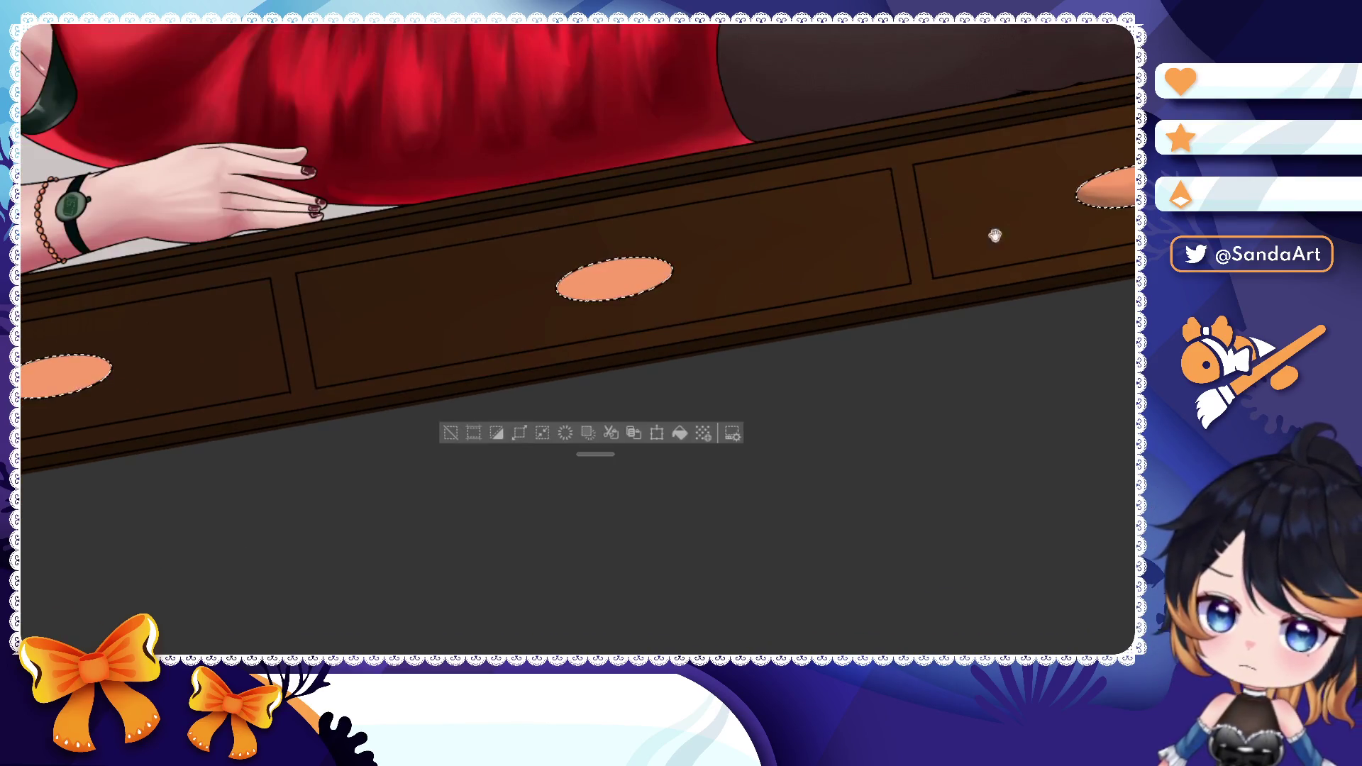
{"action": "mouse_move", "coordinate": [1001, 203]}
{"action": "left_mouse_down"}
{"action": "mouse_move", "coordinate": [1016, 188]}
{"action": "mouse_move", "coordinate": [971, 207]}
{"action": "left_mouse_up"}
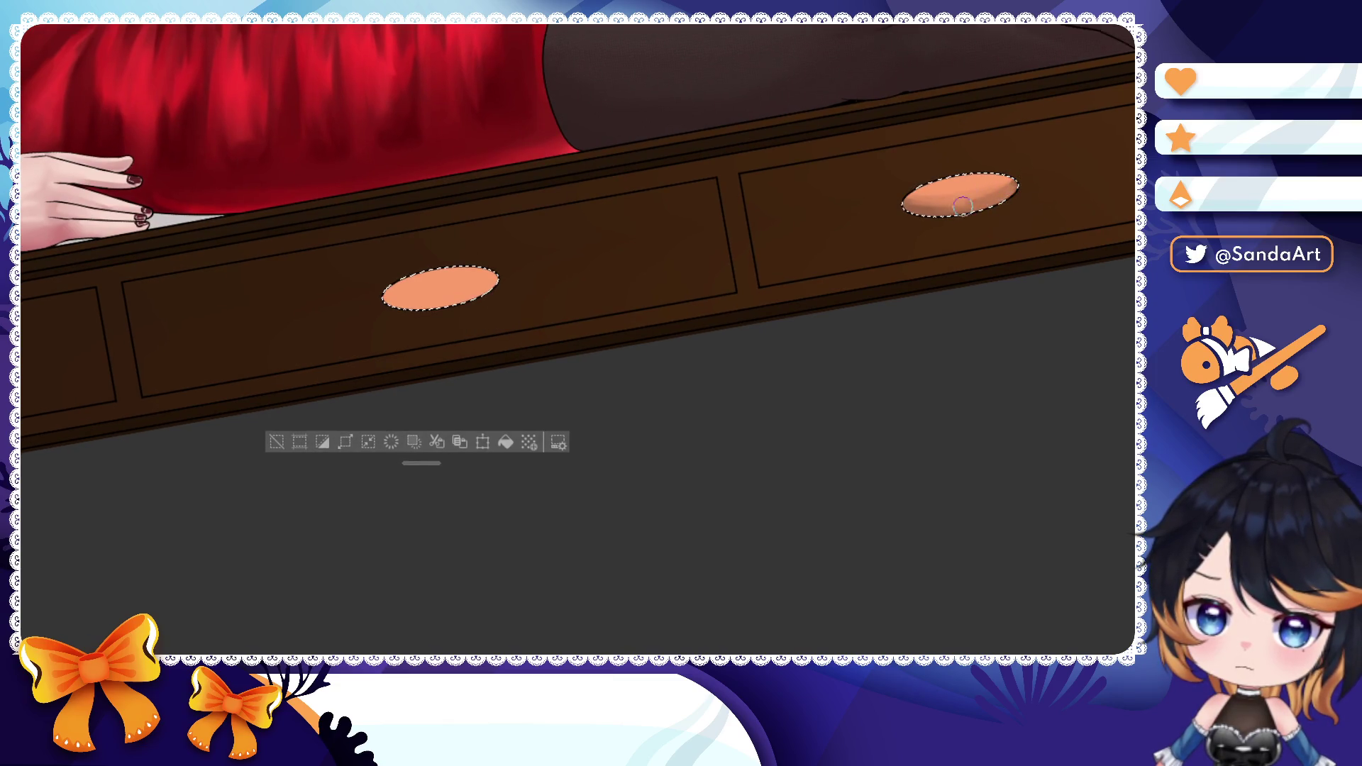
{"action": "mouse_move", "coordinate": [776, 252]}
{"action": "left_mouse_down"}
{"action": "mouse_move", "coordinate": [900, 192]}
{"action": "mouse_move", "coordinate": [820, 230]}
{"action": "mouse_move", "coordinate": [745, 205]}
{"action": "mouse_move", "coordinate": [831, 181]}
{"action": "left_mouse_up"}
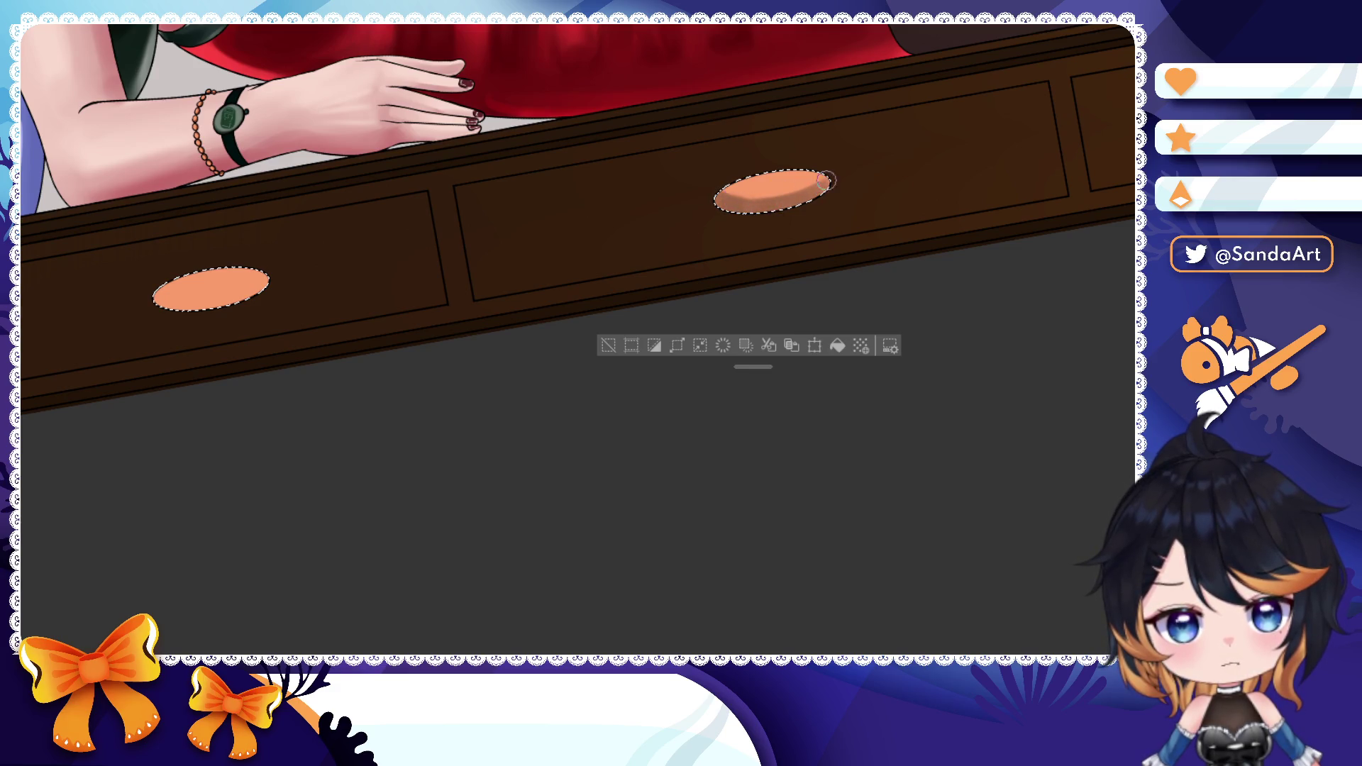
- Shade the left handle's left and top edges so it looks rounded and lit
{"action": "mouse_move", "coordinate": [729, 192]}
{"action": "left_mouse_down"}
{"action": "mouse_move", "coordinate": [767, 202]}
{"action": "mouse_move", "coordinate": [959, 171]}
{"action": "left_mouse_up"}
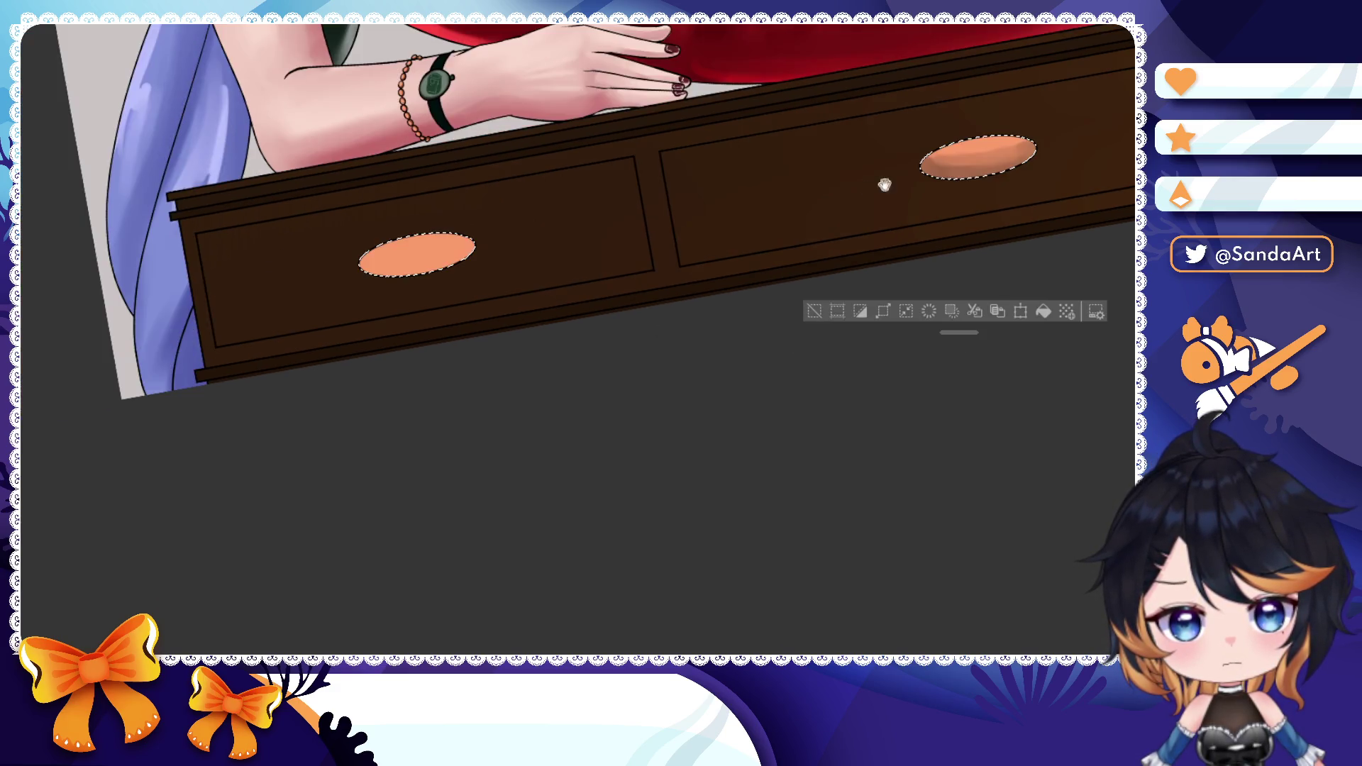
{"action": "mouse_move", "coordinate": [426, 267]}
{"action": "left_mouse_down"}
{"action": "mouse_move", "coordinate": [373, 265]}
{"action": "mouse_move", "coordinate": [457, 256]}
{"action": "mouse_move", "coordinate": [402, 255]}
{"action": "left_mouse_up"}
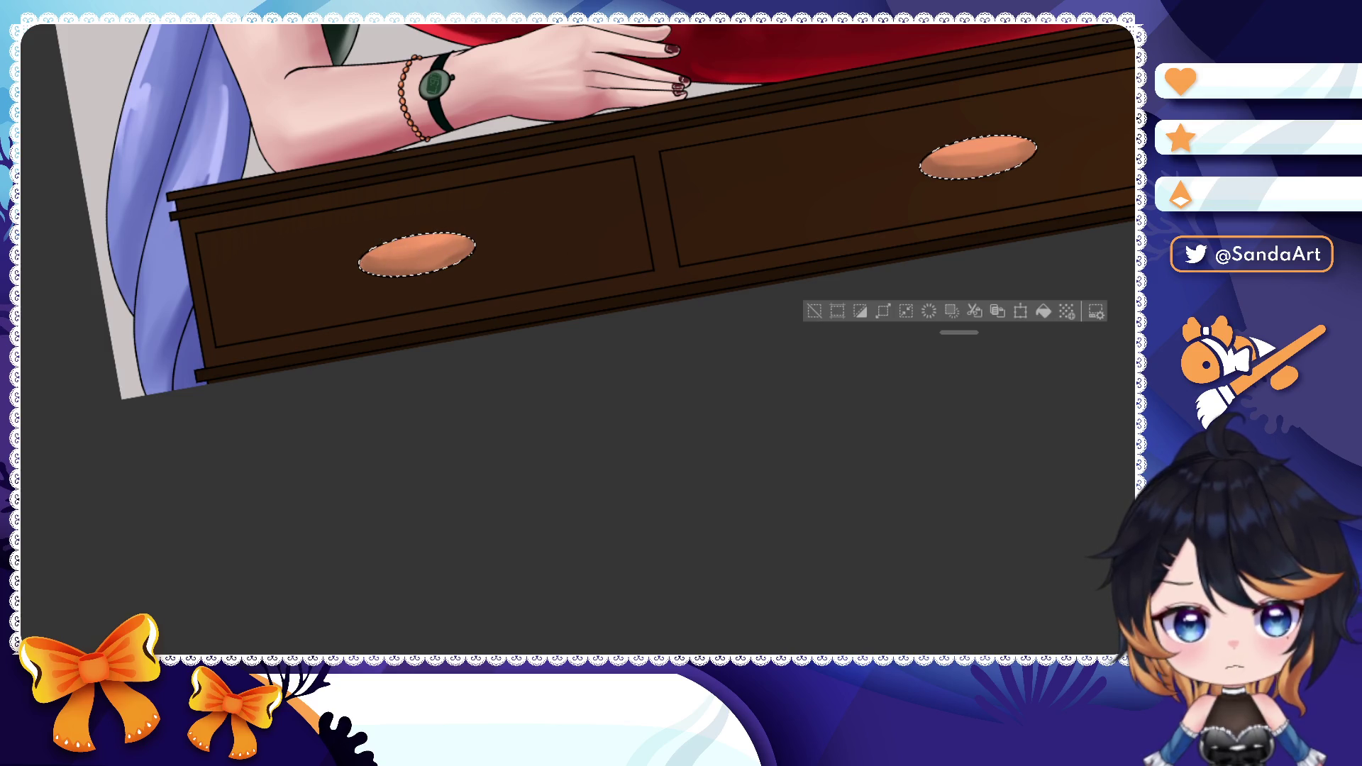
{"action": "left_click_drag", "start_coordinate": [469, 237], "coordinate": [395, 241]}
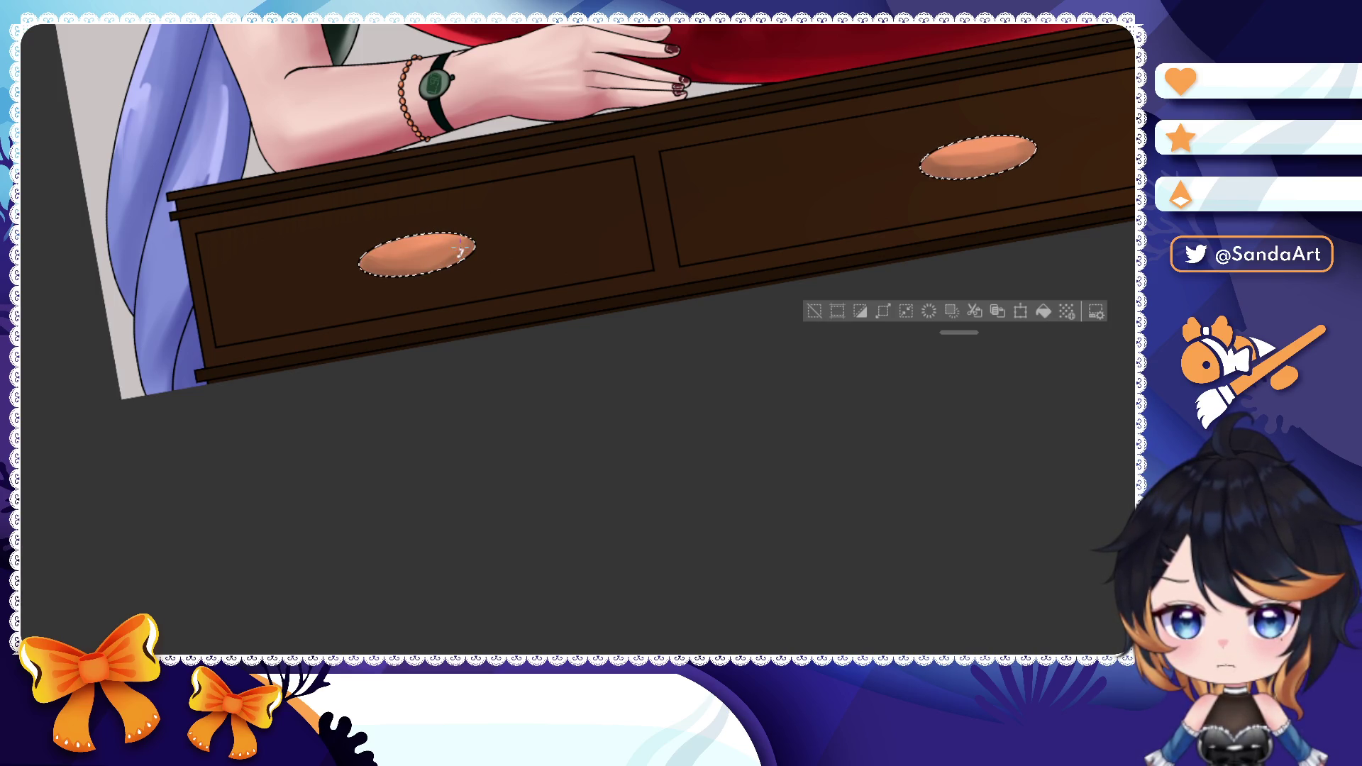
{"action": "left_click_drag", "start_coordinate": [488, 238], "coordinate": [371, 267]}
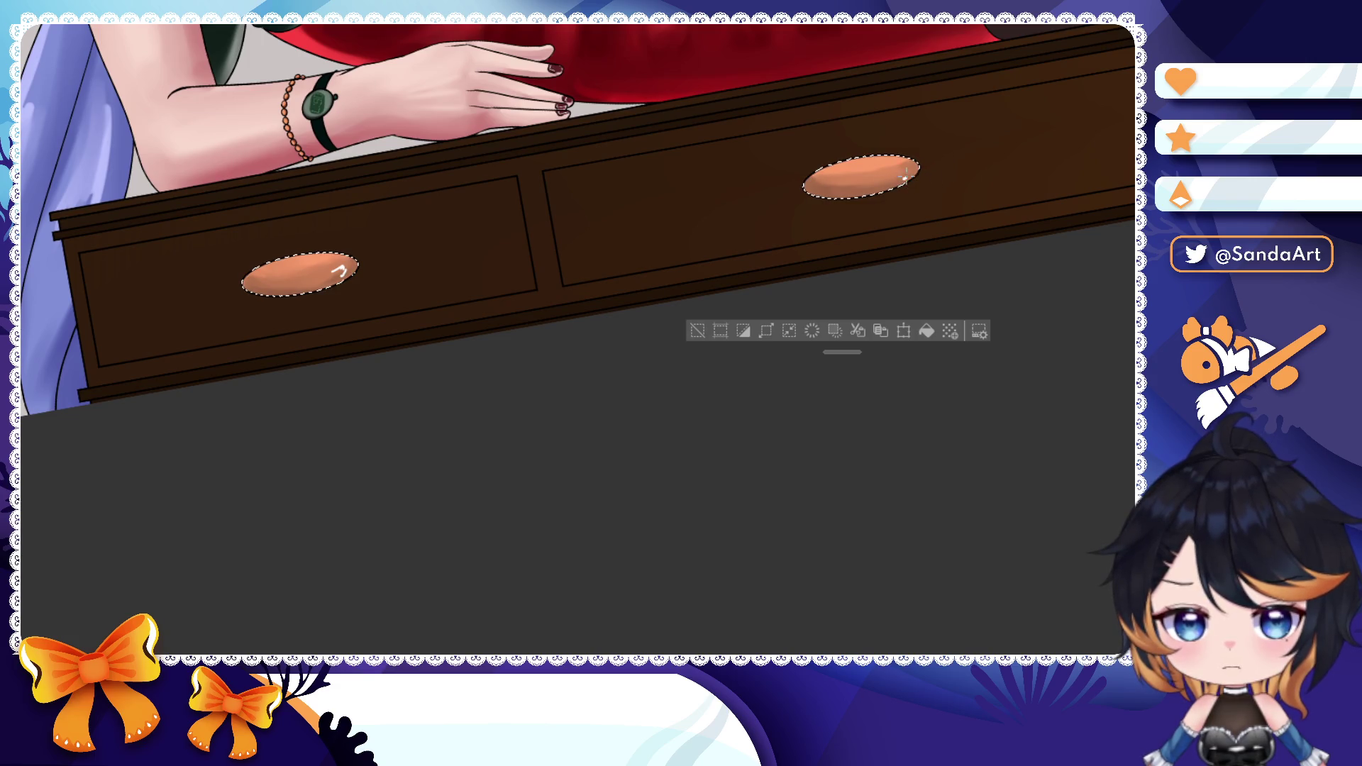
{"action": "scroll", "coordinate": [575, 212], "scroll_direction": "up", "scroll_amount": 3}
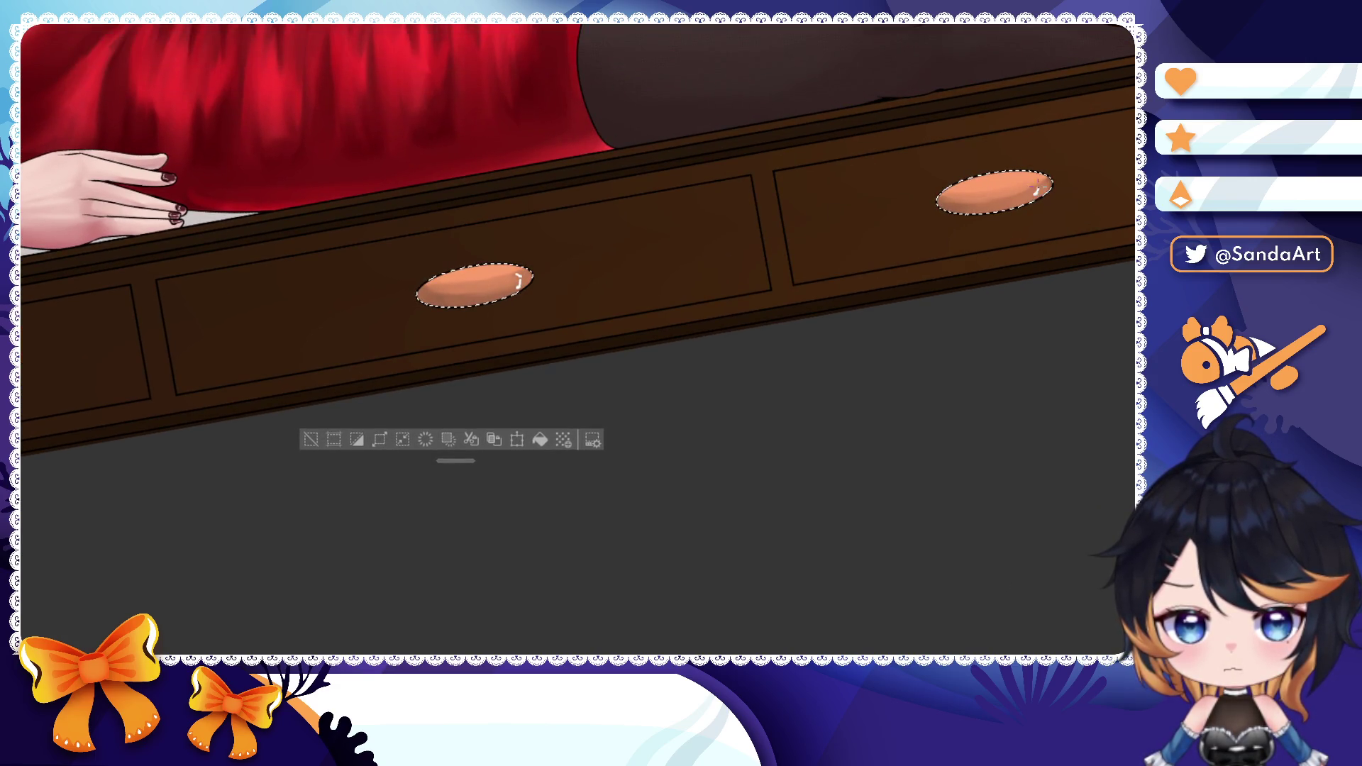
{"action": "scroll", "coordinate": [574, 267], "scroll_direction": "down", "scroll_amount": 3}
- Select the three drawer fronts and darken their lower parts with the airbrush
{"action": "left_click", "coordinate": [852, 246], "text": "shift"}
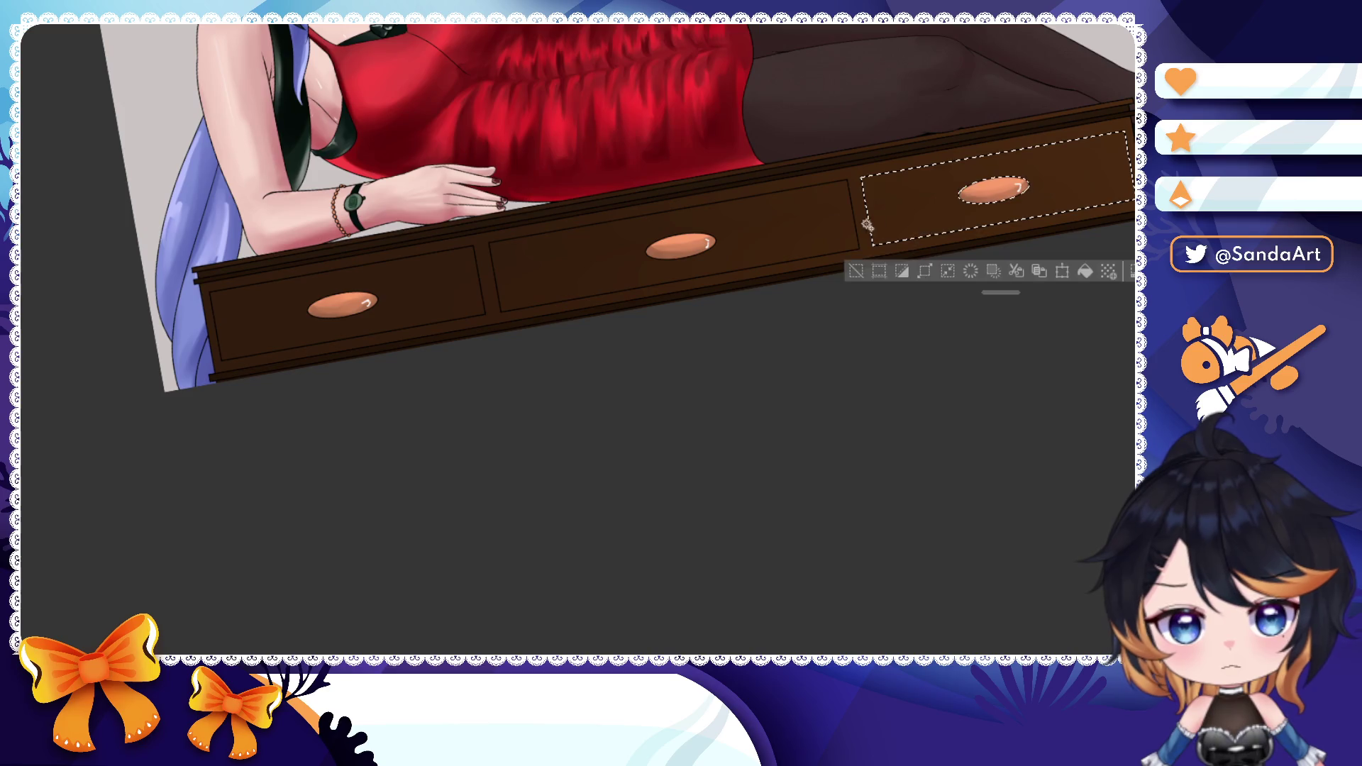
{"action": "left_click", "coordinate": [436, 290], "text": "shift"}
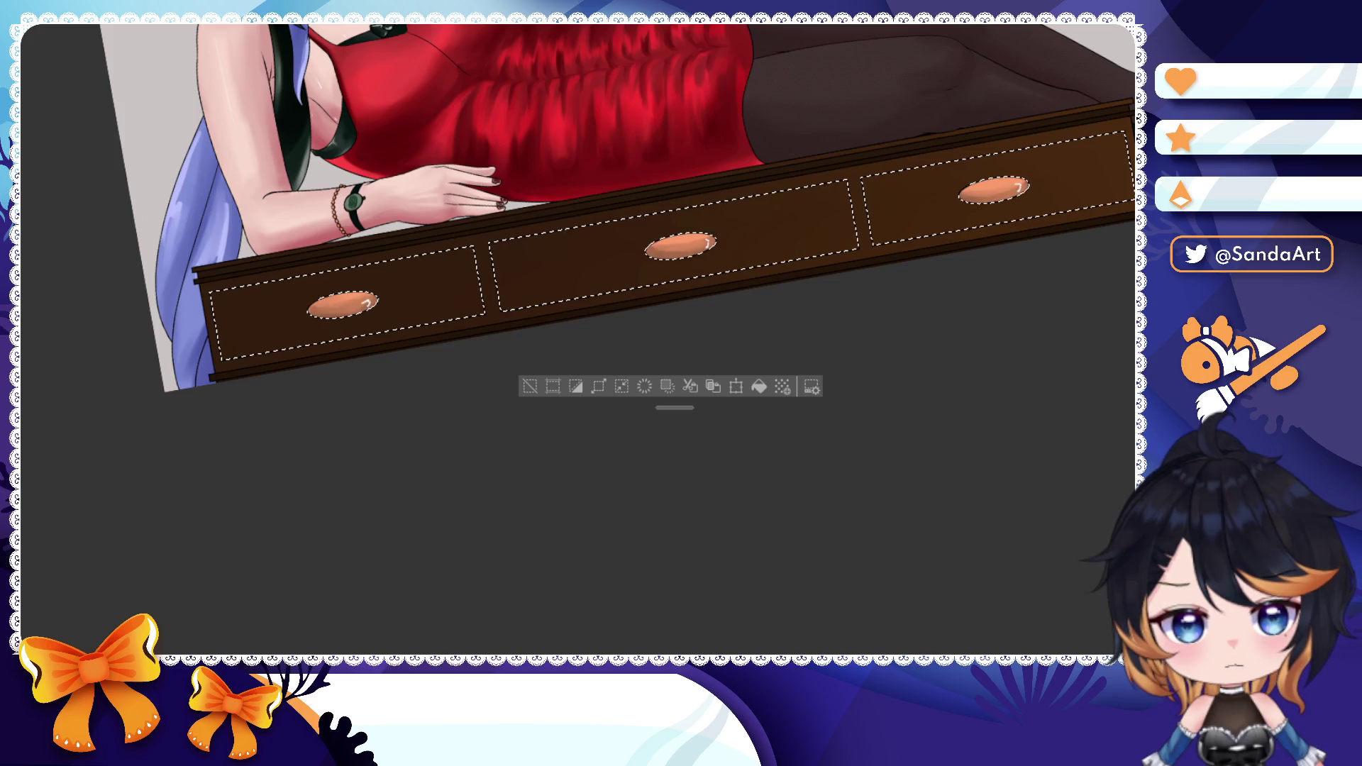
{"action": "left_click_drag", "start_coordinate": [250, 315], "coordinate": [292, 324]}
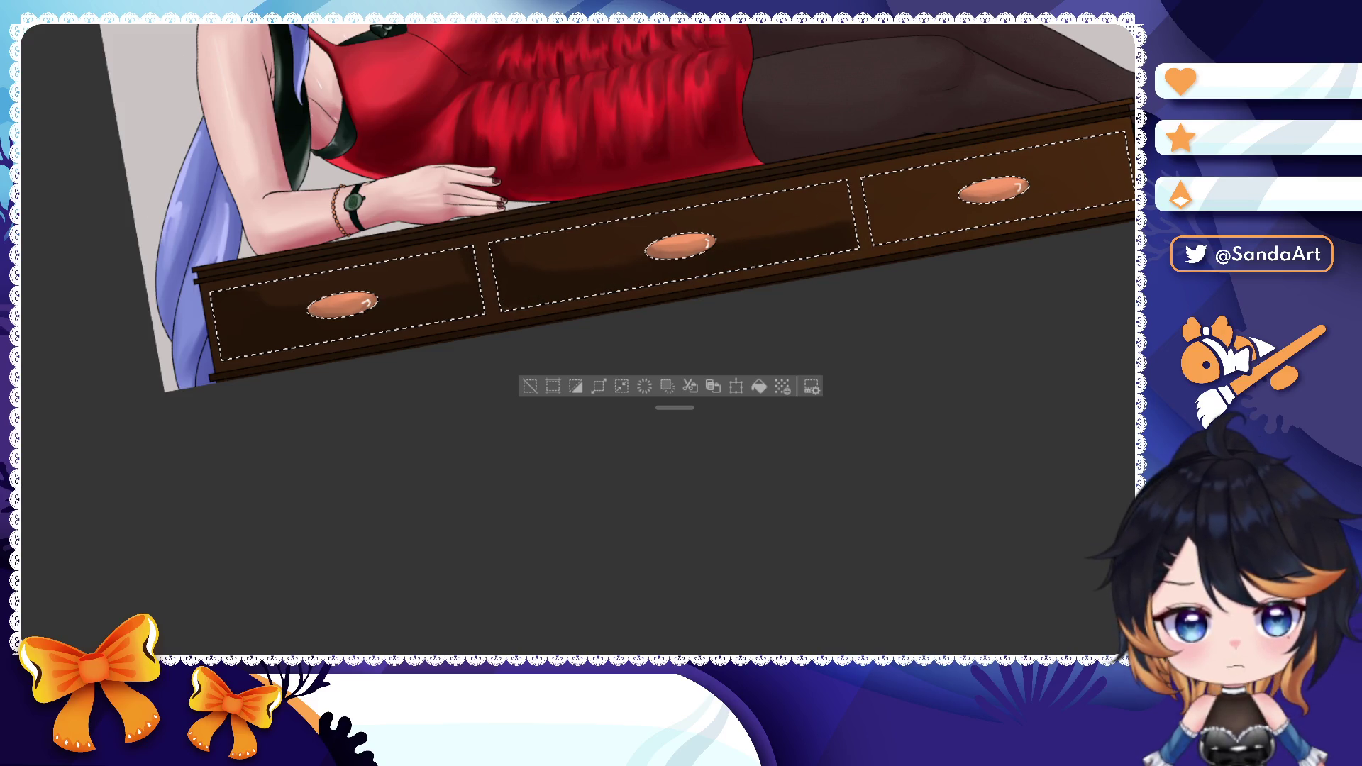
{"action": "left_click_drag", "start_coordinate": [267, 320], "coordinate": [745, 277]}
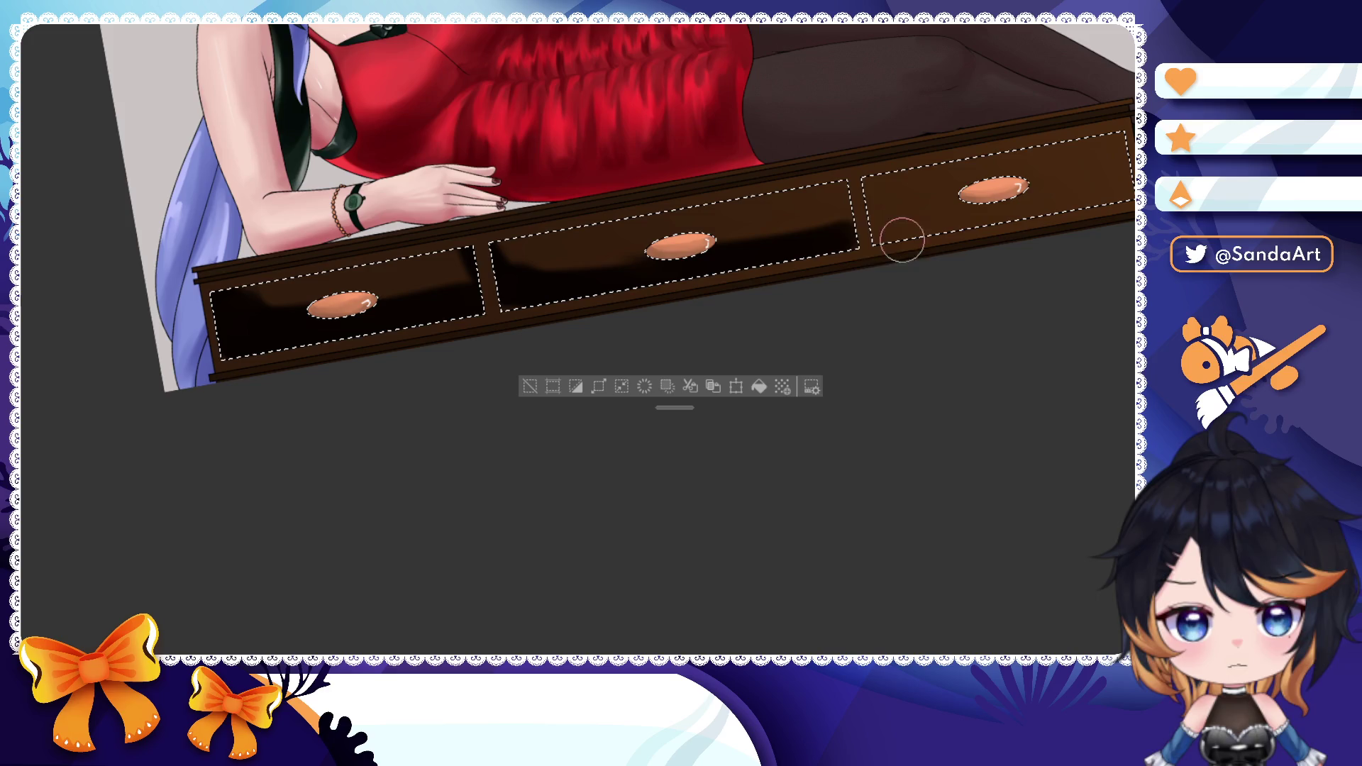
{"action": "left_click_drag", "start_coordinate": [916, 237], "coordinate": [1118, 197]}
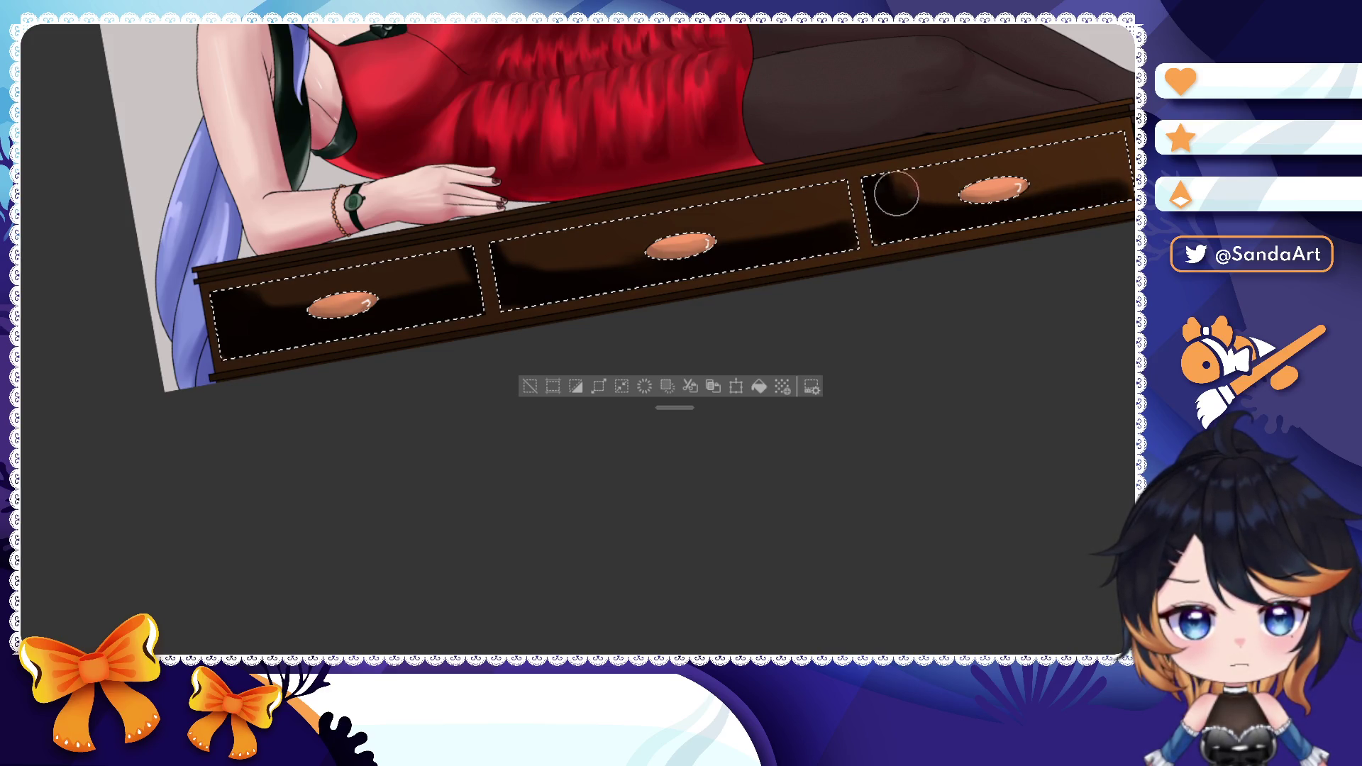
- Deepen shading on the right, middle and left drawers, then clear the selection
{"action": "left_click_drag", "start_coordinate": [971, 232], "coordinate": [1097, 160]}
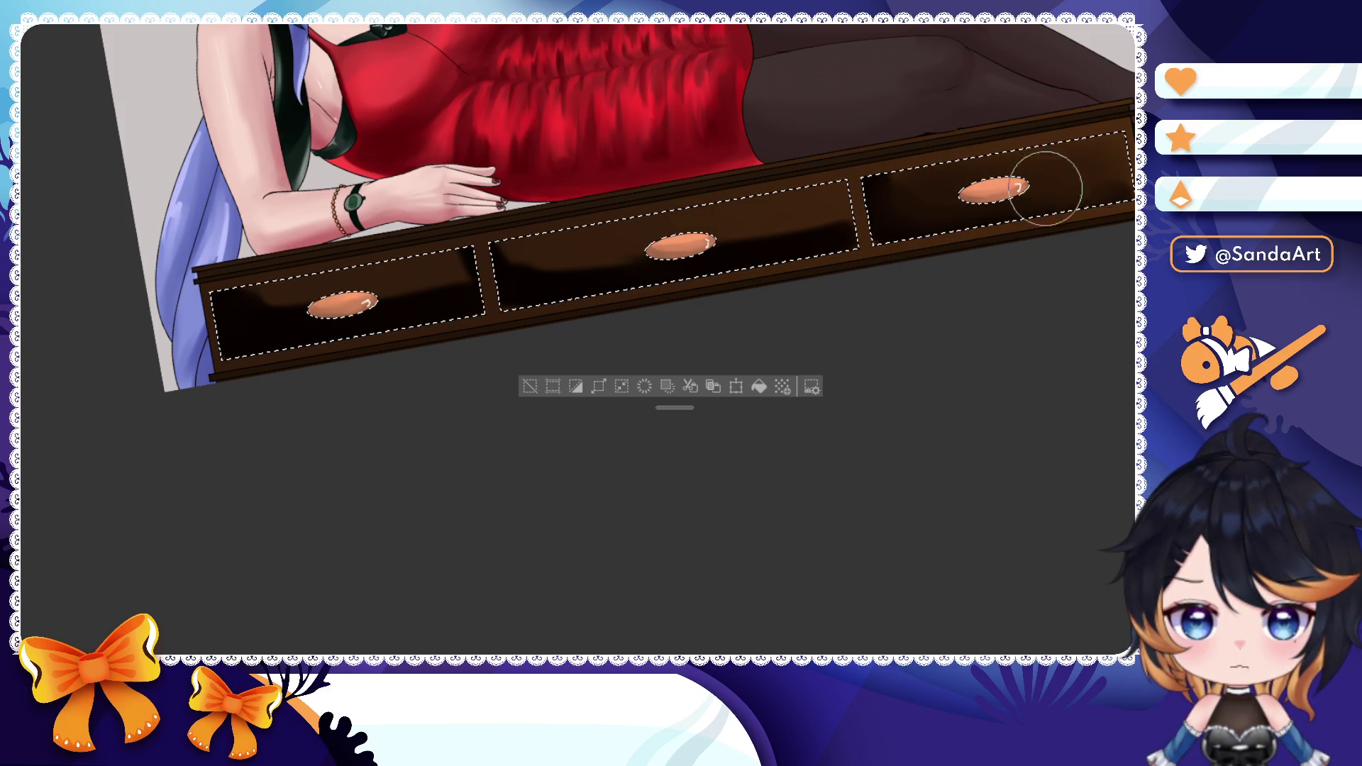
{"action": "left_click_drag", "start_coordinate": [853, 244], "coordinate": [596, 267]}
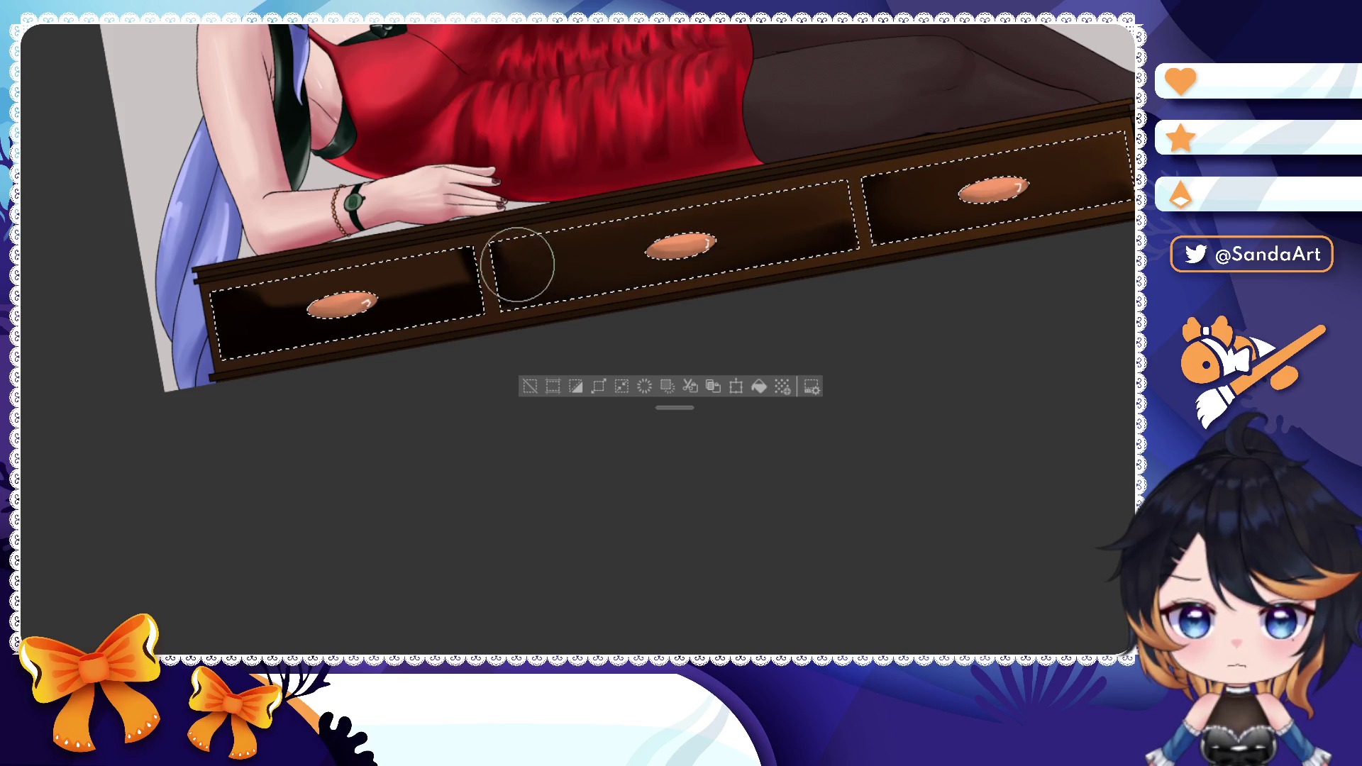
{"action": "left_click_drag", "start_coordinate": [473, 279], "coordinate": [266, 303]}
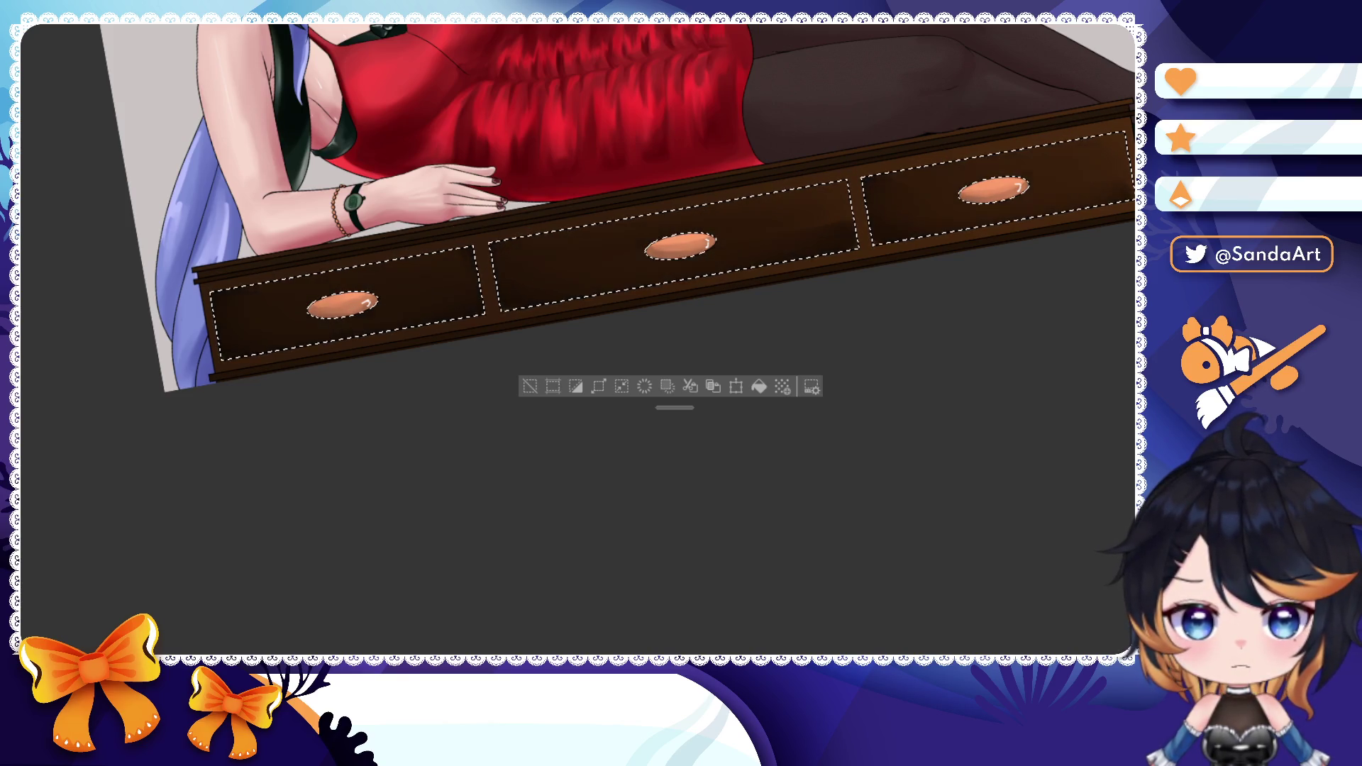
{"action": "key", "text": "ctrl+d"}
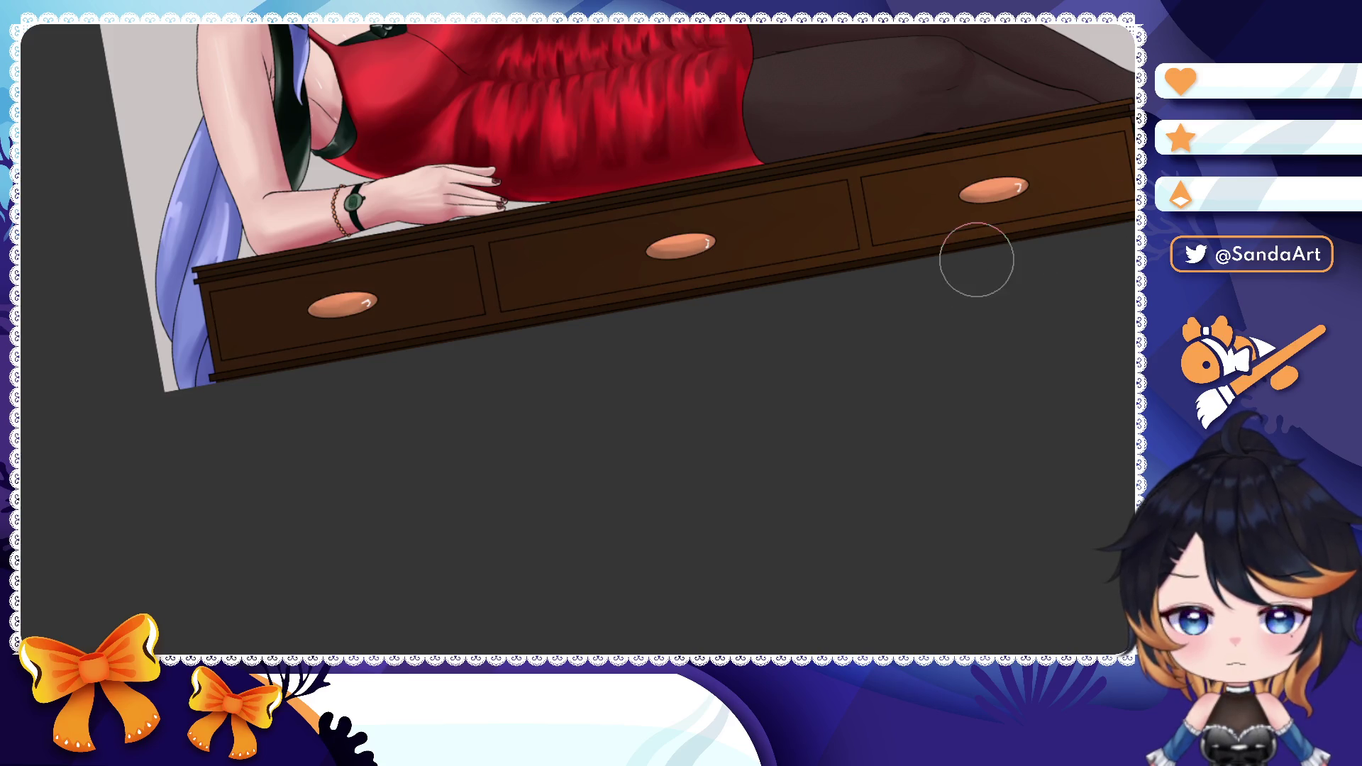
{"action": "scroll", "coordinate": [946, 250], "scroll_direction": "down", "scroll_amount": 2}
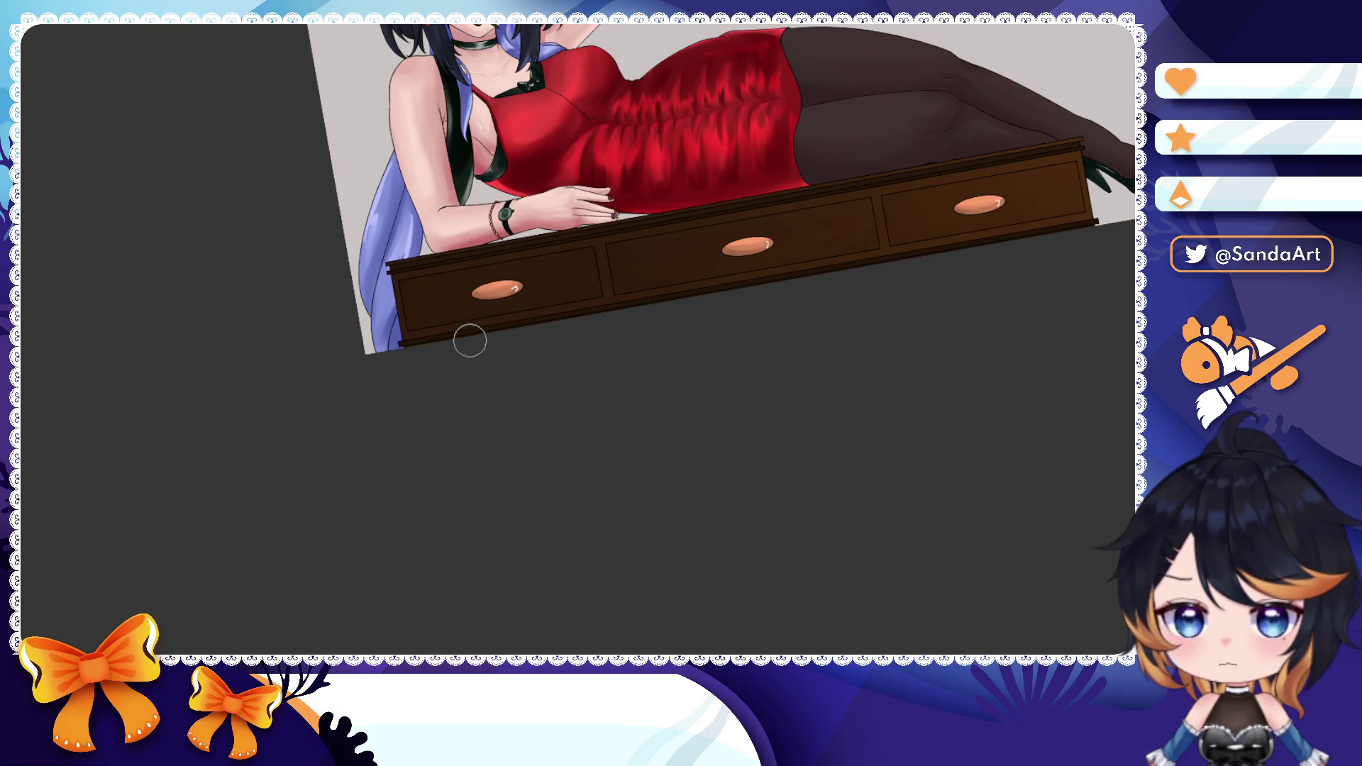
{"action": "key", "text": "bracketright"}
{"action": "key", "text": "bracketright"}
{"action": "key", "text": "bracketright"}
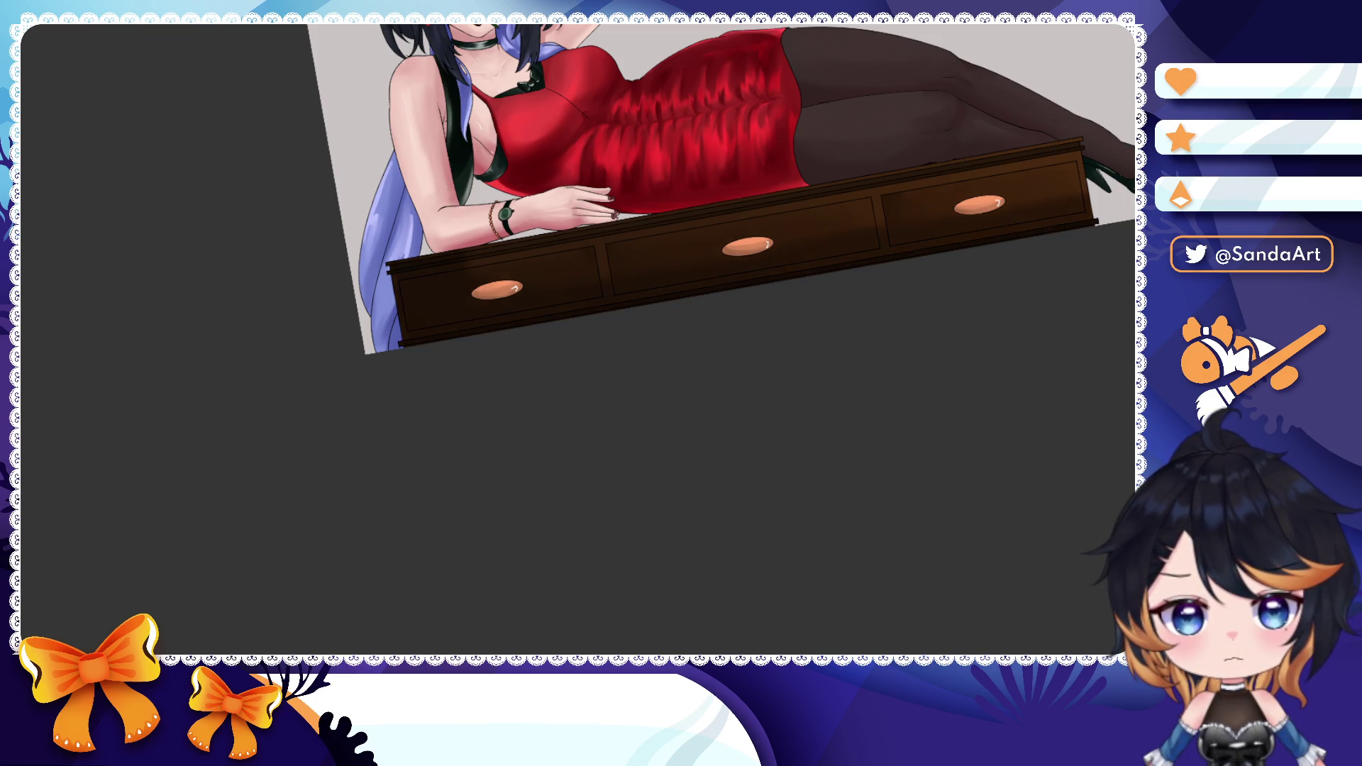
{"action": "key", "text": "ctrl+minus"}
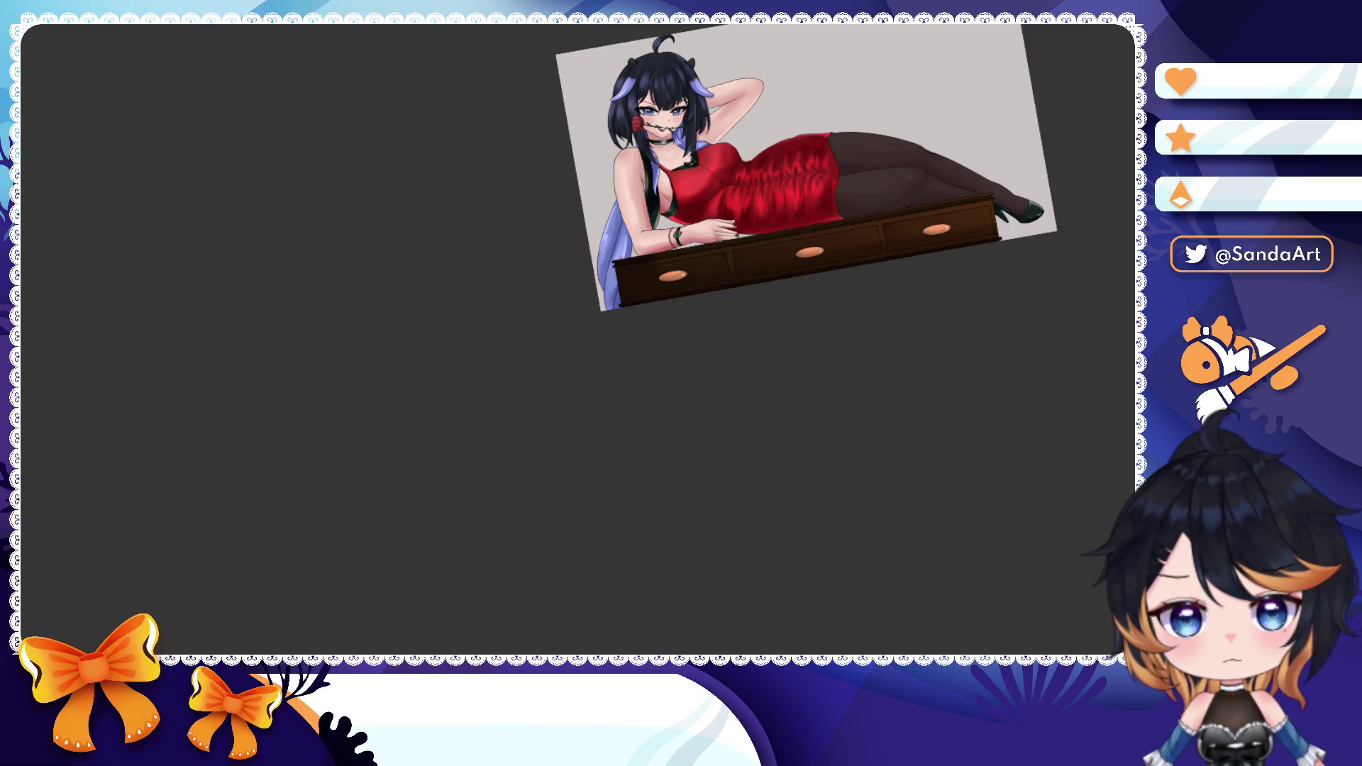
{"action": "key", "text": "shift+r"}
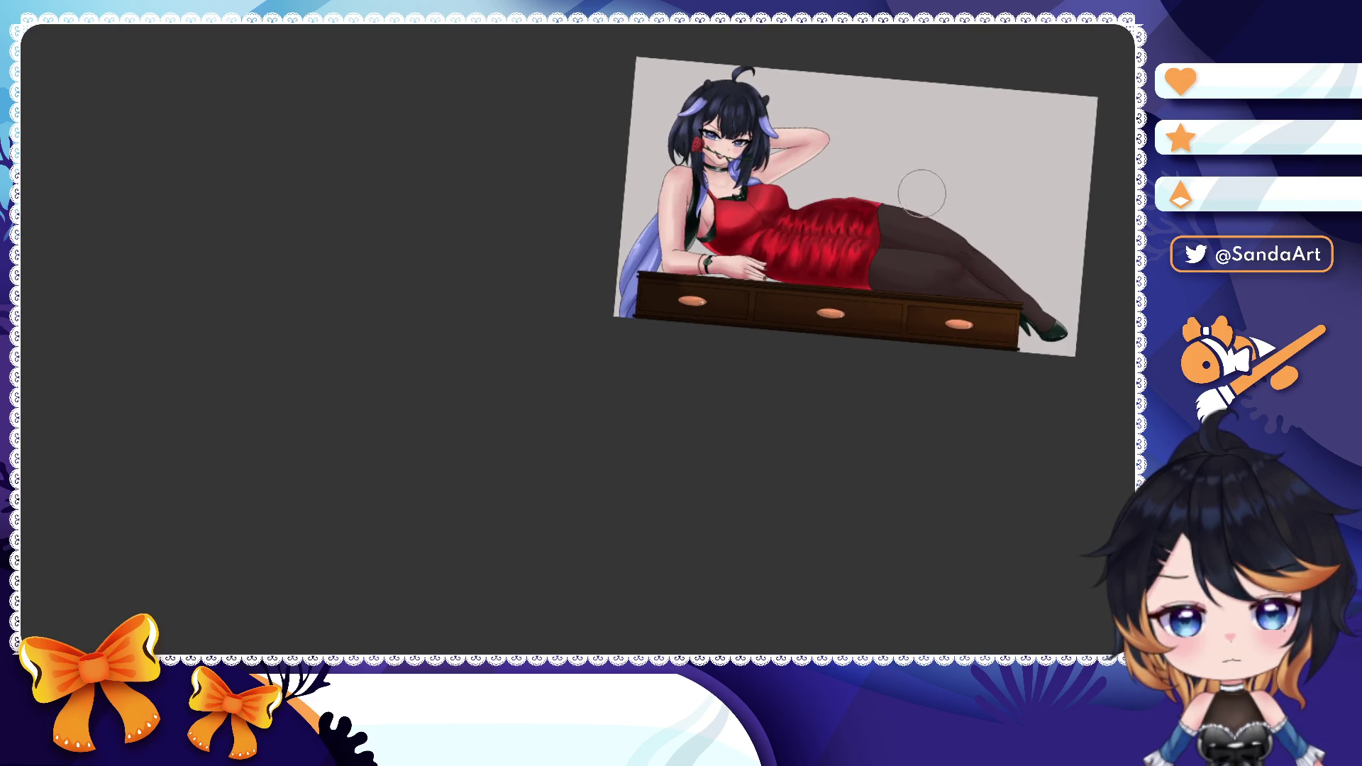
{"action": "key", "text": "h"}
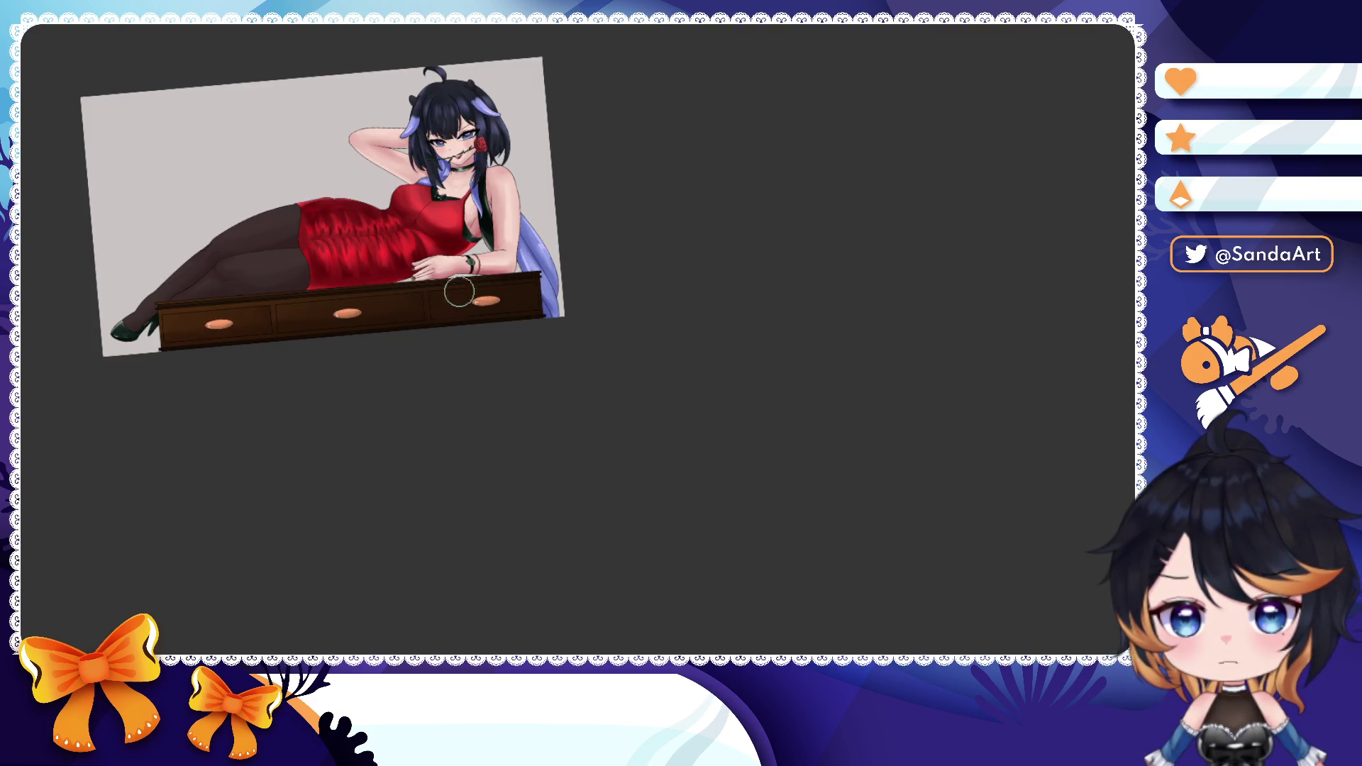
{"action": "key", "text": "h"}
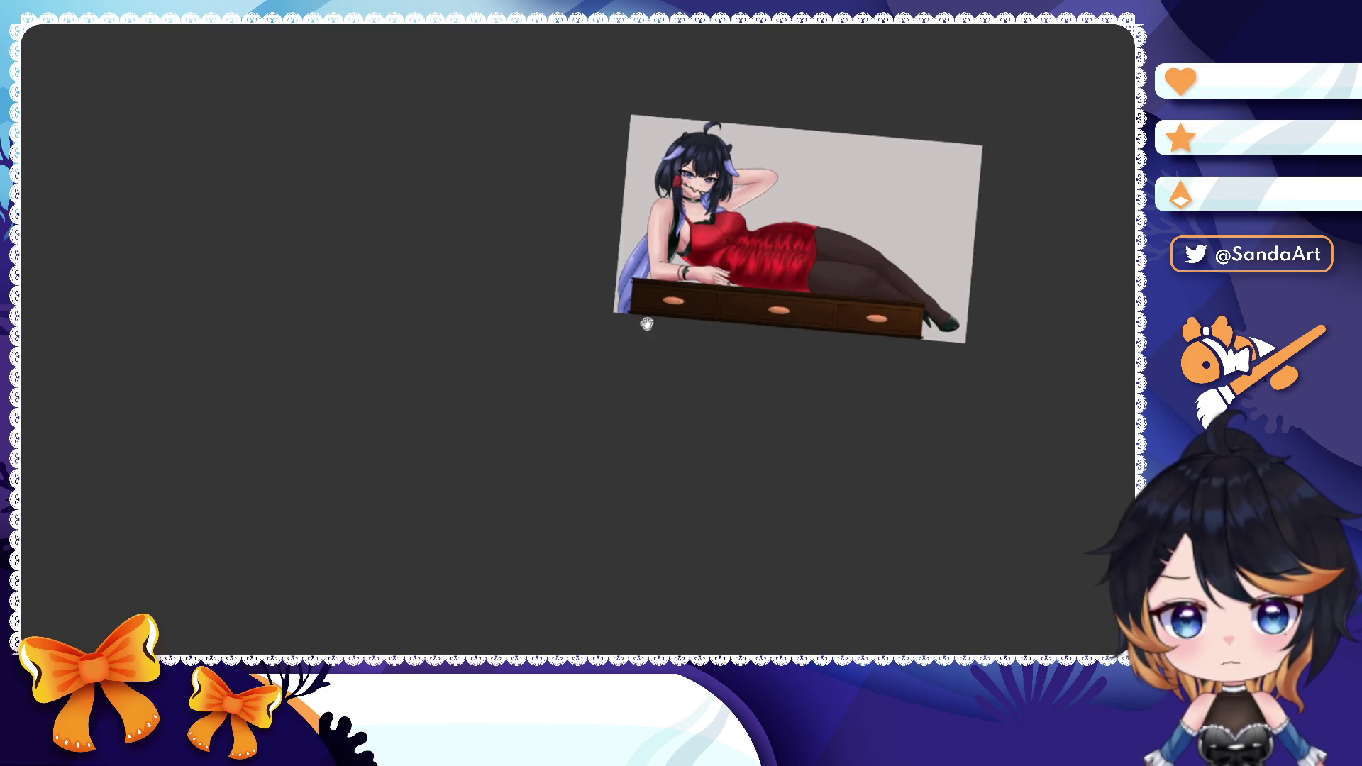
{"action": "key", "text": "ctrl+0"}
{"action": "scroll", "coordinate": [551, 410], "scroll_direction": "up", "scroll_amount": 1}
{"action": "scroll", "coordinate": [580, 430], "scroll_direction": "up", "scroll_amount": 1}
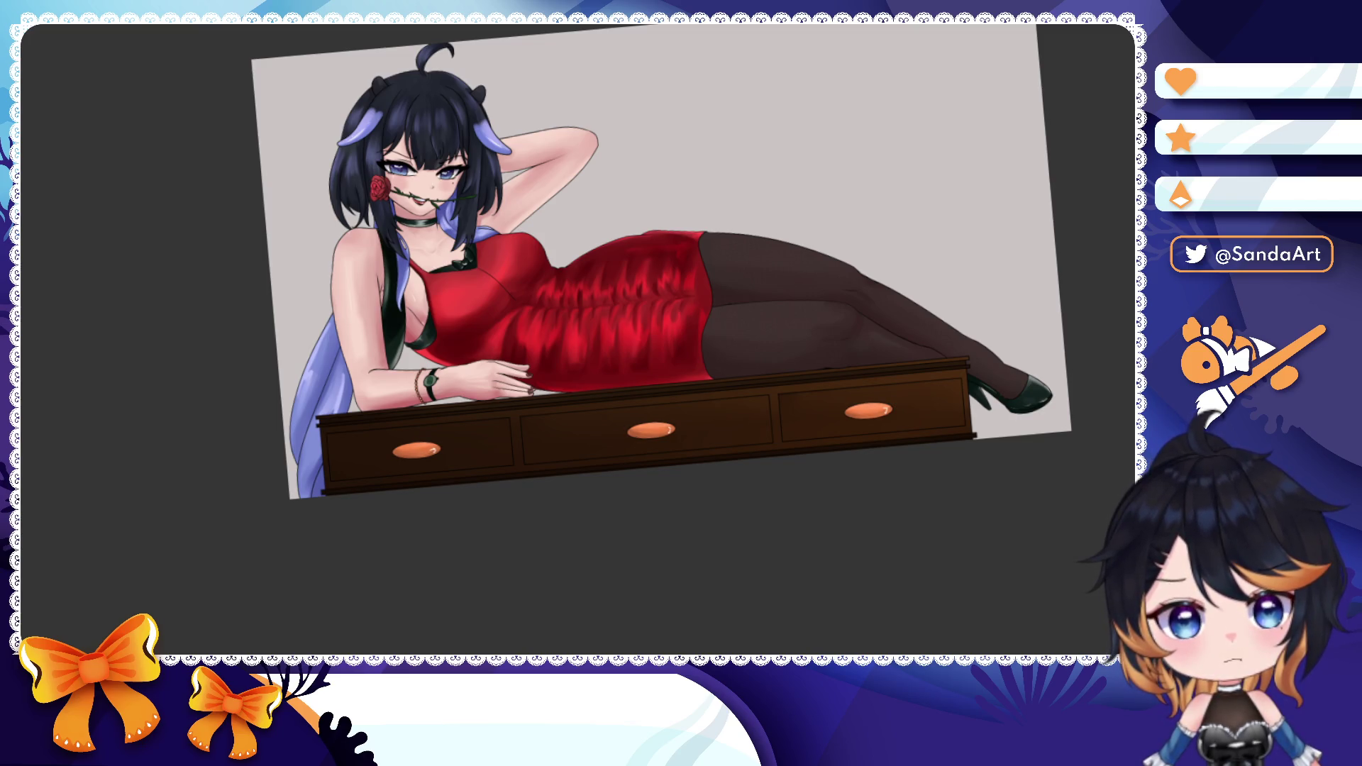
{"action": "scroll", "coordinate": [820, 213], "scroll_direction": "down", "scroll_amount": 2}
{"action": "scroll", "coordinate": [820, 213], "scroll_direction": "down", "scroll_amount": 2}
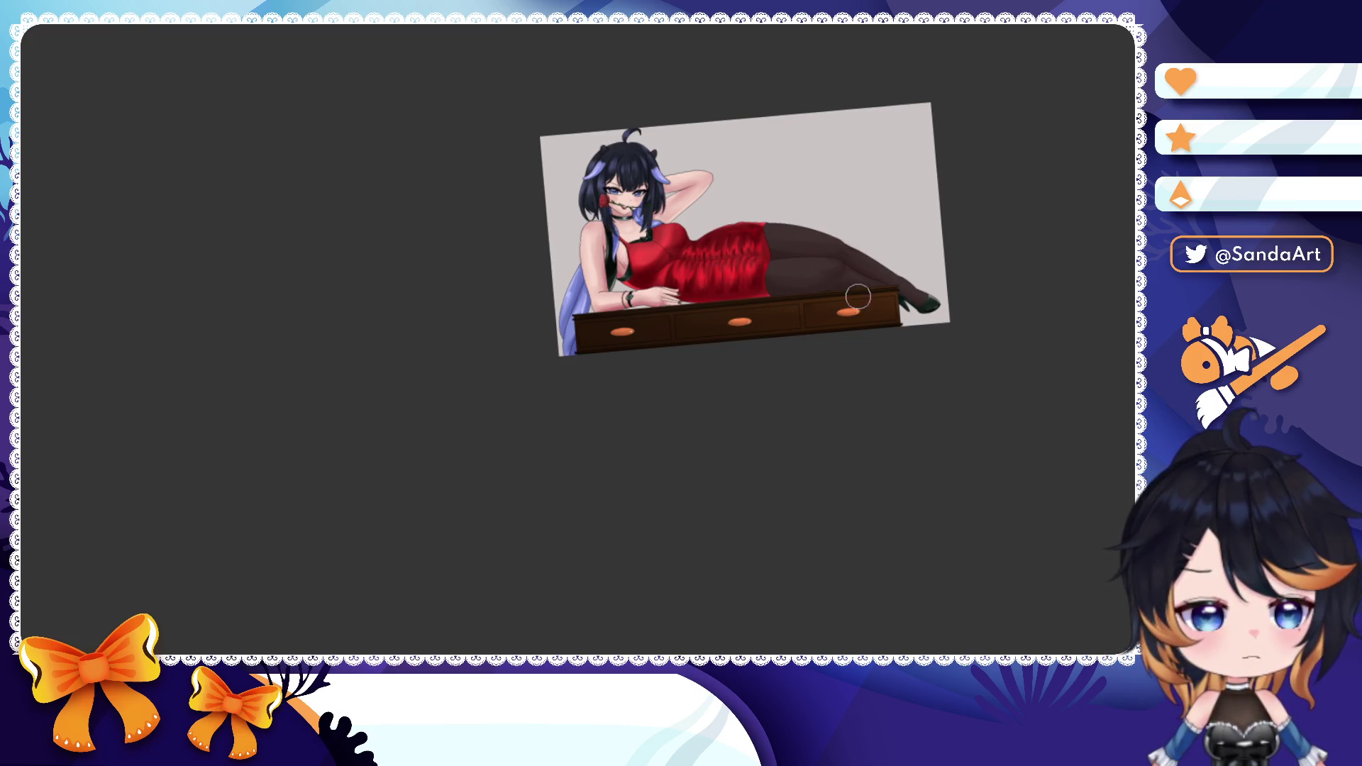
{"action": "scroll", "coordinate": [772, 176], "scroll_direction": "up", "scroll_amount": 2}
{"action": "key", "text": "Escape"}
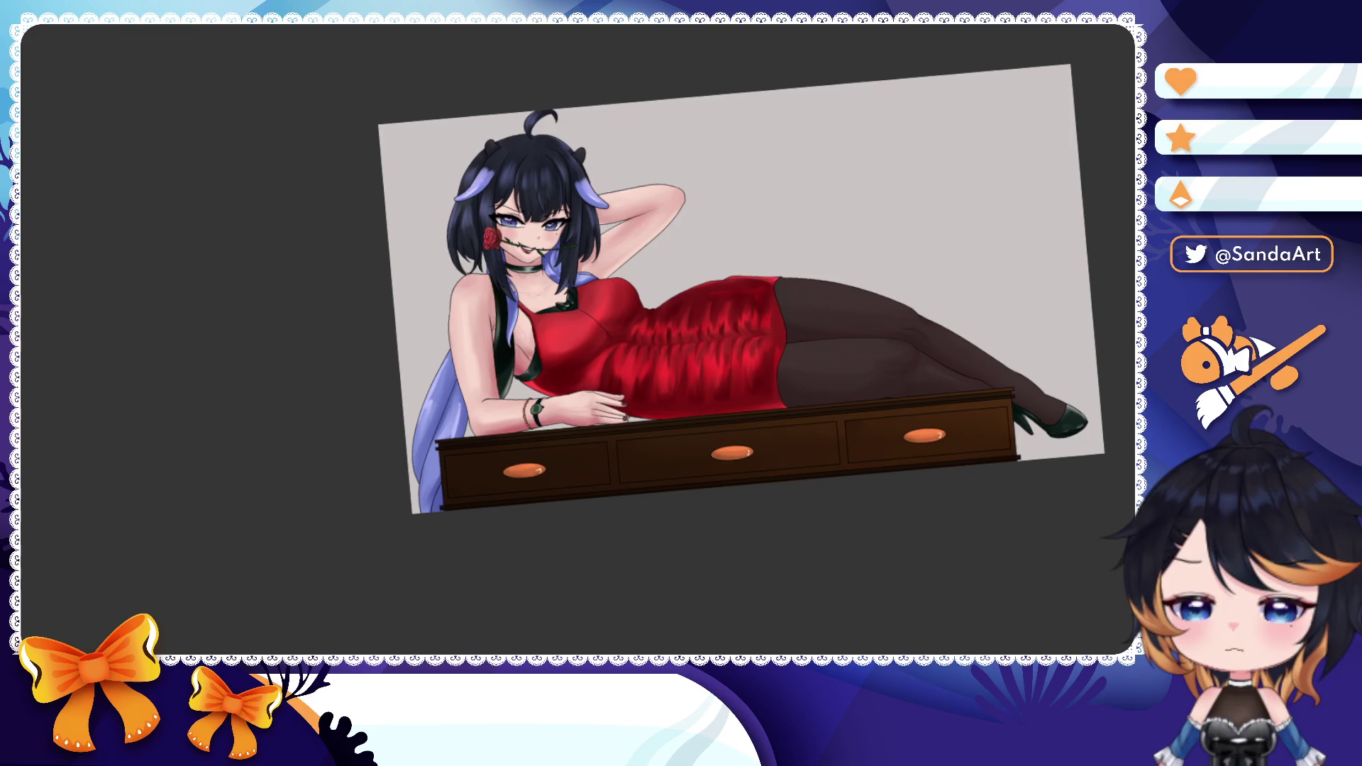
{"action": "scroll", "coordinate": [591, 496], "scroll_direction": "up", "scroll_amount": 1}
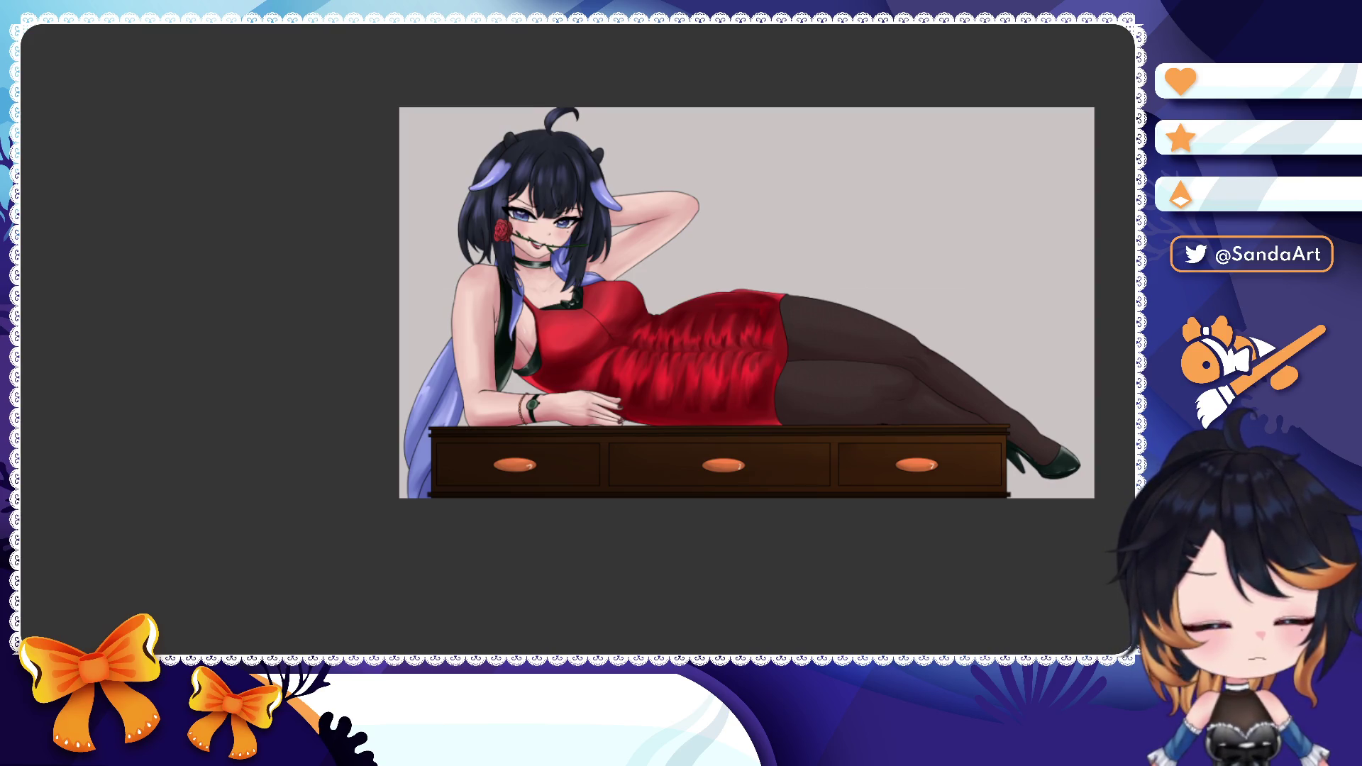
- Shift the painting left and compare the grey backdrop against the dark navy gradient background
{"action": "left_click_drag", "start_coordinate": [919, 246], "coordinate": [875, 251]}
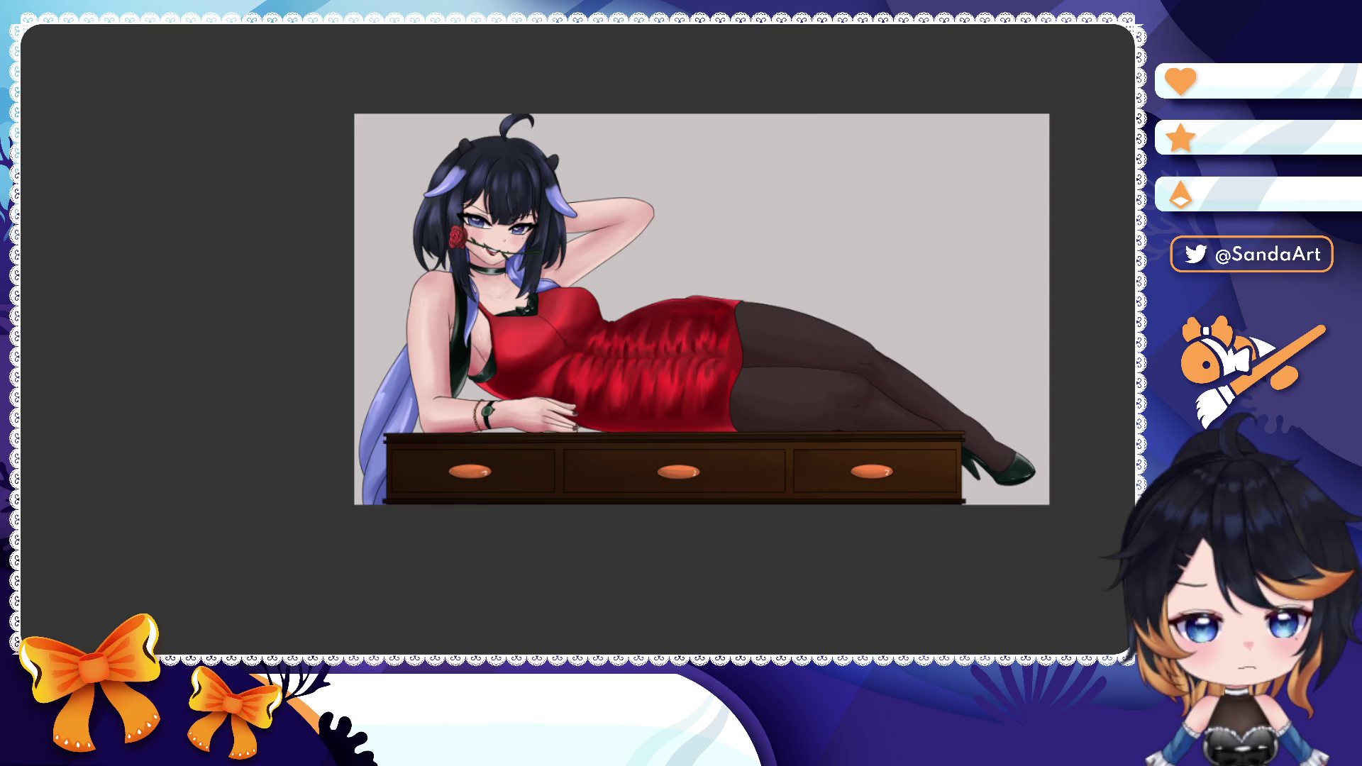
{"action": "left_click_drag", "start_coordinate": [938, 237], "coordinate": [888, 255]}
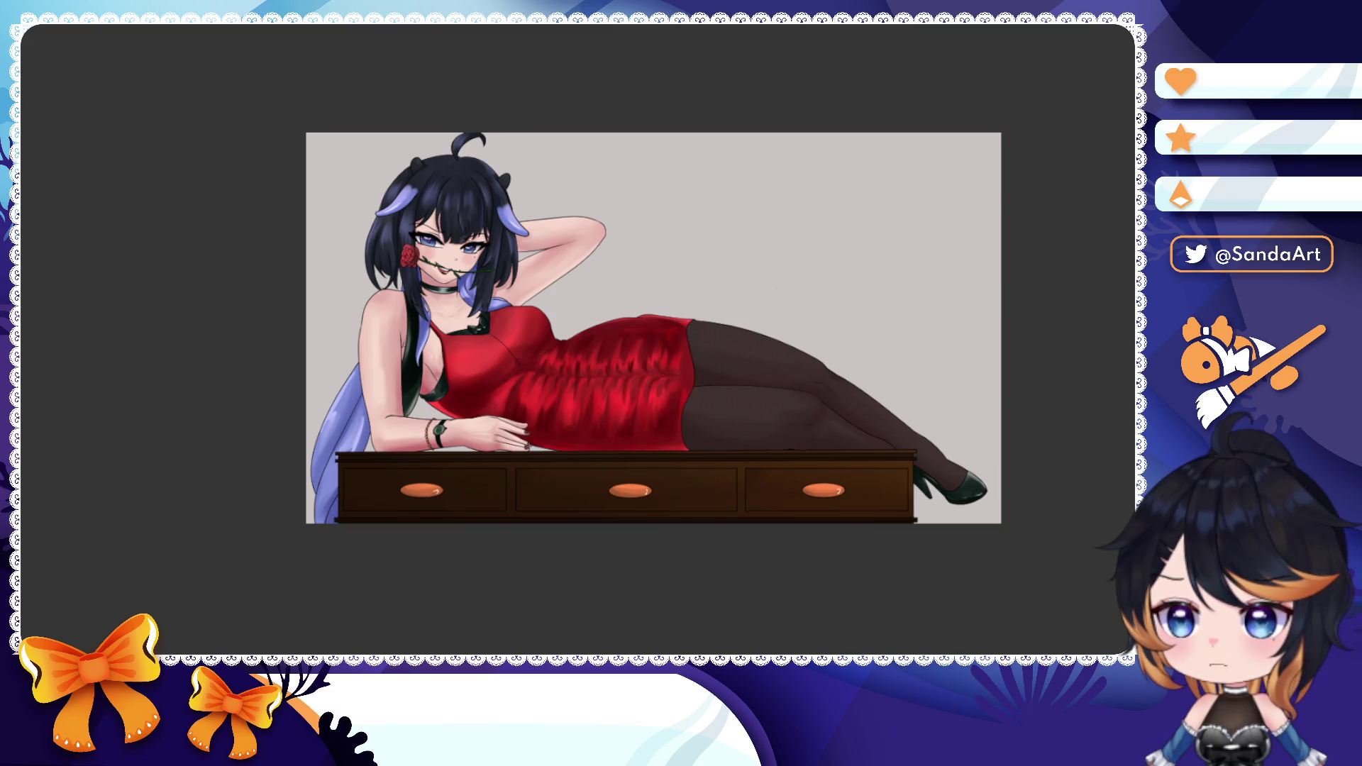
{"action": "mouse_move", "coordinate": [735, 213]}
{"action": "left_mouse_down"}
{"action": "mouse_move", "coordinate": [721, 440]}
{"action": "mouse_move", "coordinate": [783, 125]}
{"action": "mouse_move", "coordinate": [828, 166]}
{"action": "left_mouse_up"}
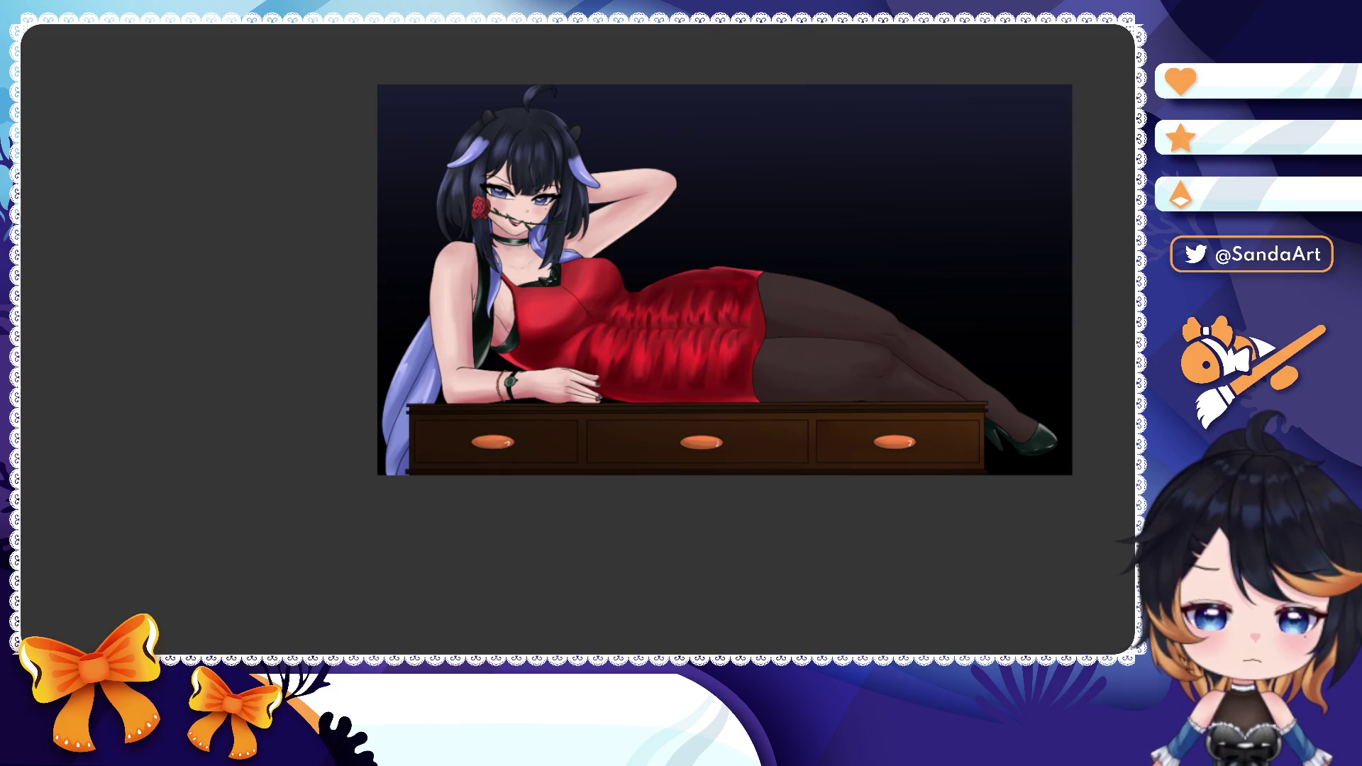
- Revert to the grey backdrop and sketch the blocky figure's first horizontal and vertical lines
{"action": "key", "text": "ctrl+z"}
{"action": "key", "text": "ctrl+z"}
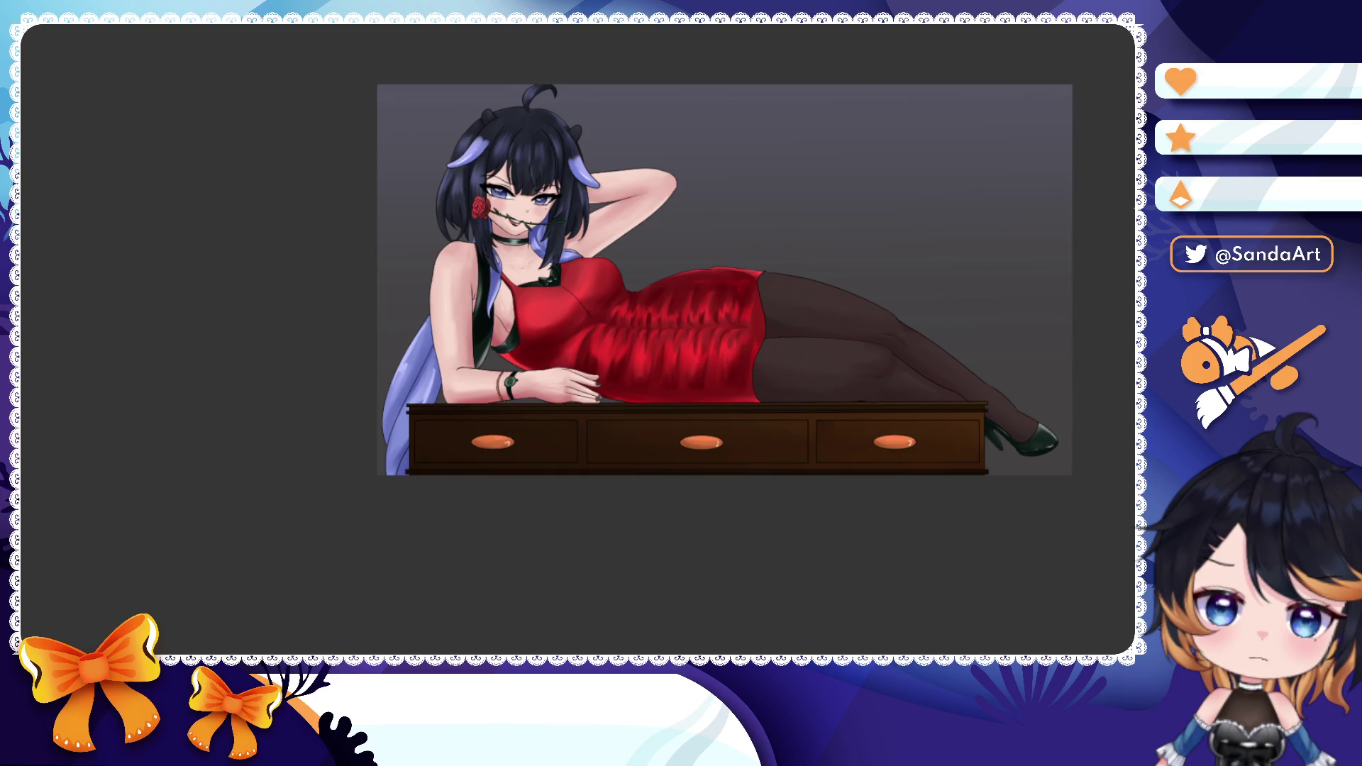
{"action": "scroll", "coordinate": [724, 276], "scroll_direction": "up", "scroll_amount": 3}
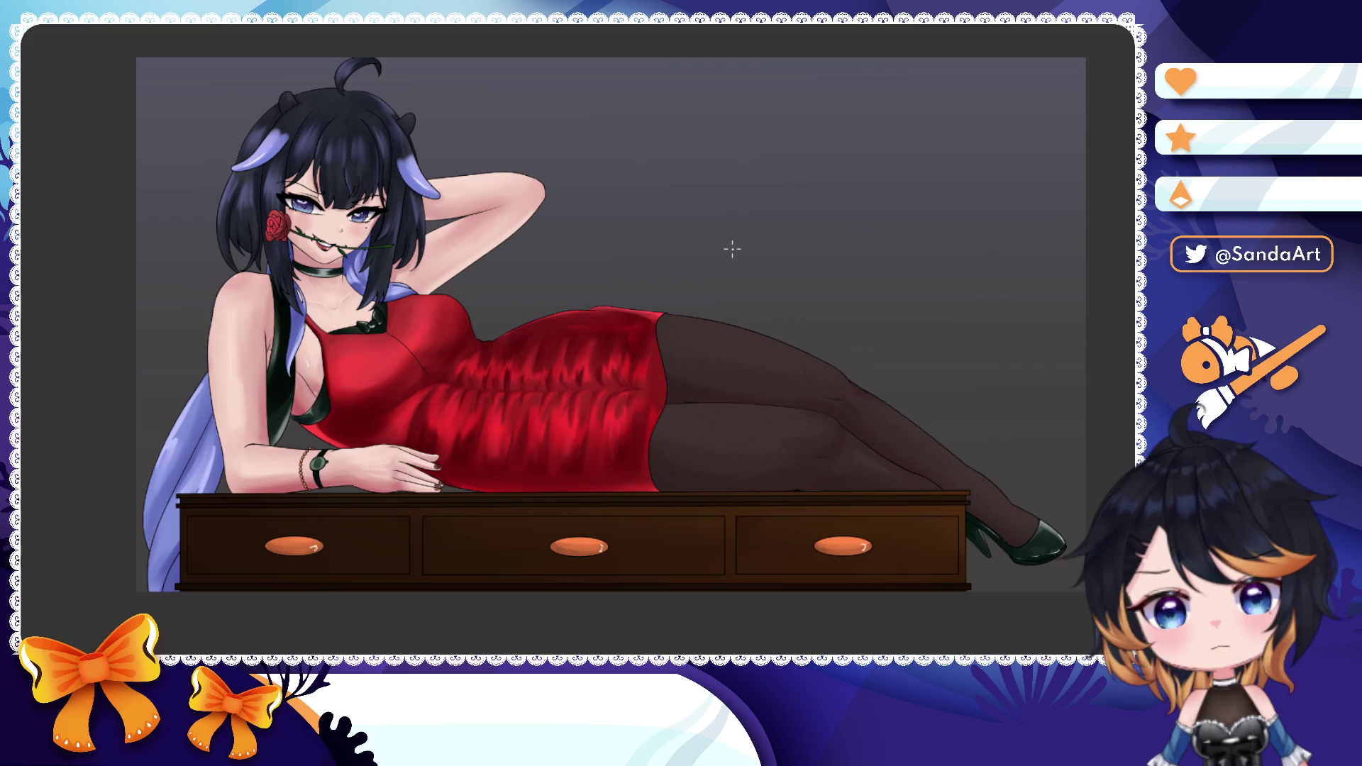
{"action": "mouse_move", "coordinate": [709, 207]}
{"action": "left_mouse_down"}
{"action": "mouse_move", "coordinate": [766, 218]}
{"action": "mouse_move", "coordinate": [724, 198]}
{"action": "mouse_move", "coordinate": [864, 200]}
{"action": "left_mouse_up"}
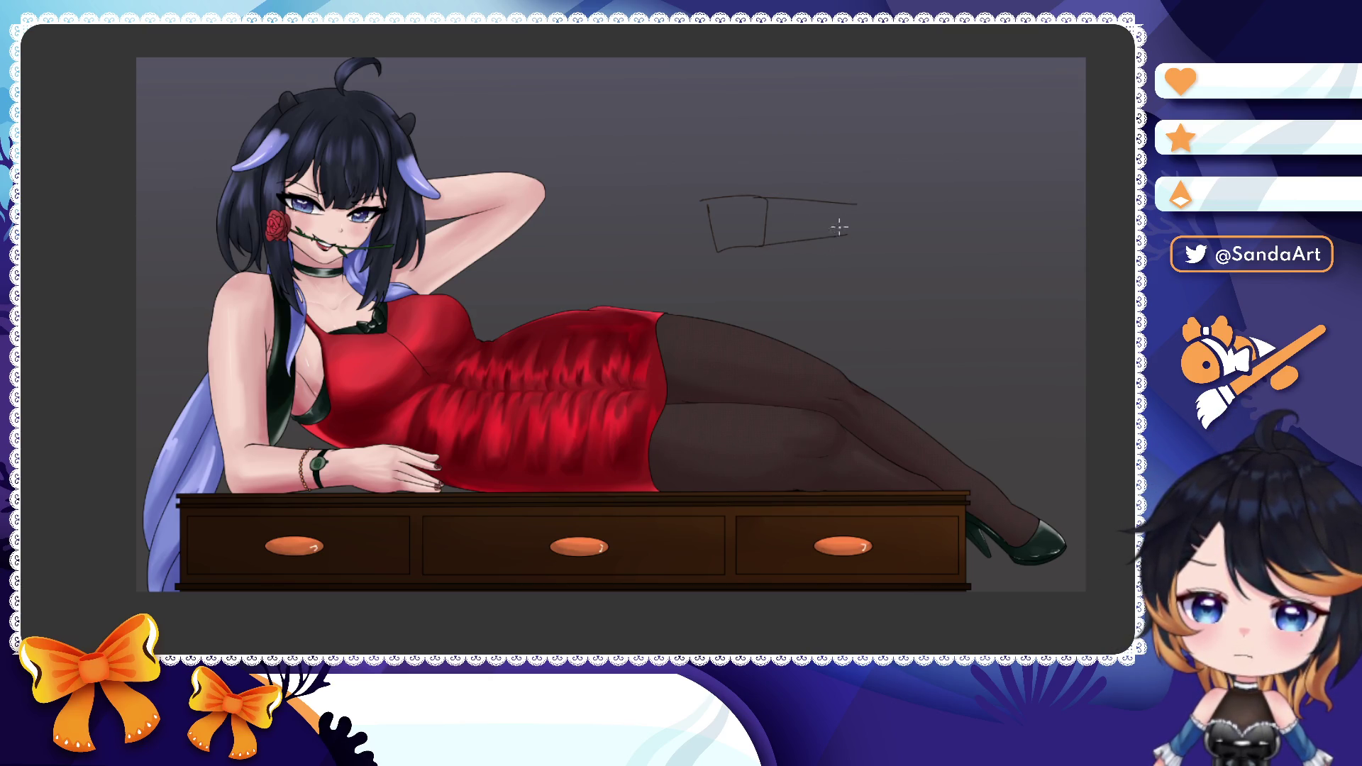
{"action": "left_click_drag", "start_coordinate": [853, 196], "coordinate": [852, 322]}
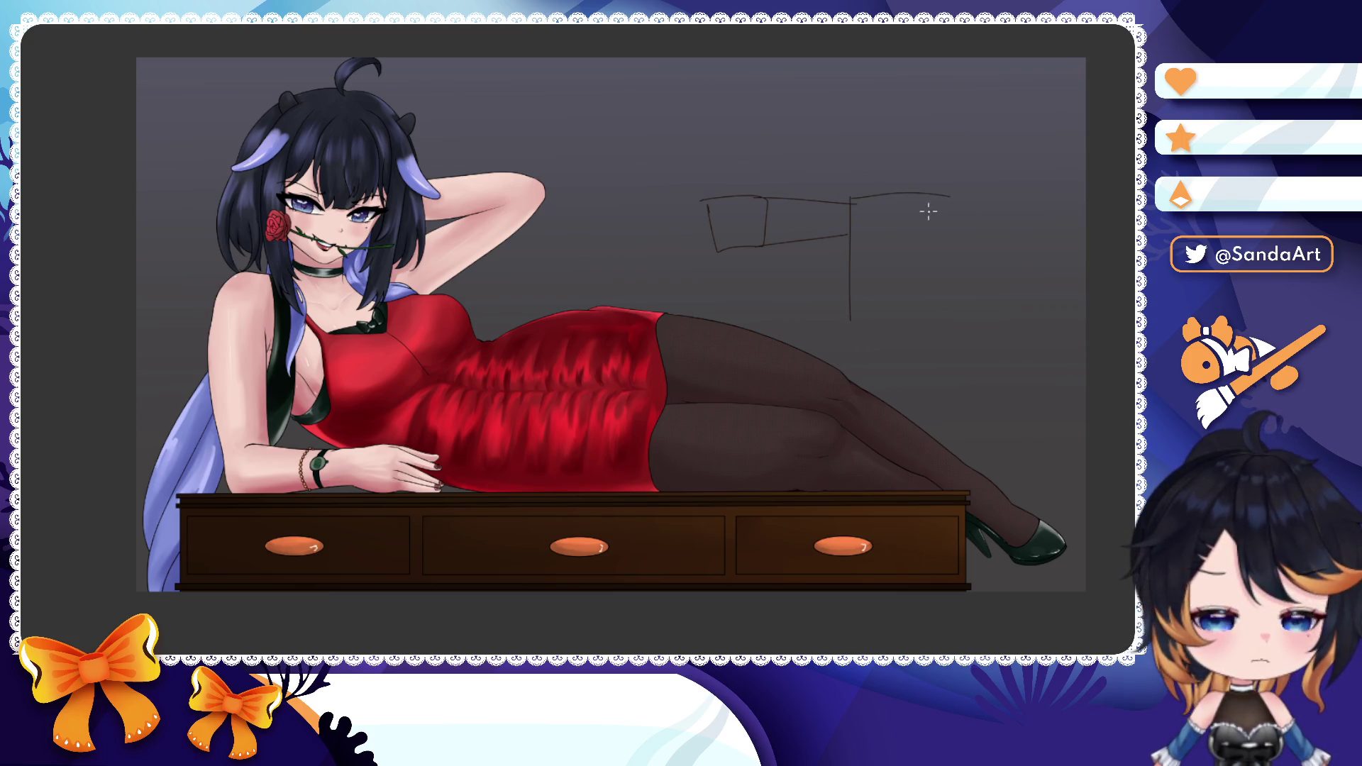
- Sketch the right arm box and the square head's edges, redoing bad strokes
{"action": "key", "text": "ctrl+z"}
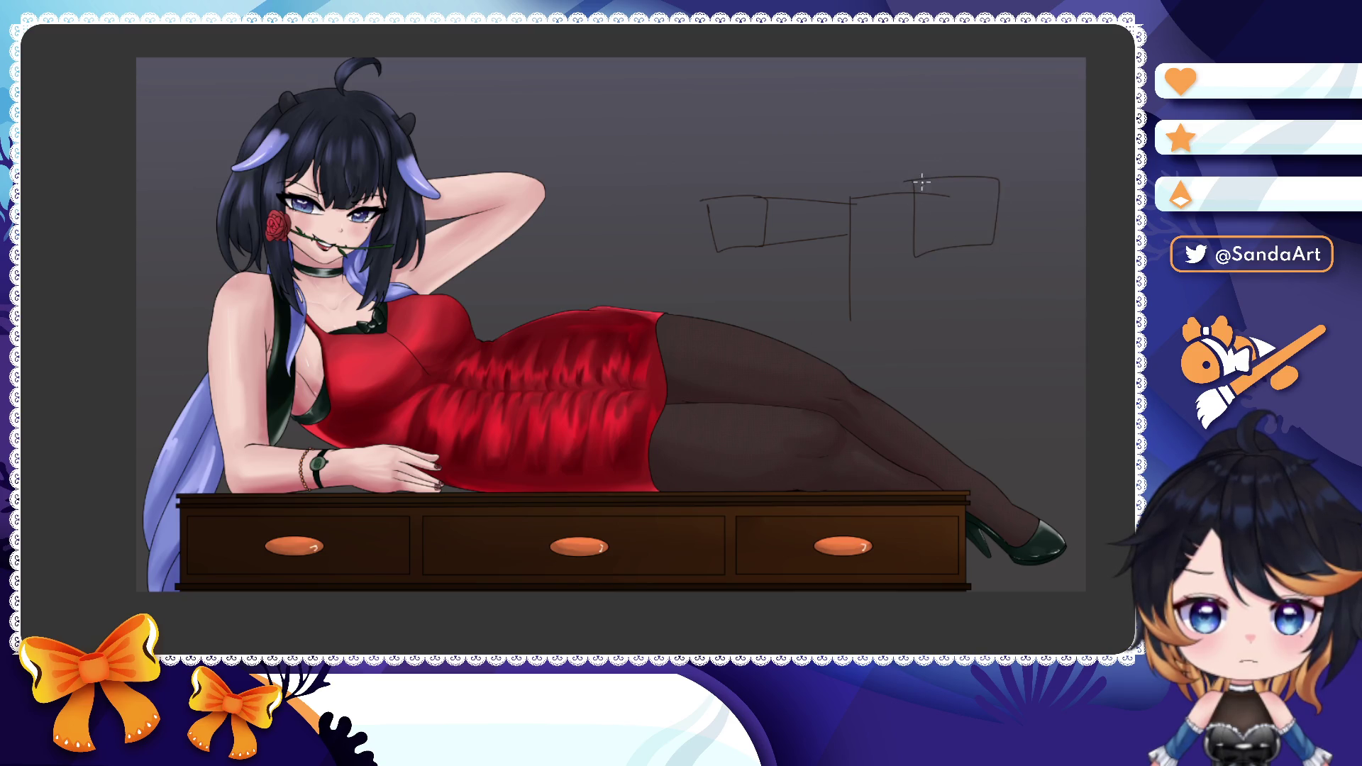
{"action": "left_click_drag", "start_coordinate": [997, 243], "coordinate": [1025, 220]}
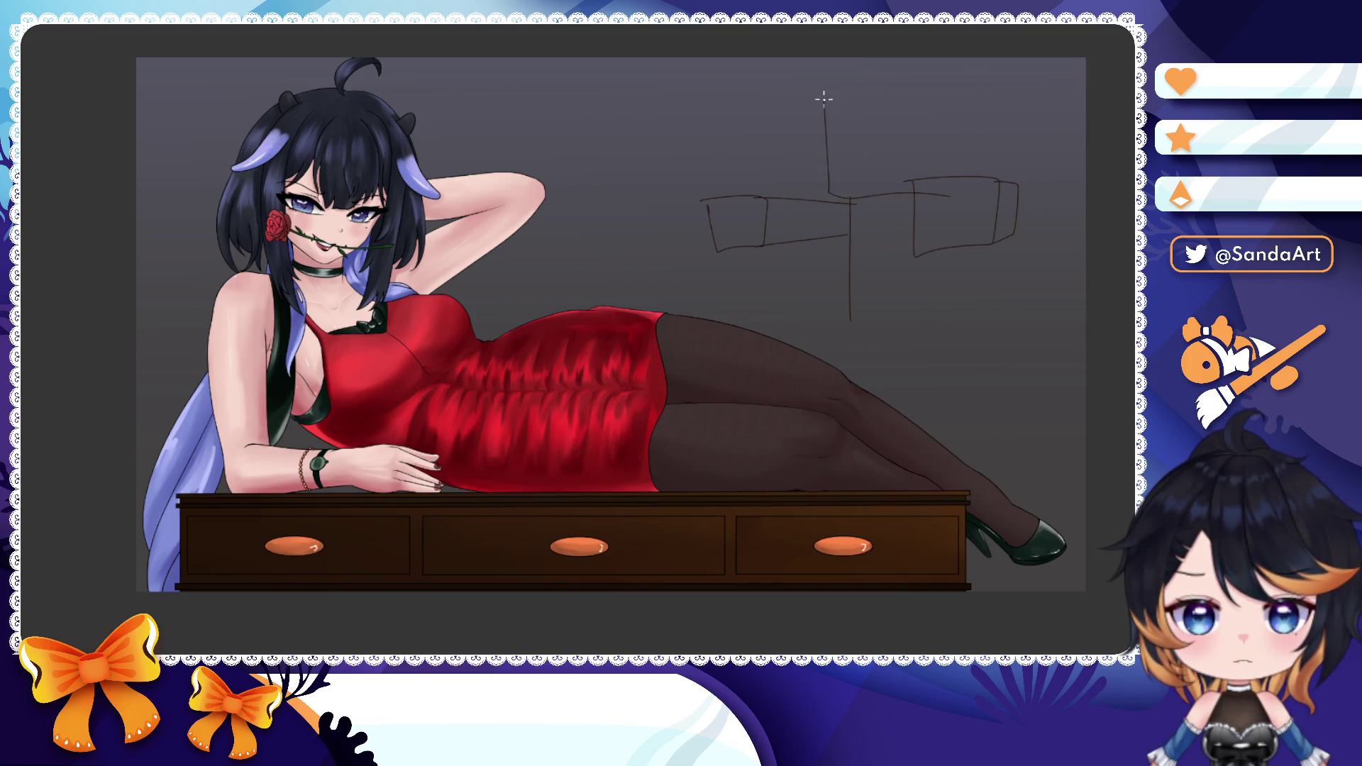
{"action": "left_click_drag", "start_coordinate": [829, 102], "coordinate": [991, 107]}
{"action": "key", "text": "ctrl+z"}
{"action": "key", "text": "ctrl+z"}
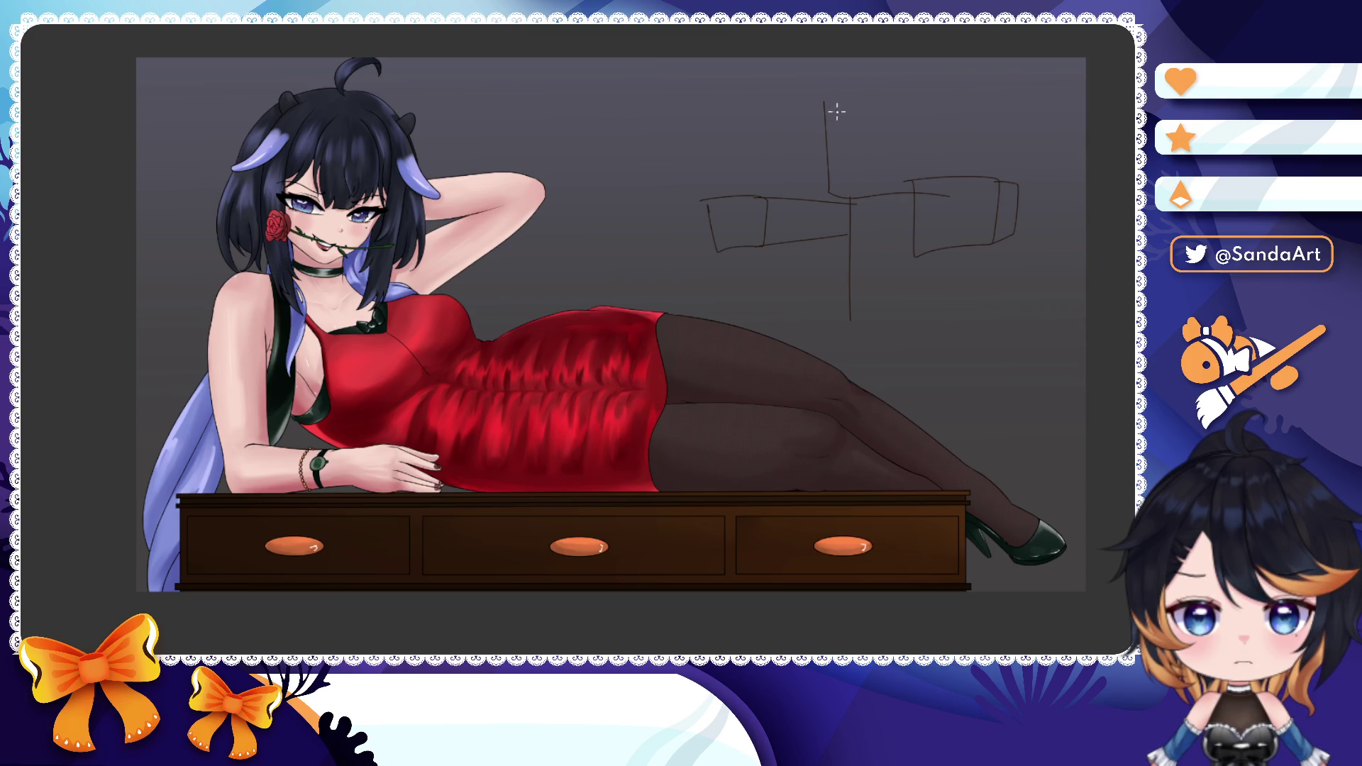
{"action": "left_click_drag", "start_coordinate": [879, 73], "coordinate": [1021, 74]}
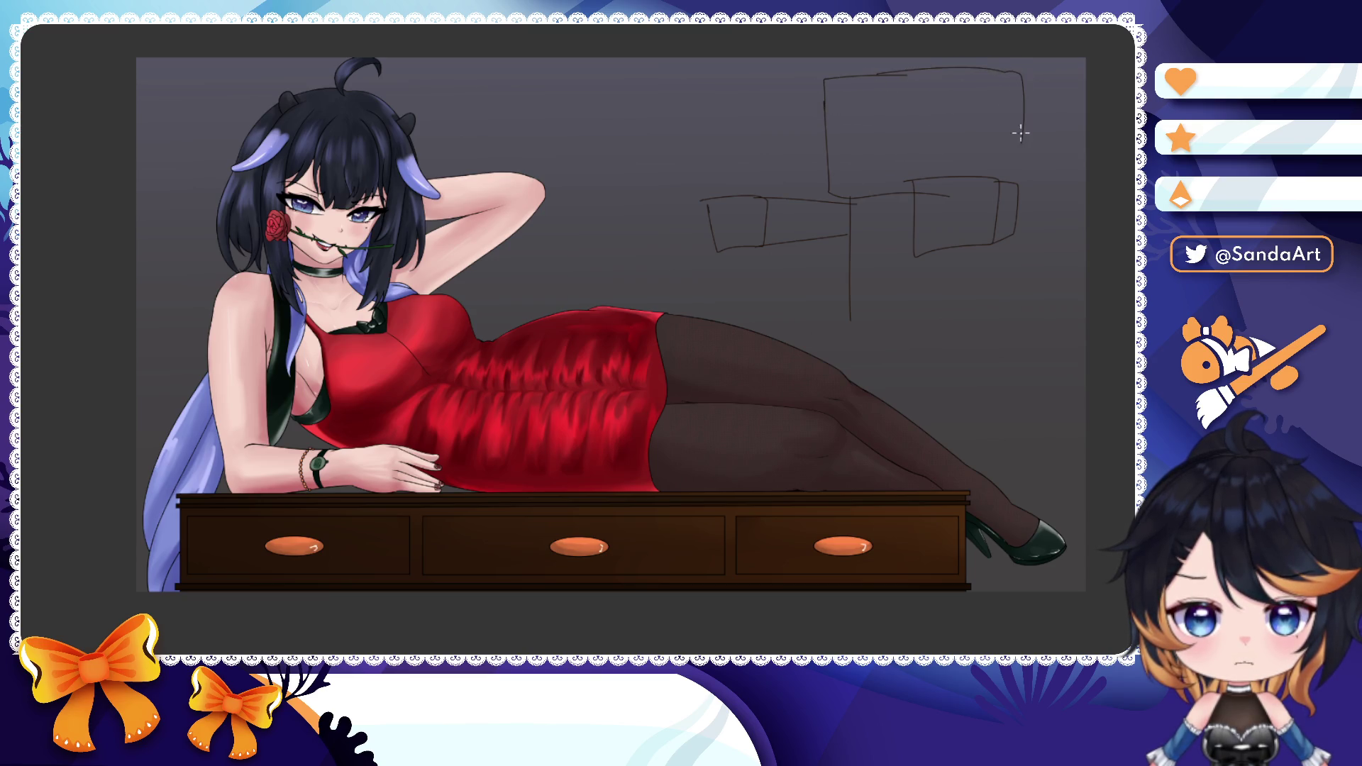
{"action": "key", "text": "ctrl+z"}
{"action": "key", "text": "ctrl+z"}
{"action": "mouse_move", "coordinate": [880, 76]}
{"action": "left_mouse_down"}
{"action": "mouse_move", "coordinate": [1027, 85]}
{"action": "mouse_move", "coordinate": [966, 165]}
{"action": "left_mouse_up"}
{"action": "key", "text": "ctrl+z"}
{"action": "key", "text": "ctrl+z"}
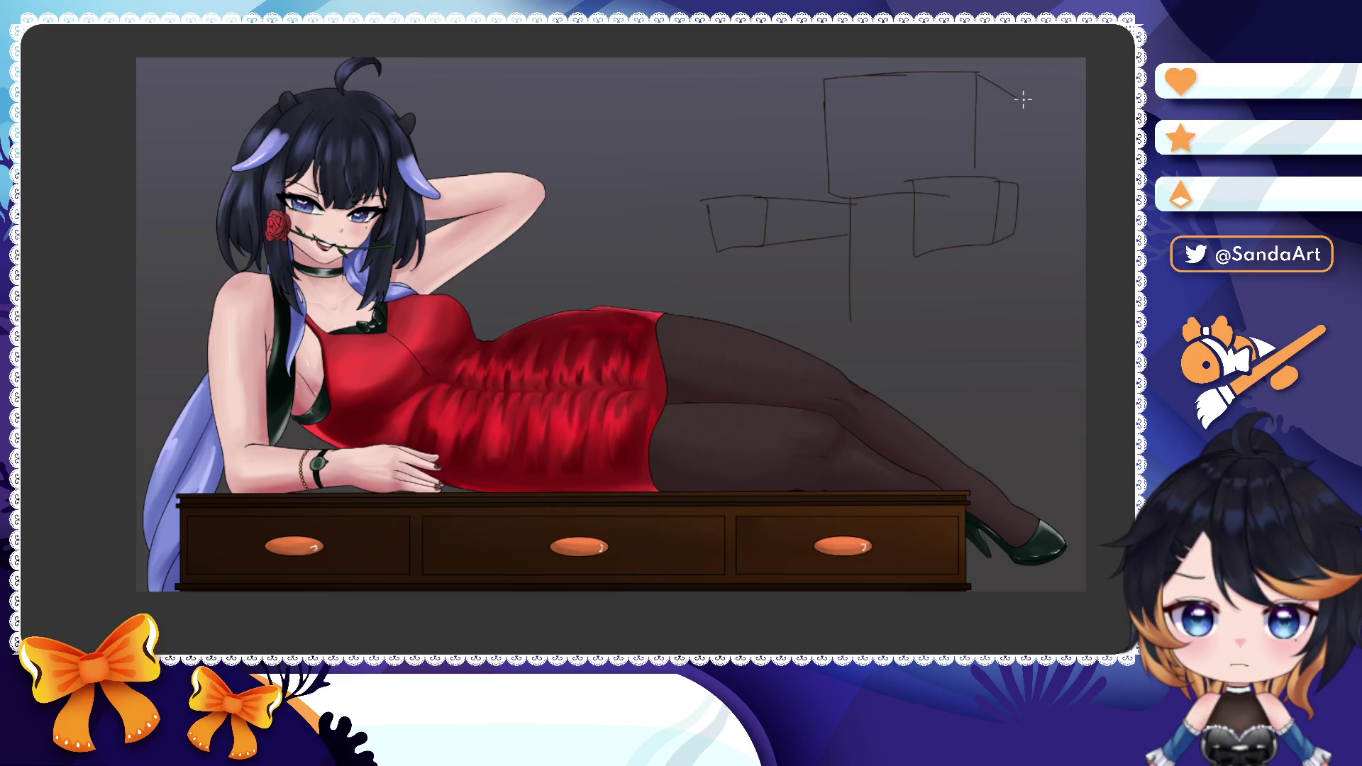
{"action": "left_click_drag", "start_coordinate": [1022, 100], "coordinate": [1016, 190]}
{"action": "left_click_drag", "start_coordinate": [862, 214], "coordinate": [867, 172]}
- Draw the body line below the arm and box in the lower body's bottom and left edges
{"action": "left_click_drag", "start_coordinate": [972, 202], "coordinate": [971, 299]}
{"action": "key", "text": "ctrl+z"}
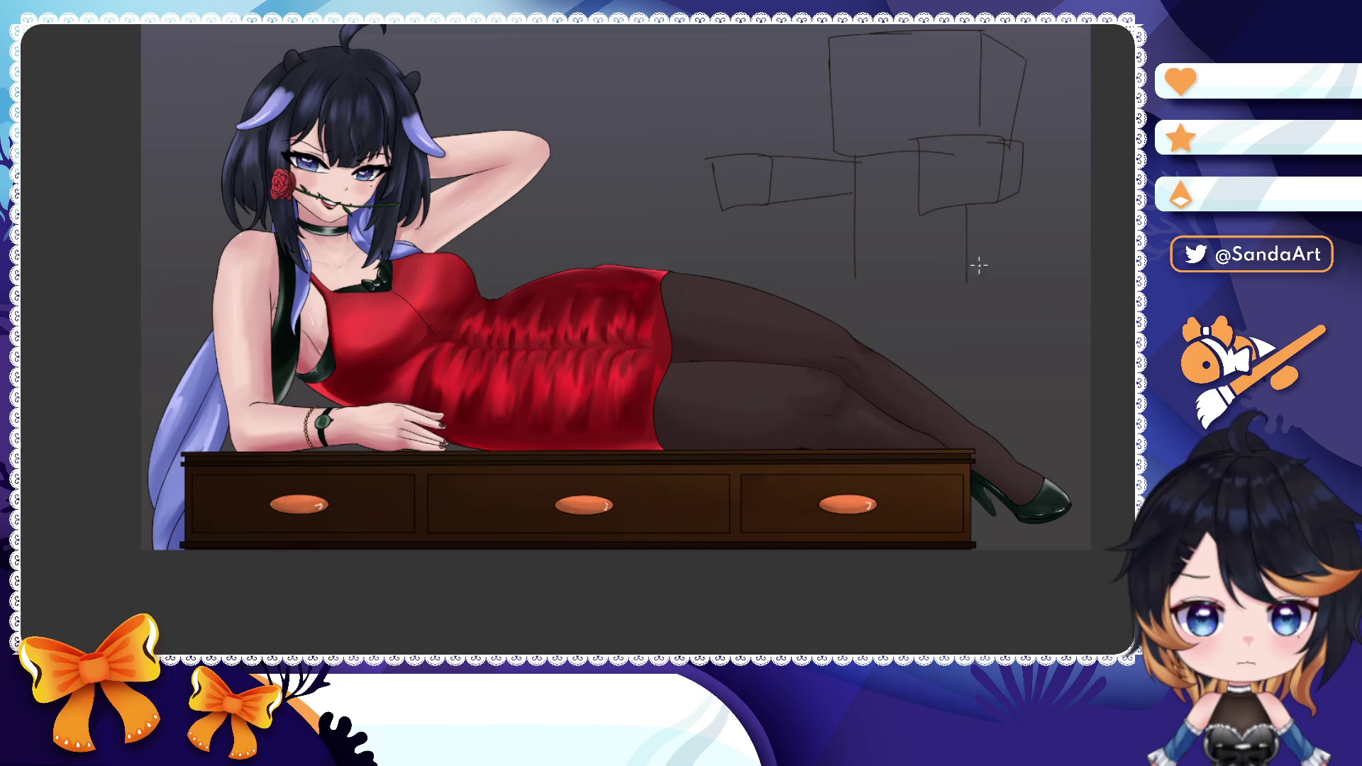
{"action": "left_click_drag", "start_coordinate": [970, 207], "coordinate": [971, 307]}
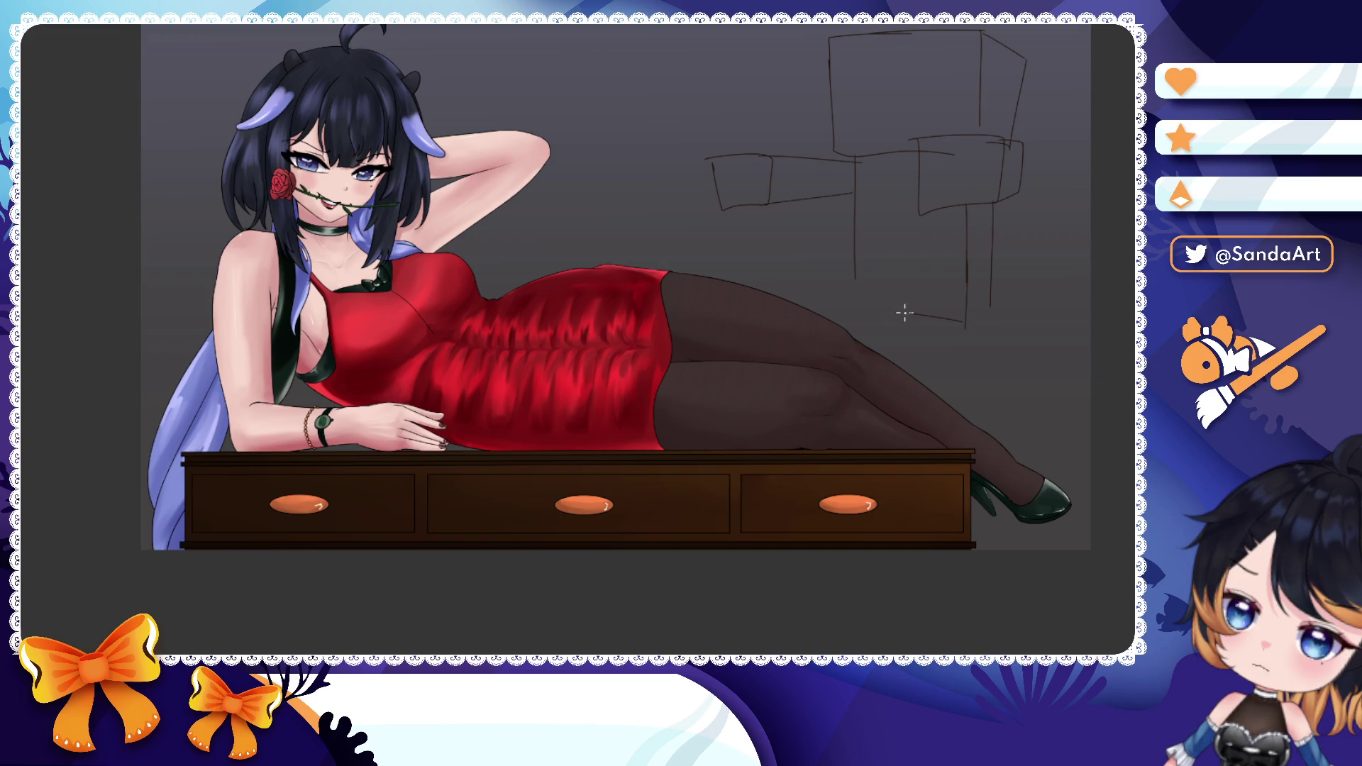
{"action": "left_click_drag", "start_coordinate": [963, 325], "coordinate": [854, 325]}
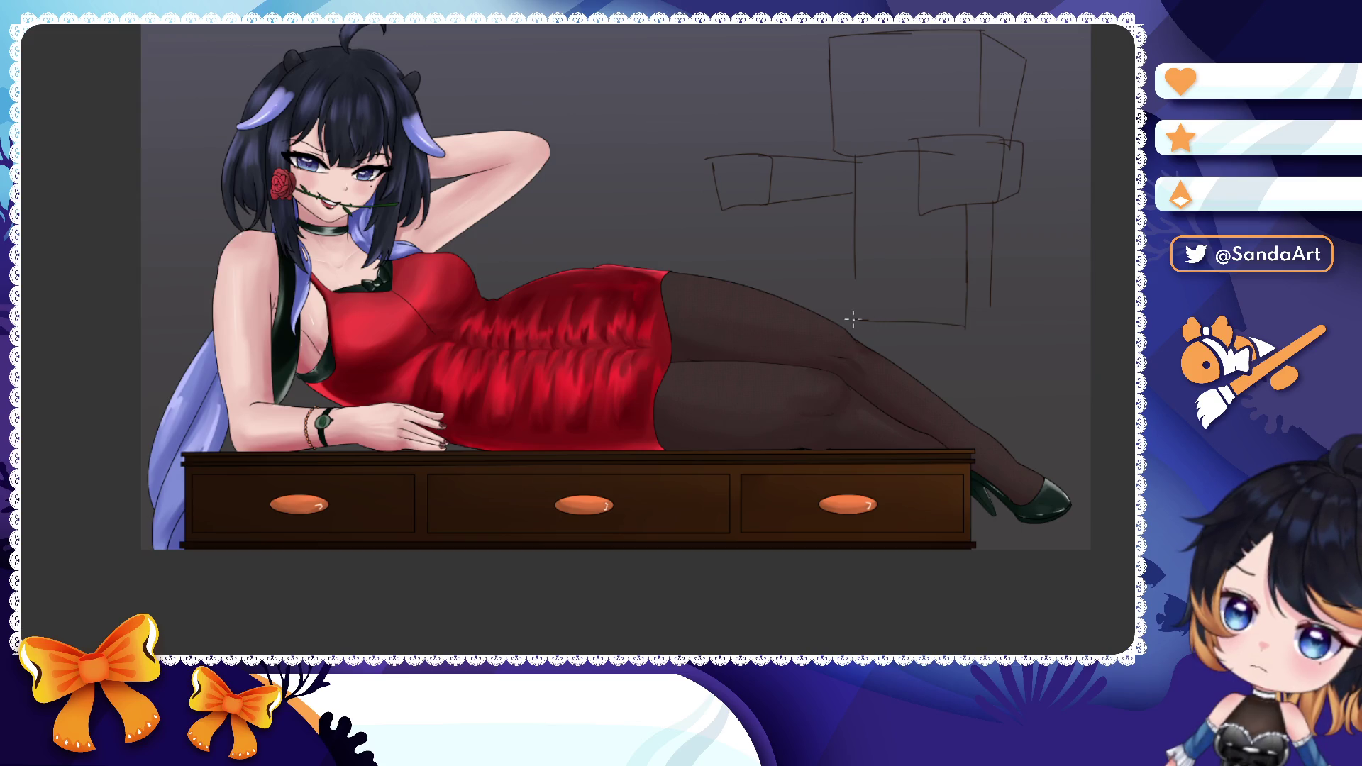
{"action": "left_click_drag", "start_coordinate": [857, 264], "coordinate": [858, 324]}
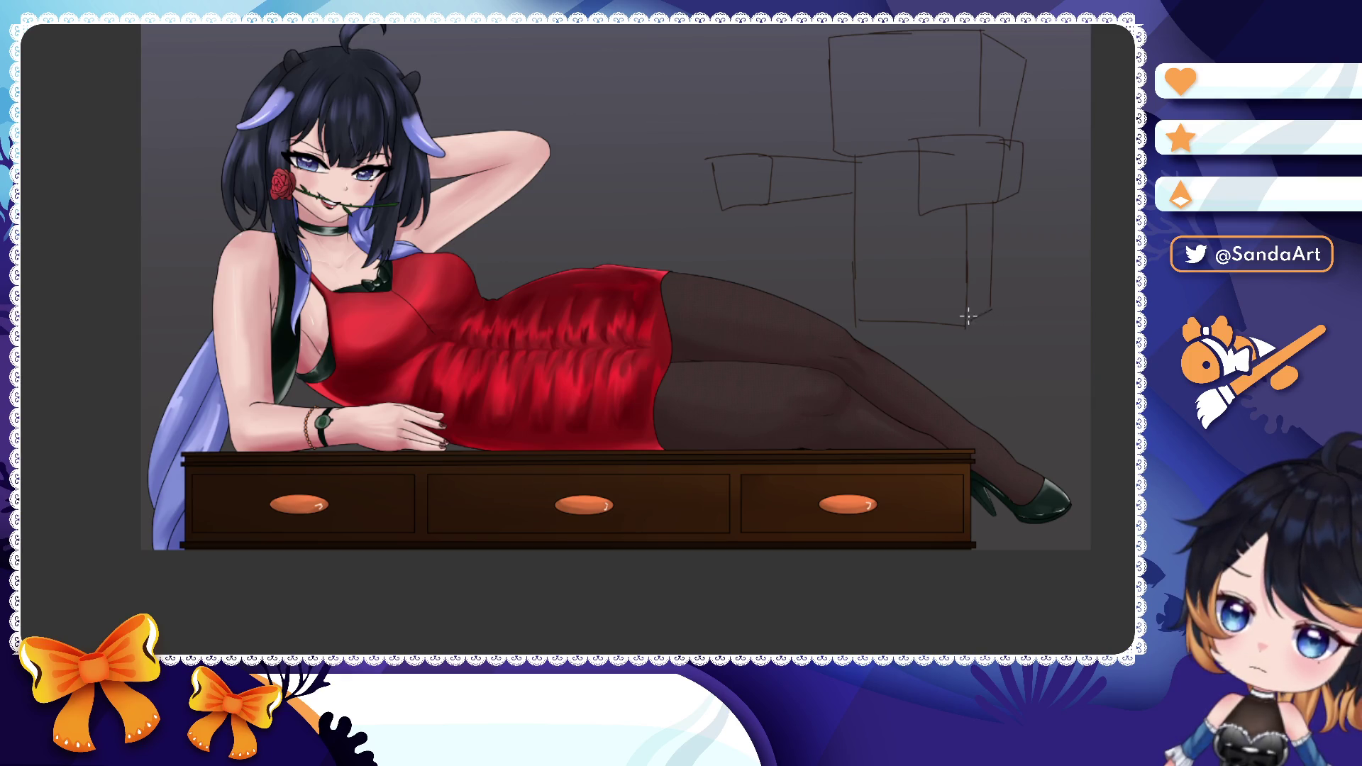
{"action": "mouse_move", "coordinate": [870, 279]}
{"action": "left_mouse_down"}
{"action": "mouse_move", "coordinate": [868, 302]}
{"action": "mouse_move", "coordinate": [853, 300]}
{"action": "left_mouse_up"}
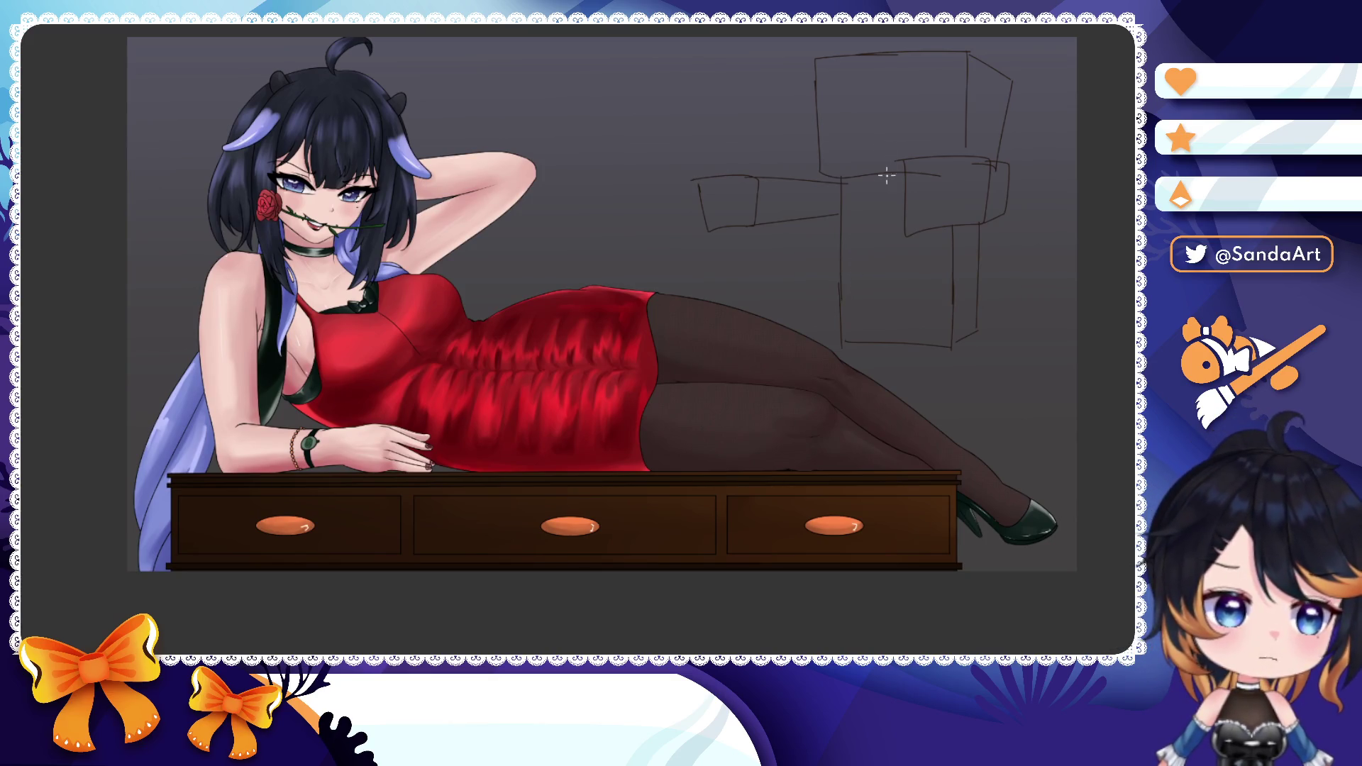
{"action": "left_click_drag", "start_coordinate": [887, 171], "coordinate": [892, 128]}
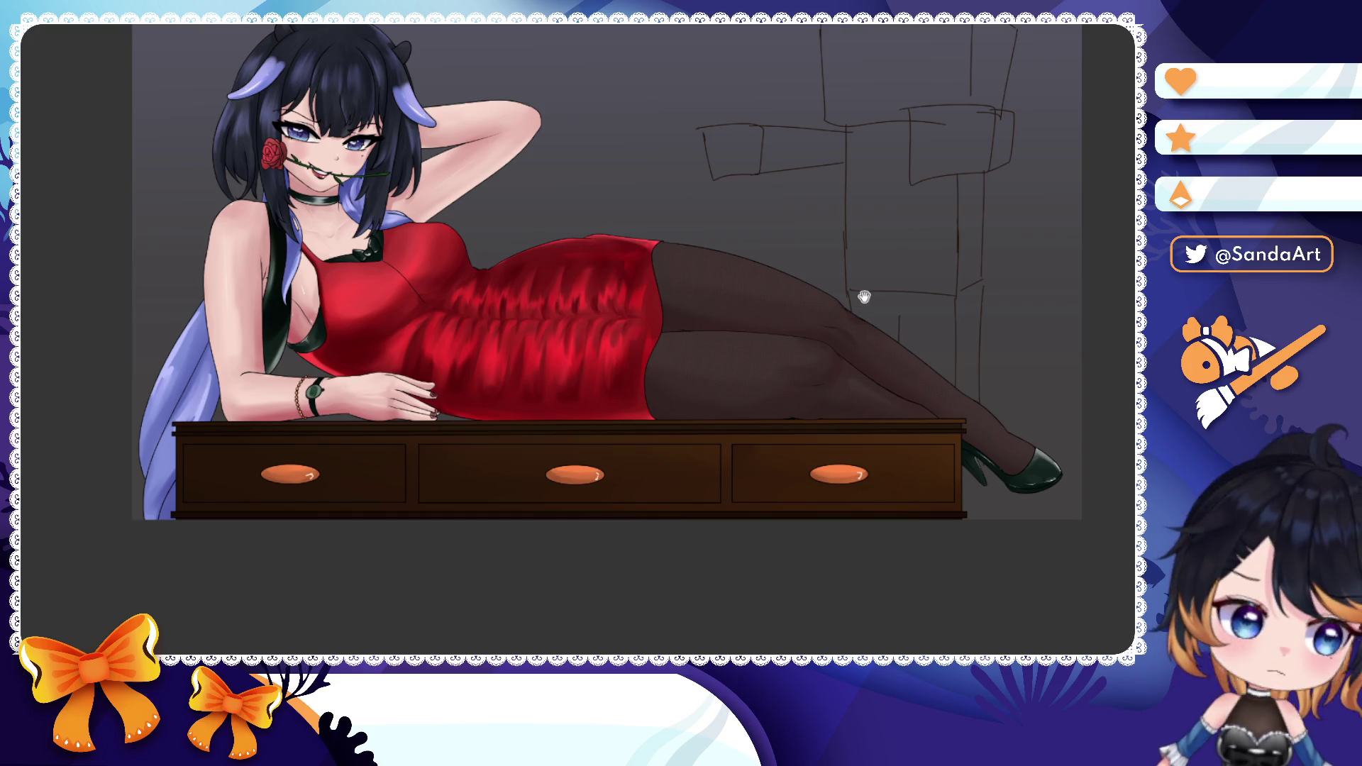
{"action": "left_click_drag", "start_coordinate": [851, 304], "coordinate": [876, 315]}
{"action": "scroll", "coordinate": [860, 316], "scroll_direction": "up", "scroll_amount": 5}
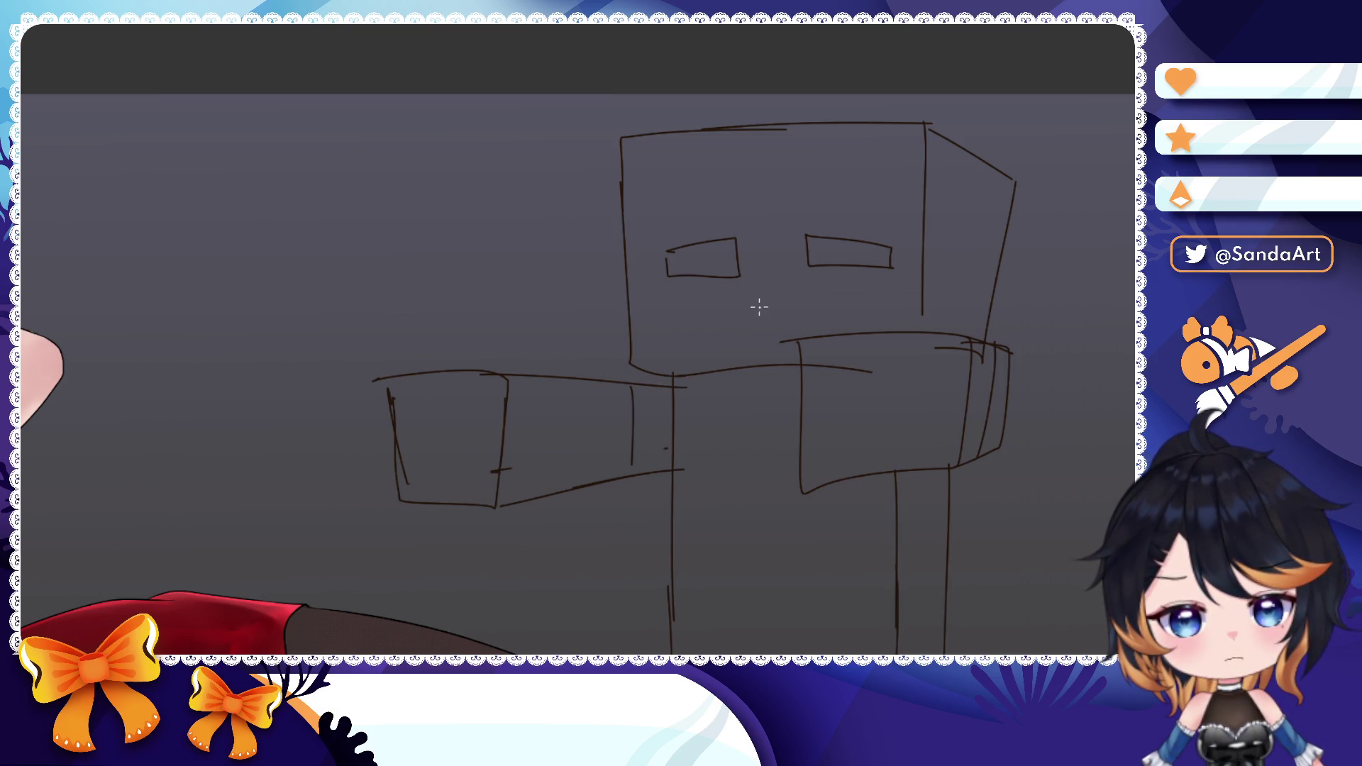
- Shift the view across the enlarged sketch while adding the head's rectangular eyes
{"action": "mouse_move", "coordinate": [759, 309]}
{"action": "left_mouse_down"}
{"action": "mouse_move", "coordinate": [690, 250]}
{"action": "mouse_move", "coordinate": [748, 253]}
{"action": "left_mouse_up"}
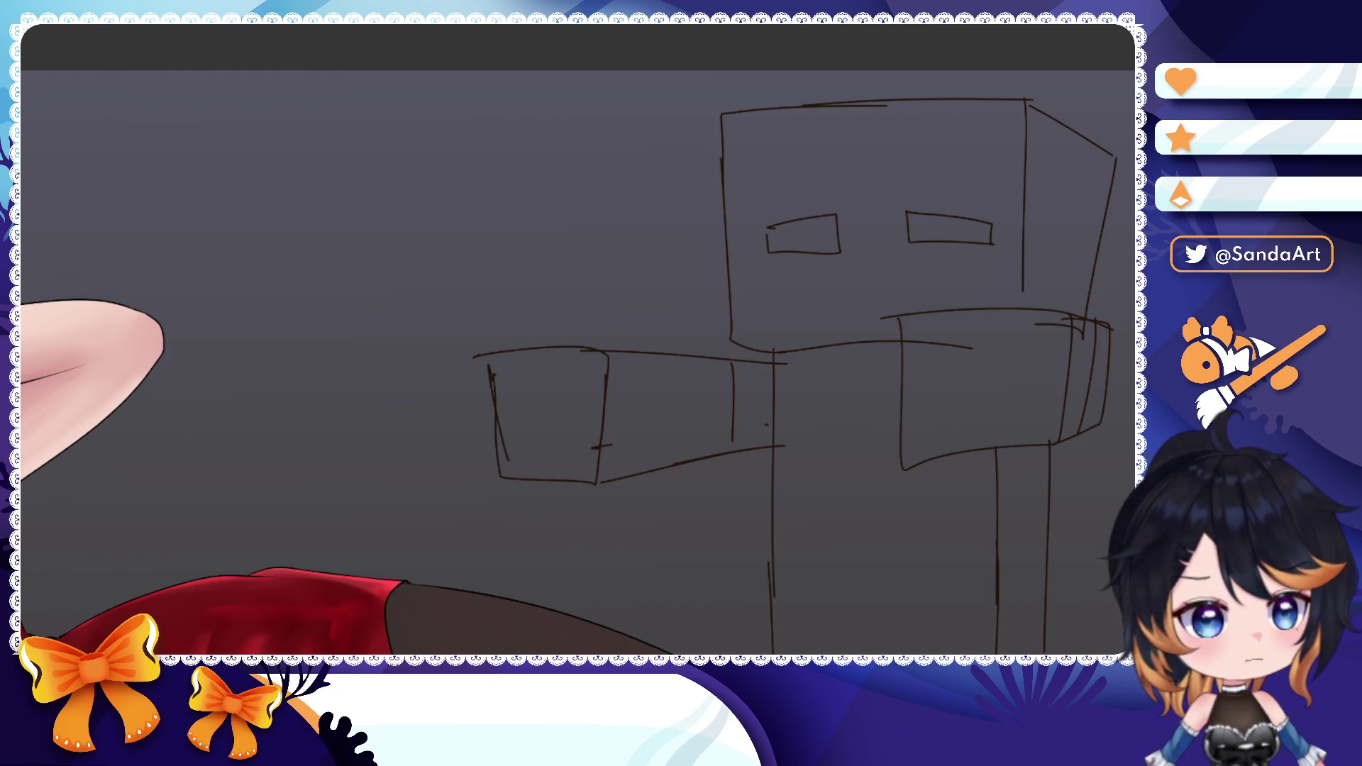
{"action": "scroll", "coordinate": [682, 372], "scroll_direction": "down", "scroll_amount": 5}
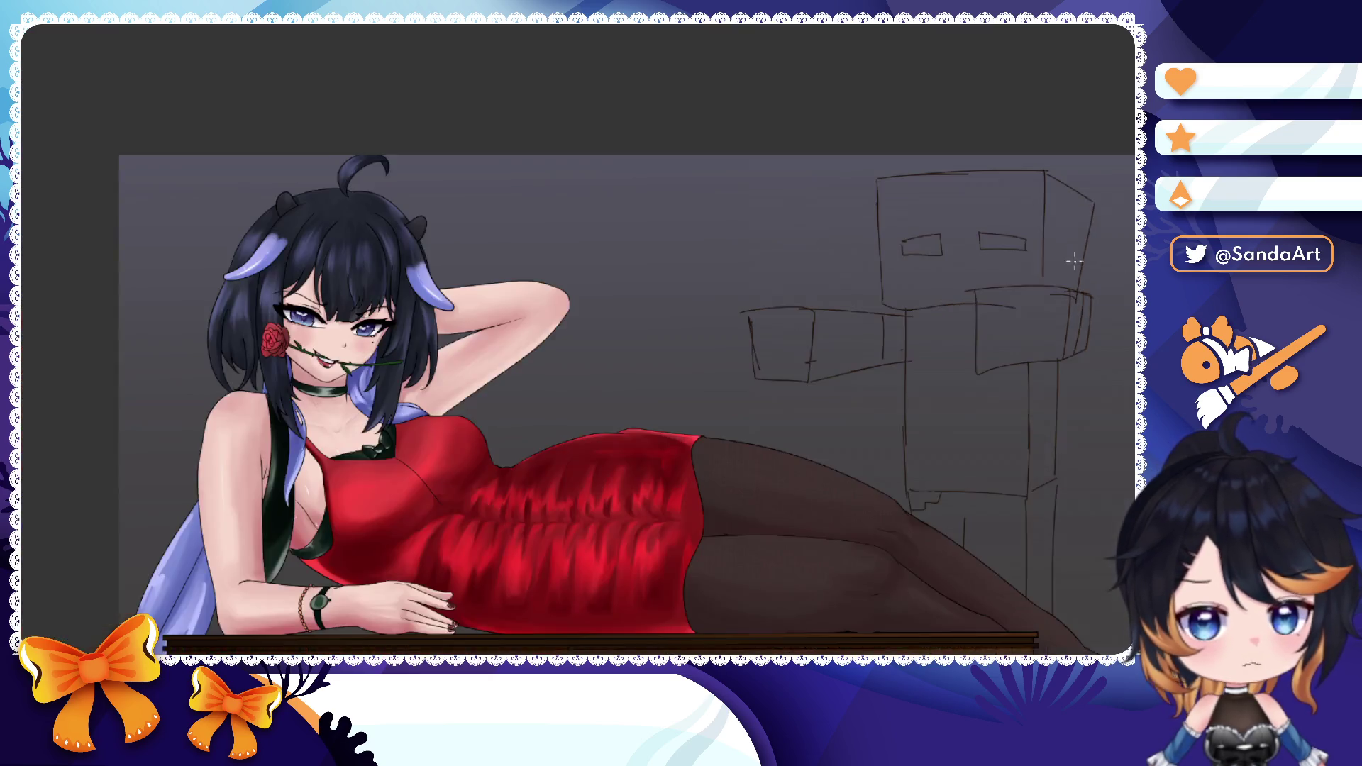
- Resize and reposition the figure sketch layer with a free transform and commit it
{"action": "key", "text": "ctrl+t"}
{"action": "left_click_drag", "start_coordinate": [959, 299], "coordinate": [987, 341]}
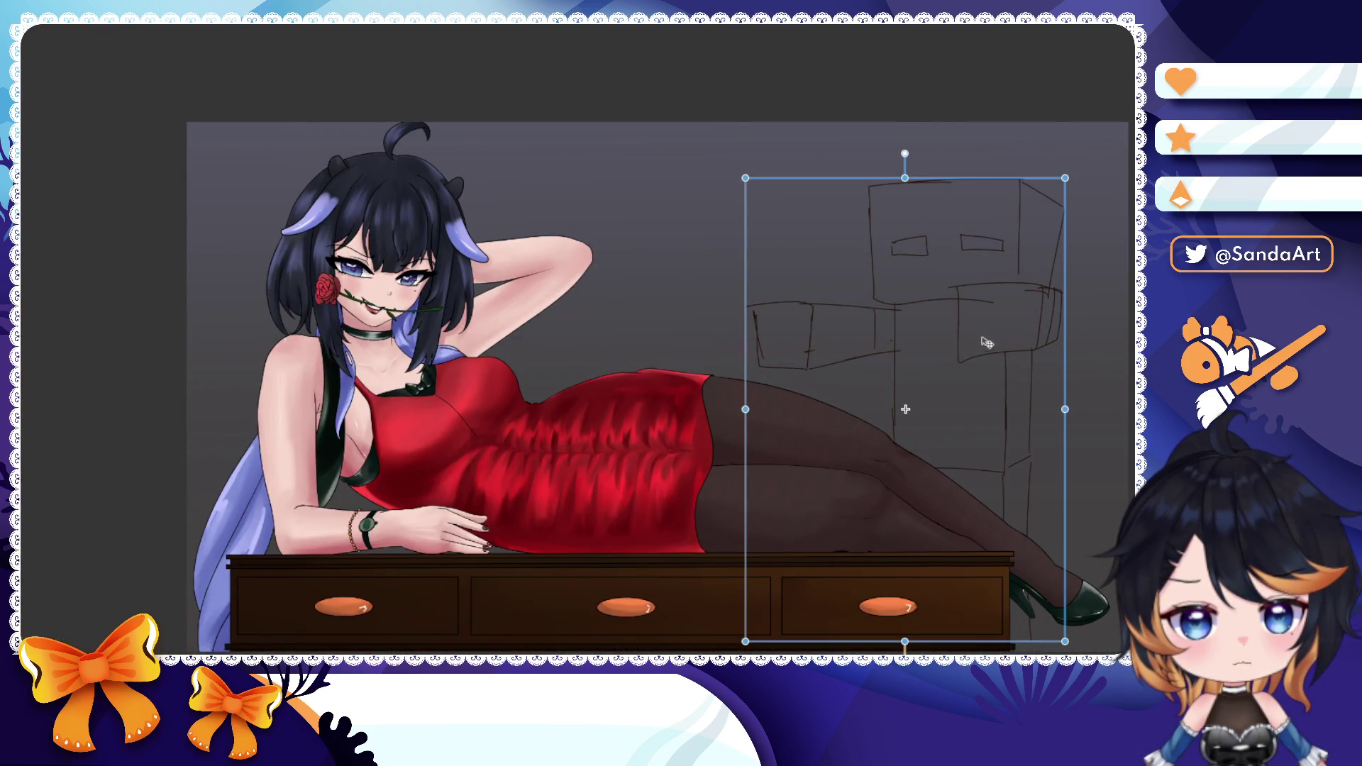
{"action": "key", "text": "Return"}
{"action": "scroll", "coordinate": [906, 320], "scroll_direction": "up", "scroll_amount": 6}
{"action": "scroll", "coordinate": [904, 320], "scroll_direction": "up", "scroll_amount": 3}
- Sketch an L-shaped line above the figure's square head
{"action": "left_click_drag", "start_coordinate": [862, 160], "coordinate": [837, 175]}
{"action": "left_click_drag", "start_coordinate": [688, 127], "coordinate": [808, 175]}
- Rough in a small box above the head, redrawing its top and side strokes several times
{"action": "key", "text": "ctrl+z"}
{"action": "left_click_drag", "start_coordinate": [701, 115], "coordinate": [802, 169]}
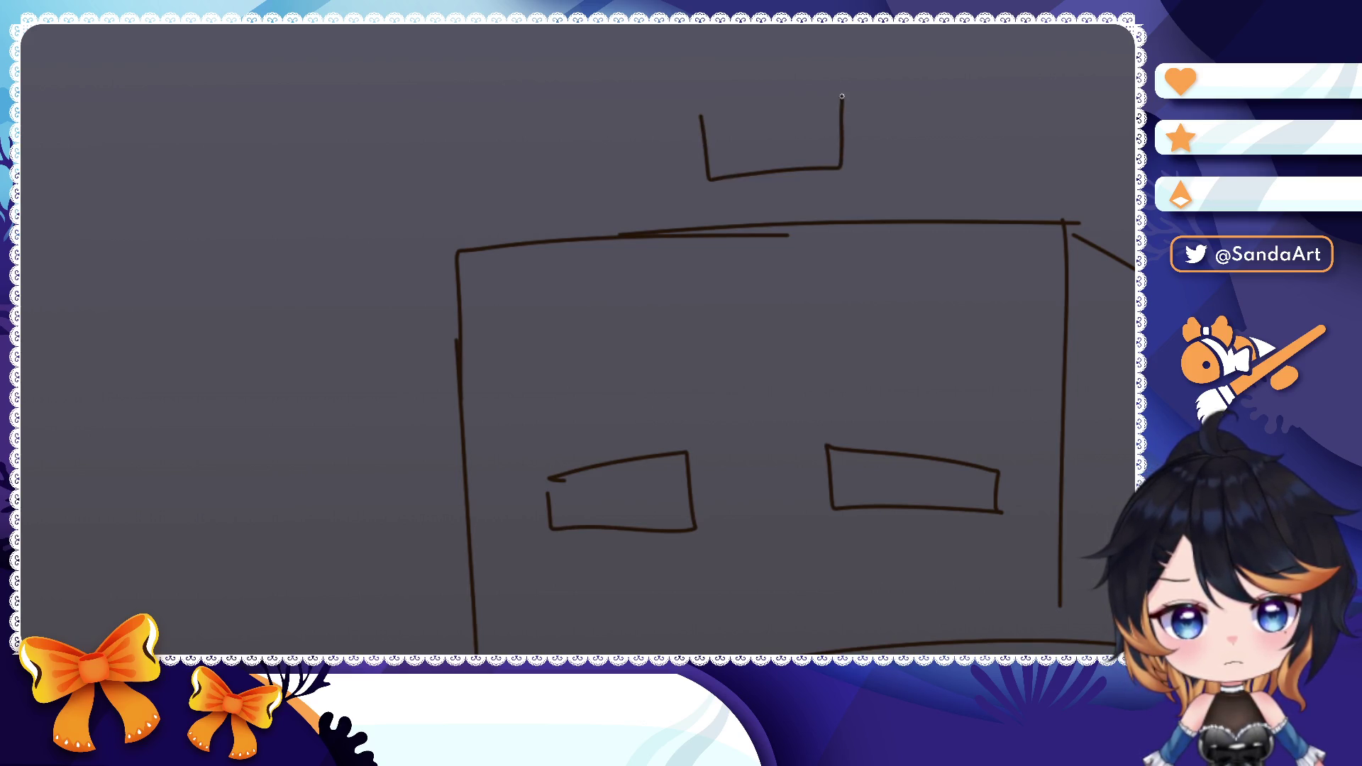
{"action": "key", "text": "ctrl+z"}
{"action": "left_click_drag", "start_coordinate": [705, 83], "coordinate": [747, 41]}
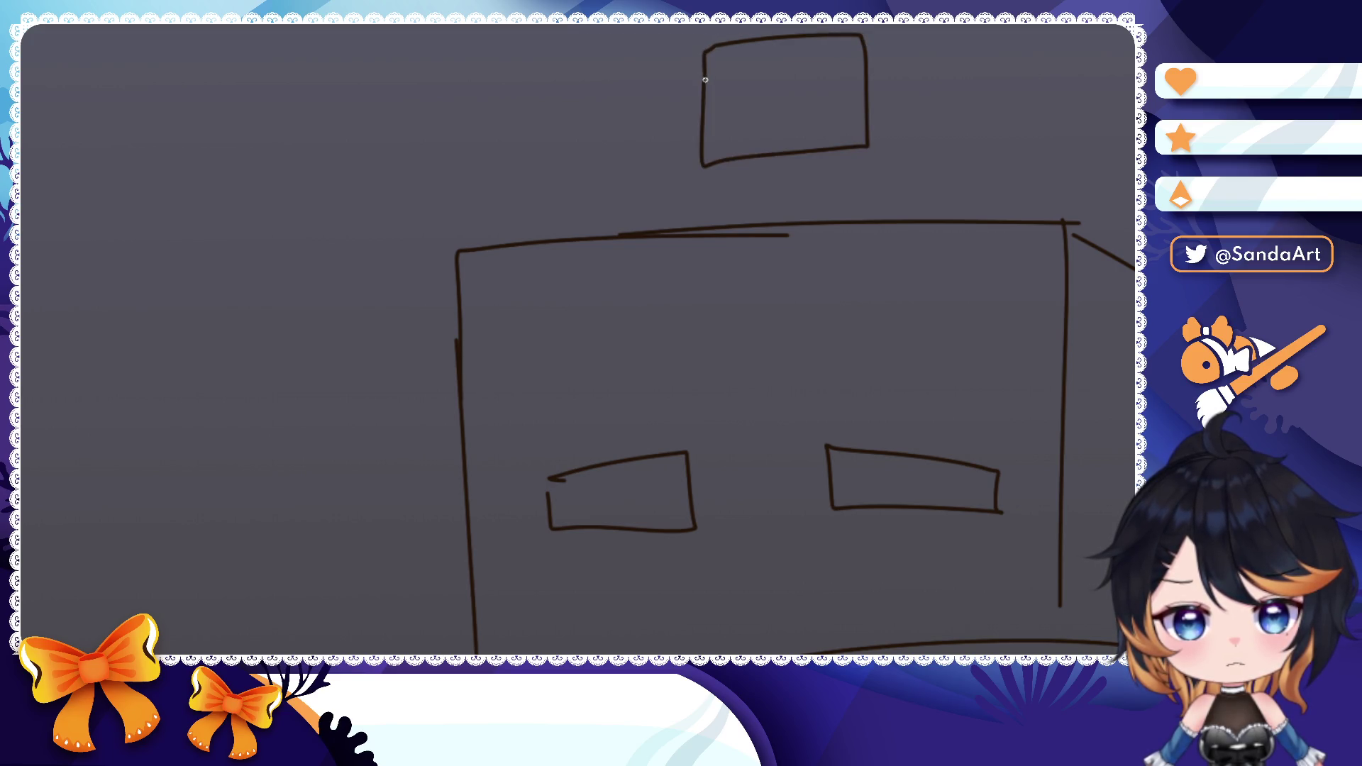
{"action": "left_click_drag", "start_coordinate": [873, 39], "coordinate": [943, 129]}
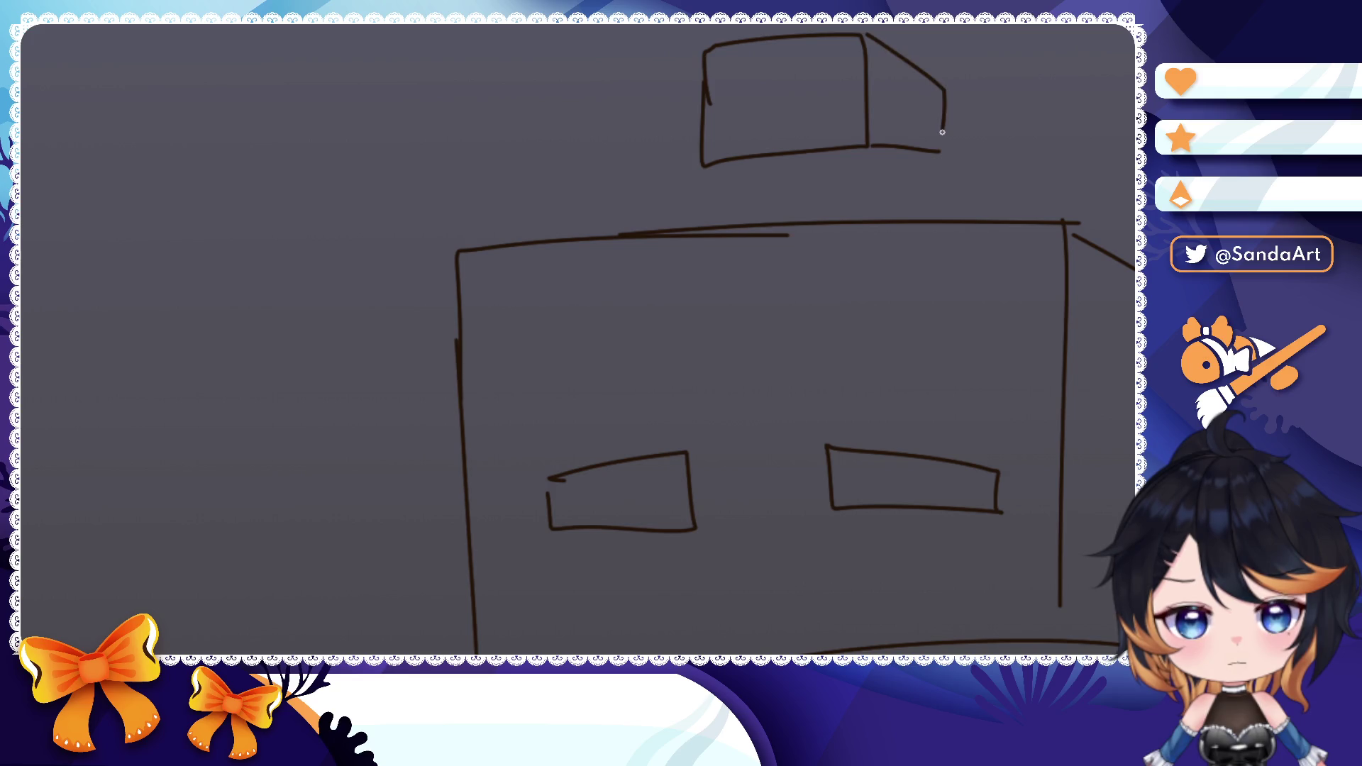
{"action": "key", "text": "ctrl+z"}
{"action": "mouse_move", "coordinate": [865, 39]}
{"action": "left_mouse_down"}
{"action": "mouse_move", "coordinate": [925, 145]}
{"action": "mouse_move", "coordinate": [930, 80]}
{"action": "left_mouse_up"}
{"action": "key", "text": "ctrl+z"}
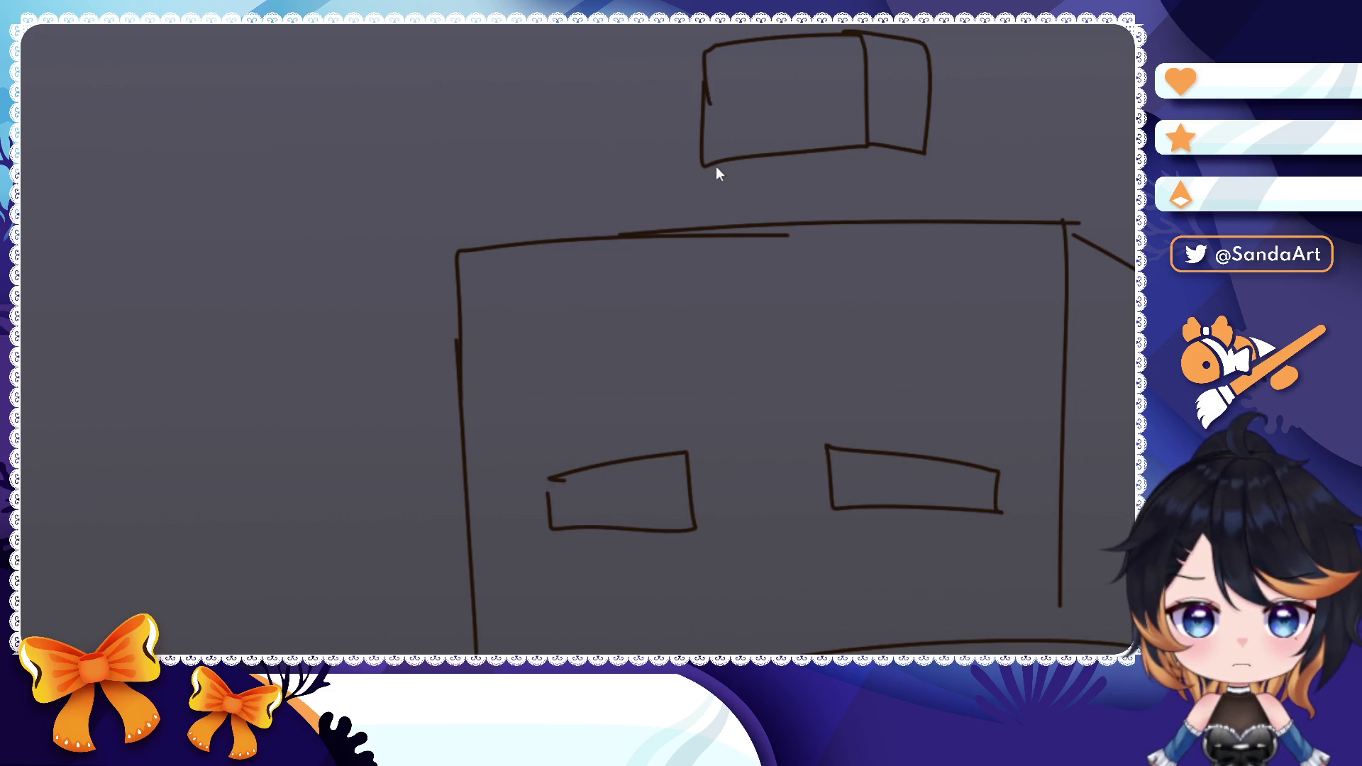
- Try a short neck line under the small box and remove it again
{"action": "mouse_move", "coordinate": [765, 169]}
{"action": "left_mouse_down"}
{"action": "mouse_move", "coordinate": [821, 174]}
{"action": "mouse_move", "coordinate": [782, 202]}
{"action": "mouse_move", "coordinate": [807, 205]}
{"action": "left_mouse_up"}
{"action": "key", "text": "ctrl+z"}
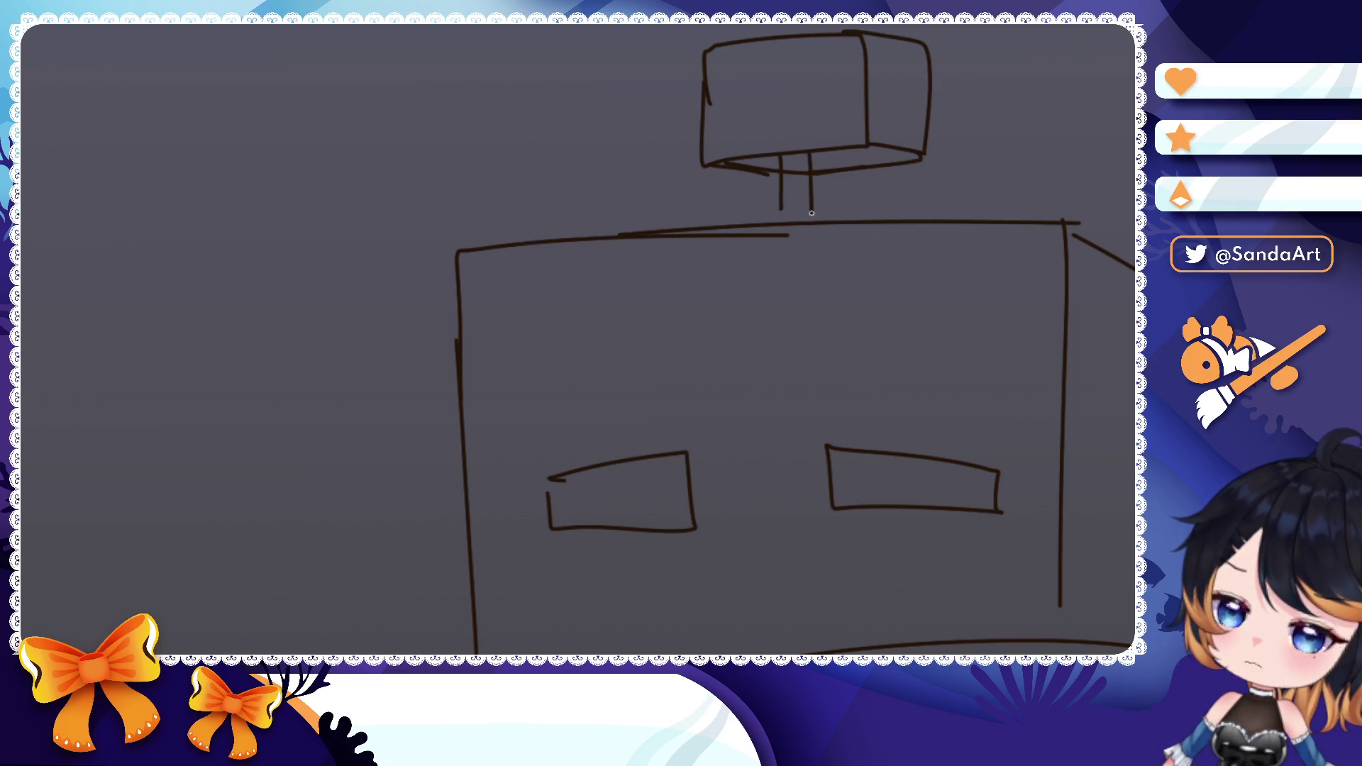
{"action": "key", "text": "ctrl+z"}
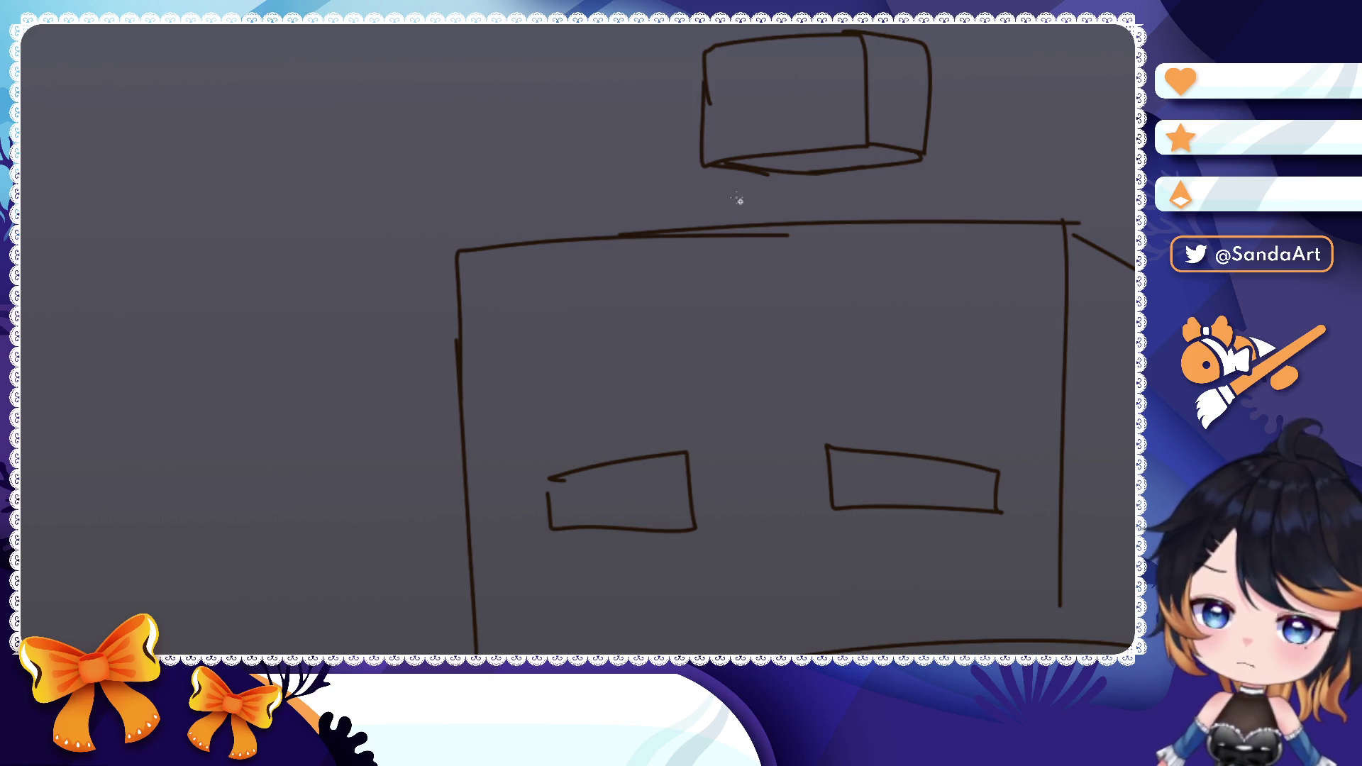
- Select the small box and nudge it slightly with a transform
{"action": "mouse_move", "coordinate": [660, 24]}
{"action": "left_mouse_down"}
{"action": "mouse_move", "coordinate": [878, 84]}
{"action": "mouse_move", "coordinate": [979, 189]}
{"action": "left_mouse_up"}
{"action": "key", "text": "ctrl+t"}
{"action": "mouse_move", "coordinate": [894, 149]}
{"action": "left_mouse_down"}
{"action": "mouse_move", "coordinate": [898, 169]}
{"action": "mouse_move", "coordinate": [895, 134]}
{"action": "left_mouse_up"}
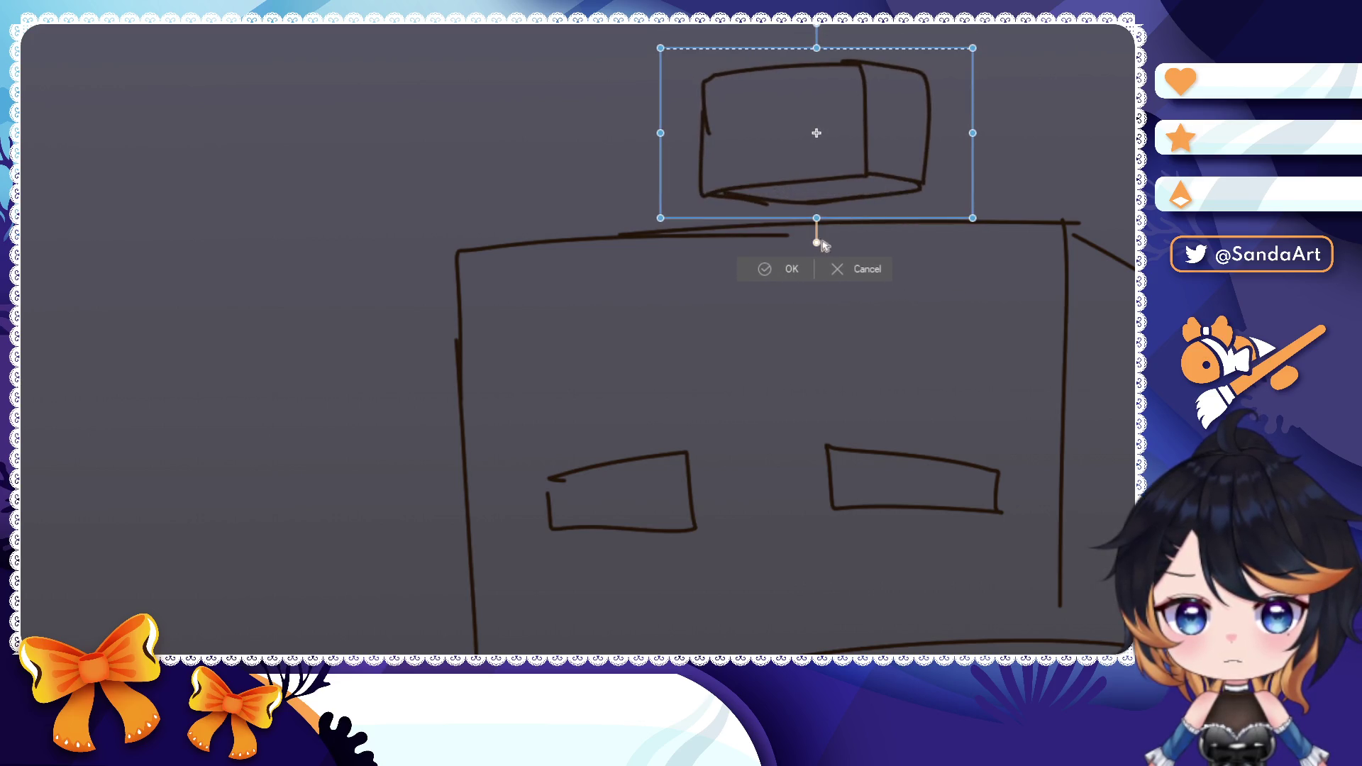
{"action": "left_click", "coordinate": [795, 263]}
{"action": "key", "text": "ctrl+z"}
{"action": "key", "text": "ctrl+z"}
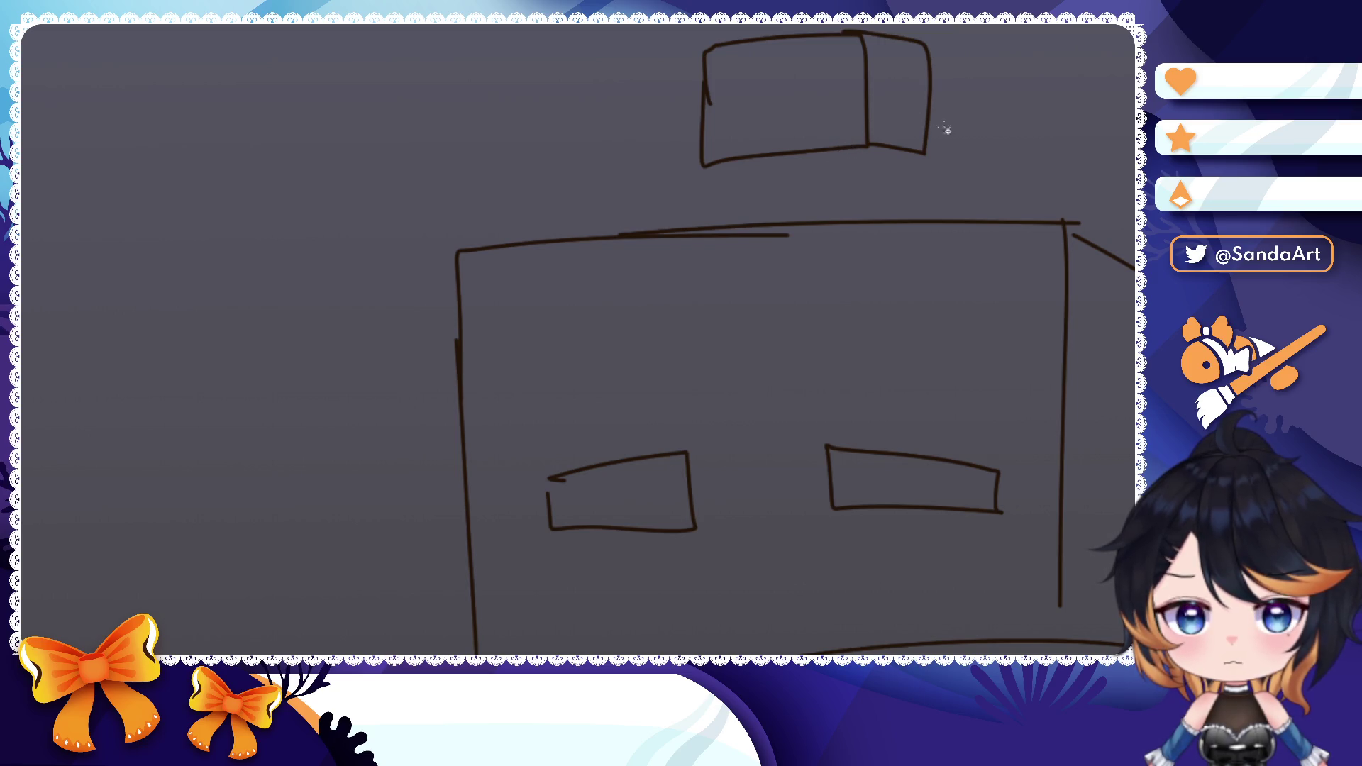
- Move the small box down onto the head, then undo the move and its strokes
{"action": "mouse_move", "coordinate": [950, 32]}
{"action": "left_mouse_down"}
{"action": "mouse_move", "coordinate": [701, 164]}
{"action": "mouse_move", "coordinate": [647, 112]}
{"action": "left_mouse_up"}
{"action": "key", "text": "ctrl+t"}
{"action": "left_click_drag", "start_coordinate": [833, 128], "coordinate": [834, 192]}
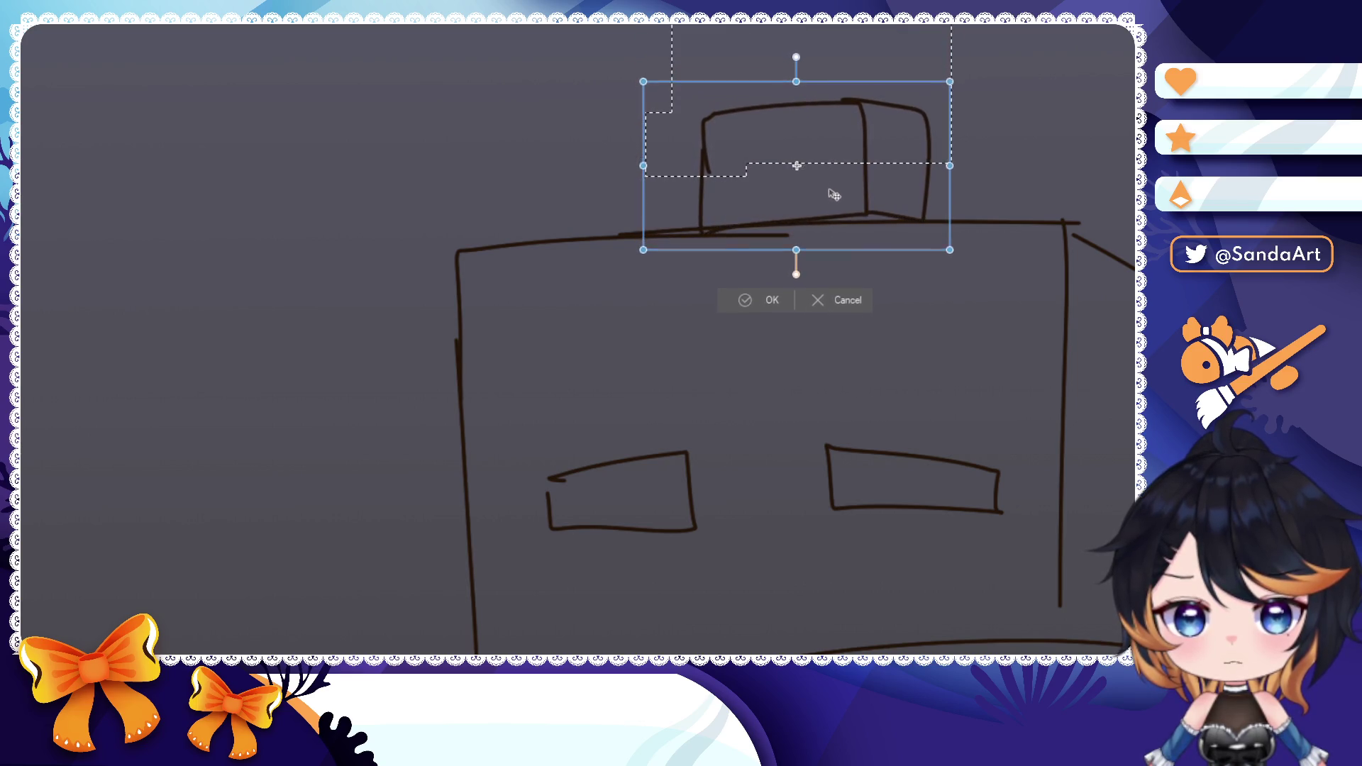
{"action": "left_click", "coordinate": [751, 300]}
{"action": "key", "text": "ctrl+d"}
{"action": "key", "text": "ctrl+z"}
{"action": "key", "text": "ctrl+z"}
{"action": "key", "text": "ctrl+z"}
{"action": "key", "text": "ctrl+z"}
{"action": "key", "text": "ctrl+z"}
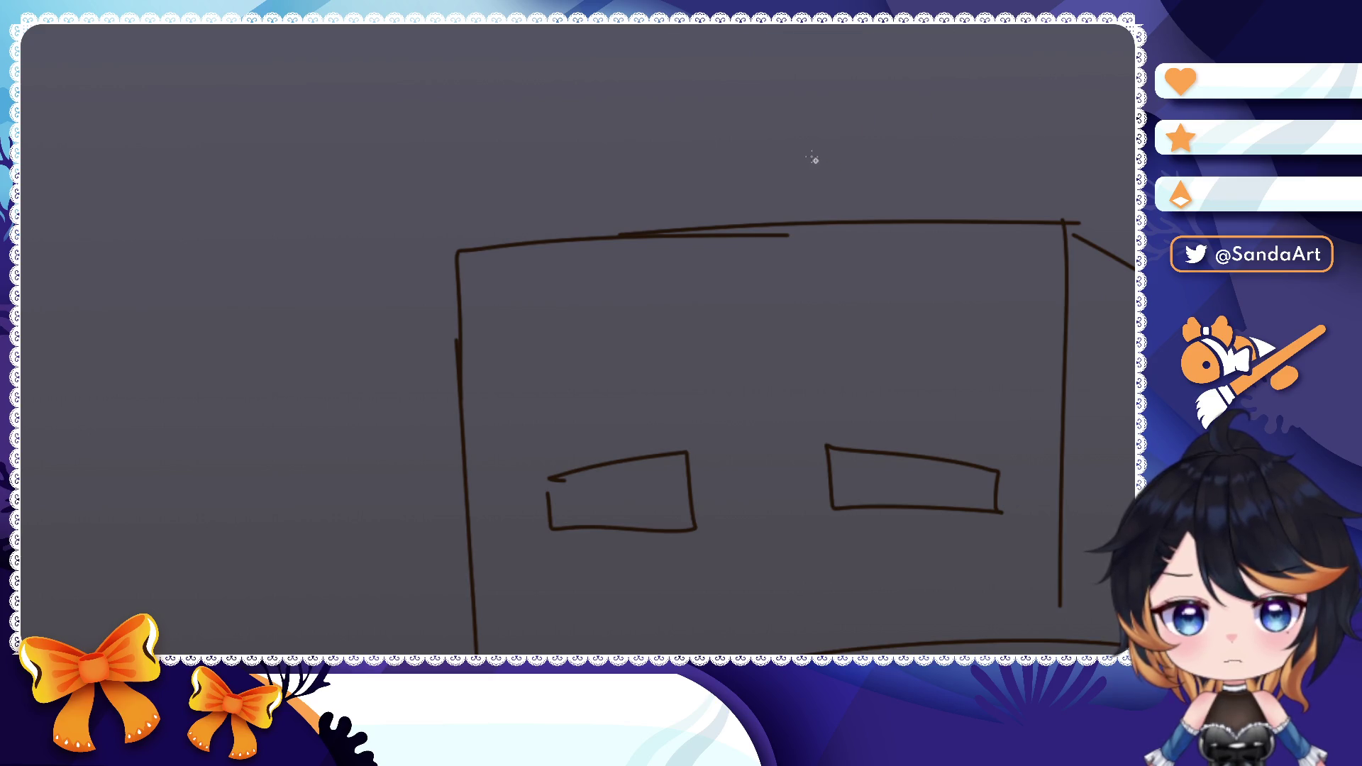
- Sketch a vertical line above the head and remove the small square inside the top box
{"action": "mouse_move", "coordinate": [722, 123]}
{"action": "left_mouse_down"}
{"action": "mouse_move", "coordinate": [724, 222]}
{"action": "mouse_move", "coordinate": [706, 115]}
{"action": "mouse_move", "coordinate": [871, 106]}
{"action": "mouse_move", "coordinate": [946, 134]}
{"action": "left_mouse_up"}
{"action": "key", "text": "ctrl+z"}
{"action": "key", "text": "ctrl+z"}
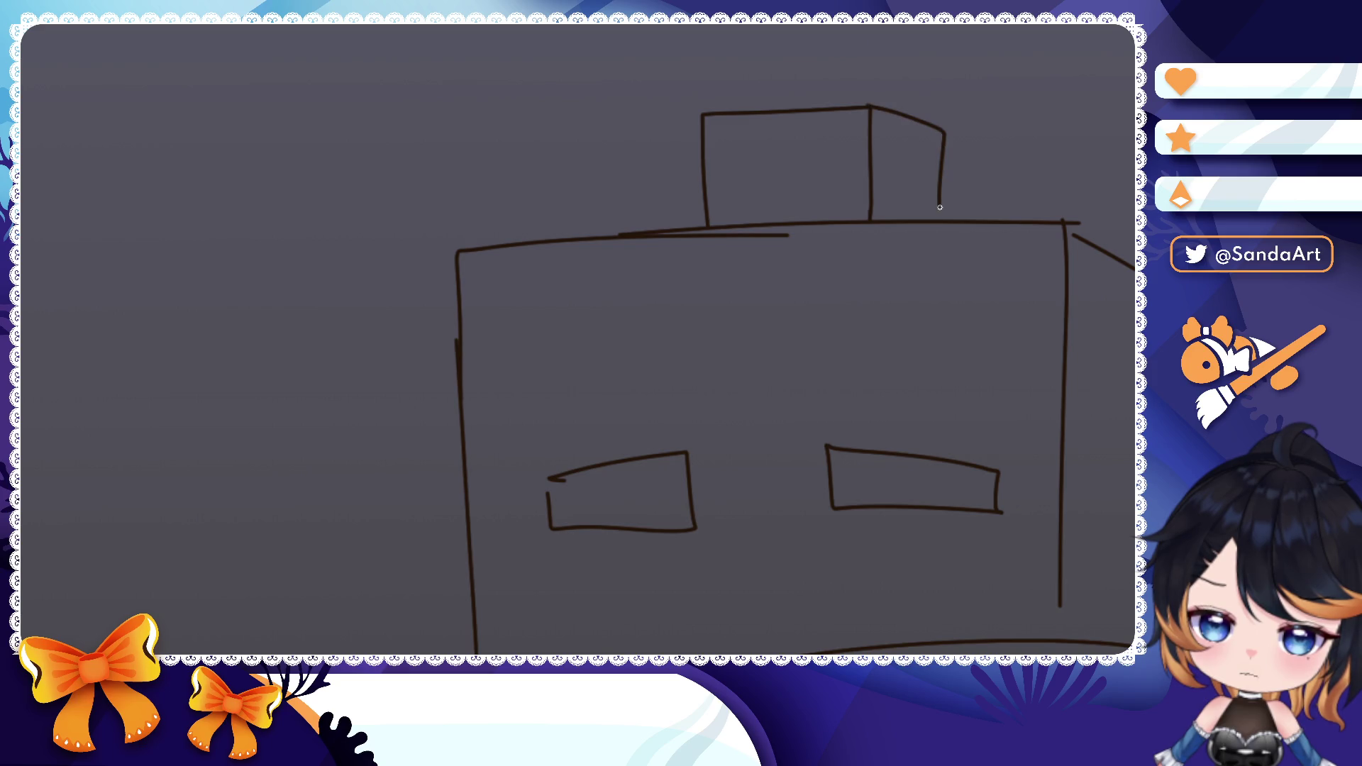
{"action": "left_click_drag", "start_coordinate": [735, 196], "coordinate": [781, 189]}
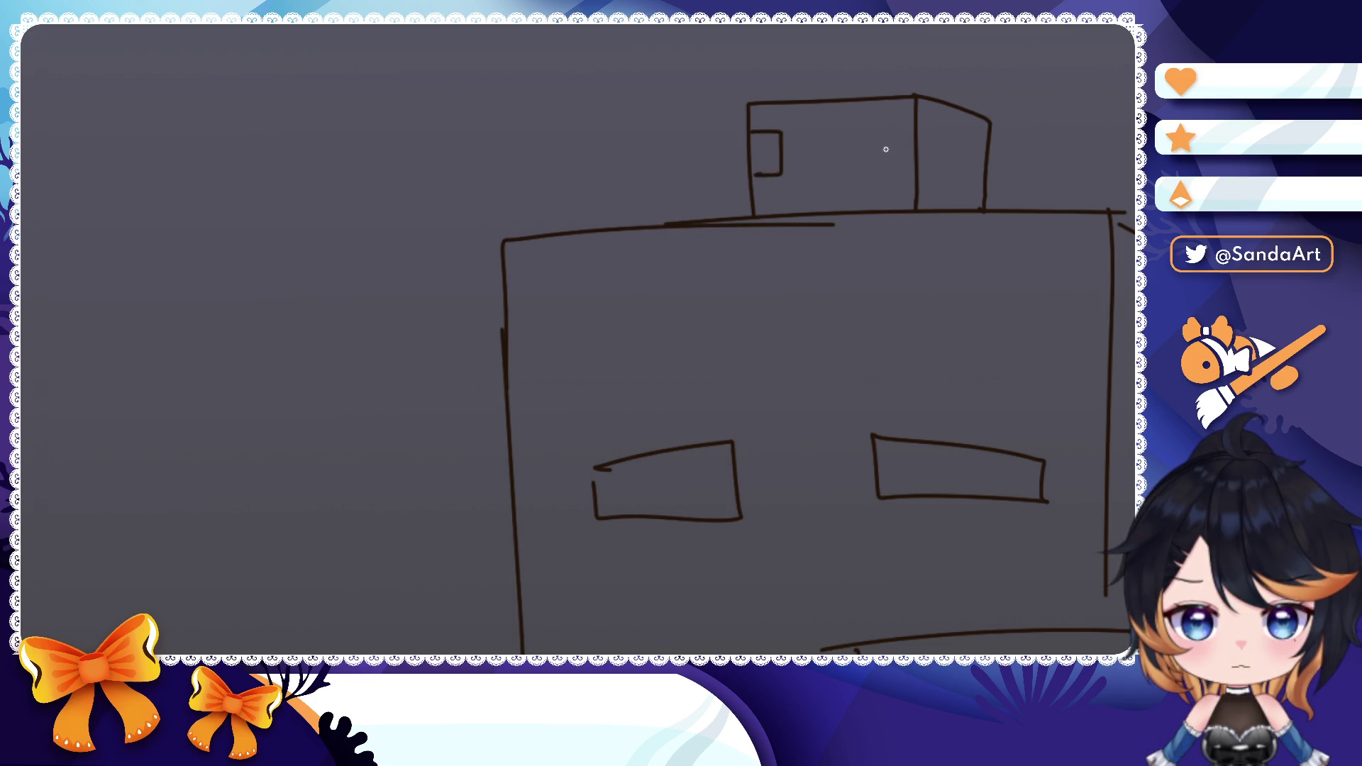
{"action": "key", "text": "ctrl+z"}
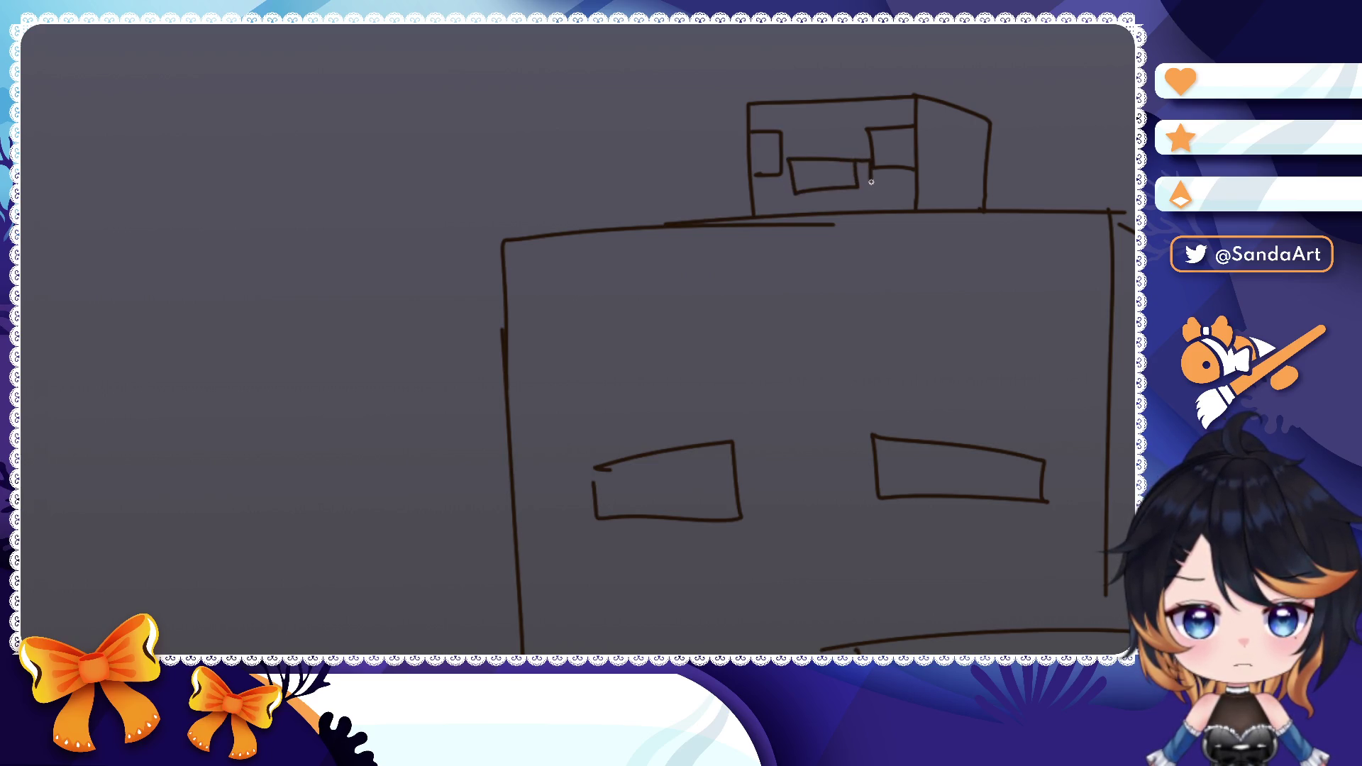
{"action": "scroll", "coordinate": [853, 189], "scroll_direction": "down", "scroll_amount": 5}
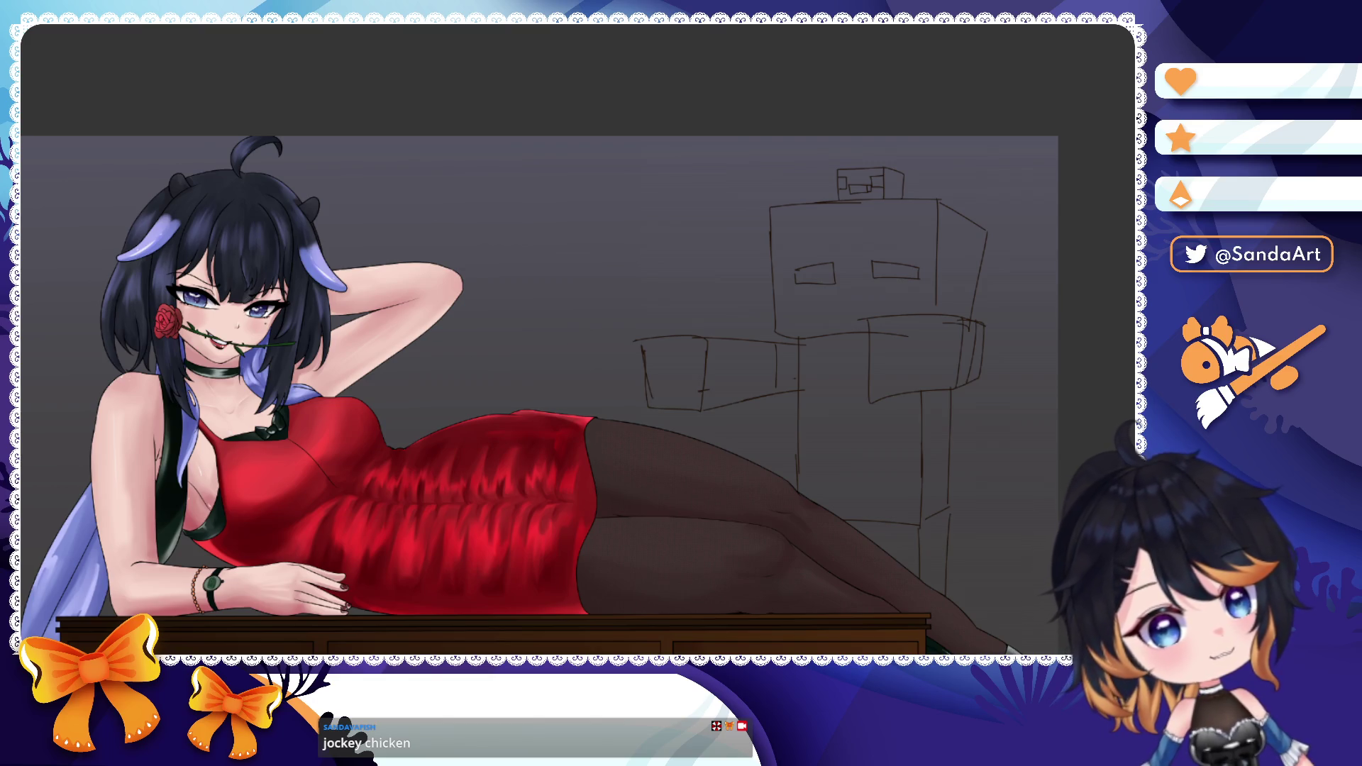
{"action": "scroll", "coordinate": [956, 183], "scroll_direction": "up", "scroll_amount": 3}
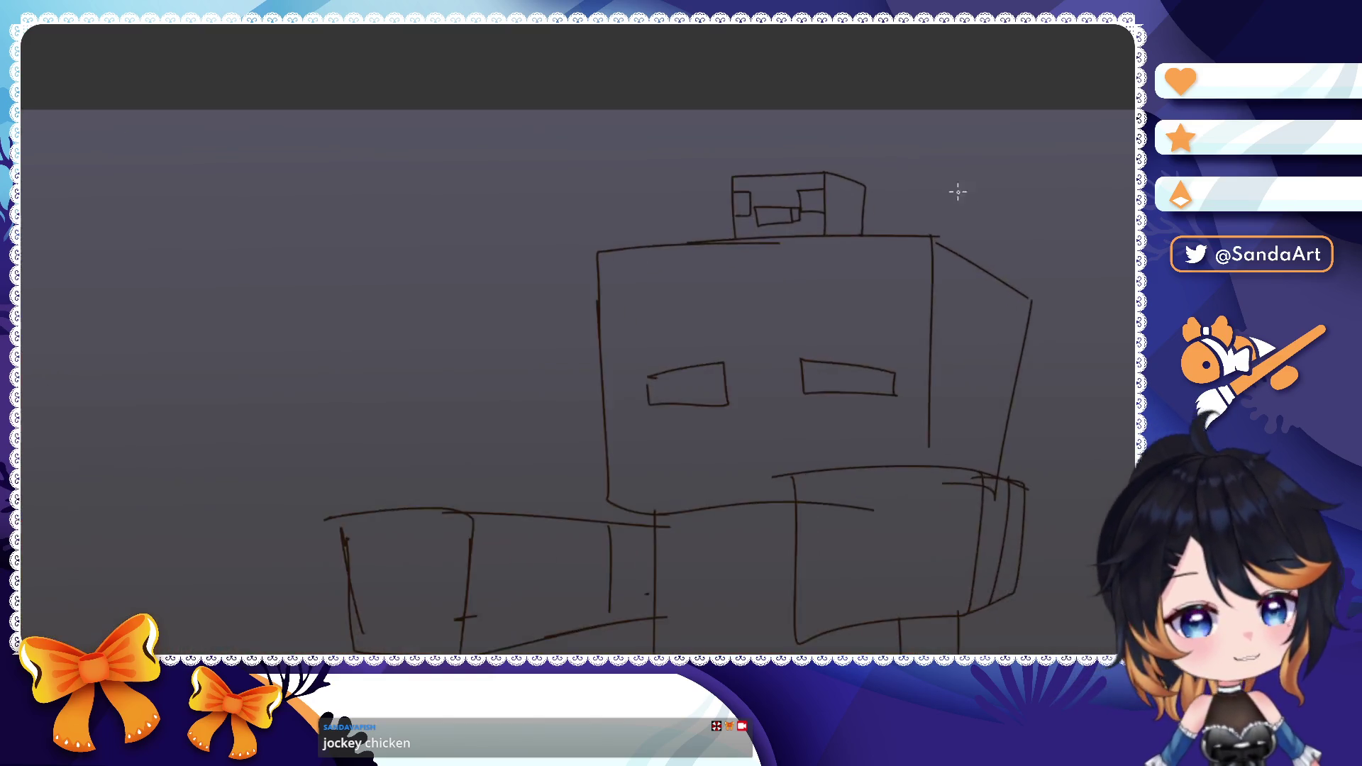
{"action": "scroll", "coordinate": [915, 202], "scroll_direction": "up", "scroll_amount": 3}
{"action": "scroll", "coordinate": [834, 227], "scroll_direction": "up", "scroll_amount": 2}
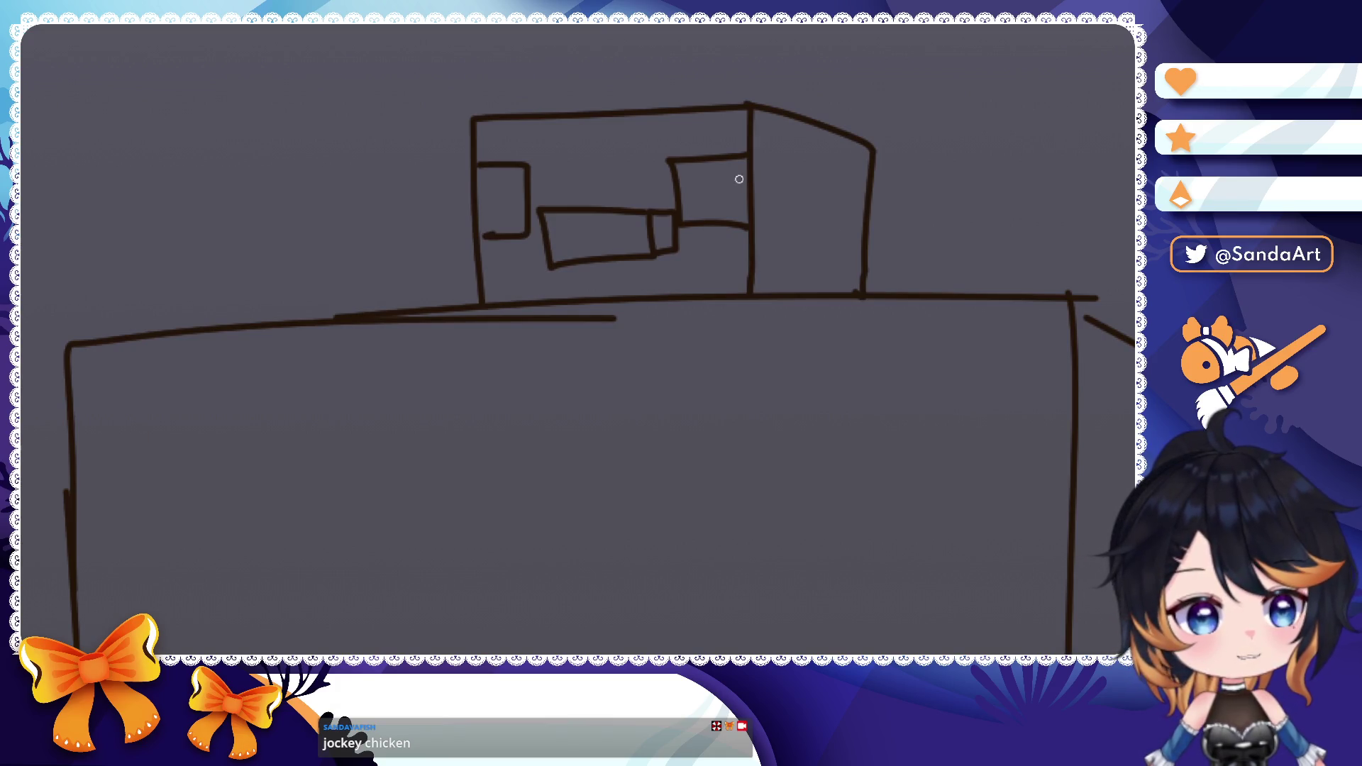
- Auto-select both eyes of the small head and fill them with dark brown
{"action": "mouse_move", "coordinate": [795, 246]}
{"action": "left_mouse_down"}
{"action": "mouse_move", "coordinate": [782, 233]}
{"action": "mouse_move", "coordinate": [809, 254]}
{"action": "mouse_move", "coordinate": [878, 250]}
{"action": "mouse_move", "coordinate": [854, 212]}
{"action": "mouse_move", "coordinate": [998, 191]}
{"action": "left_mouse_up"}
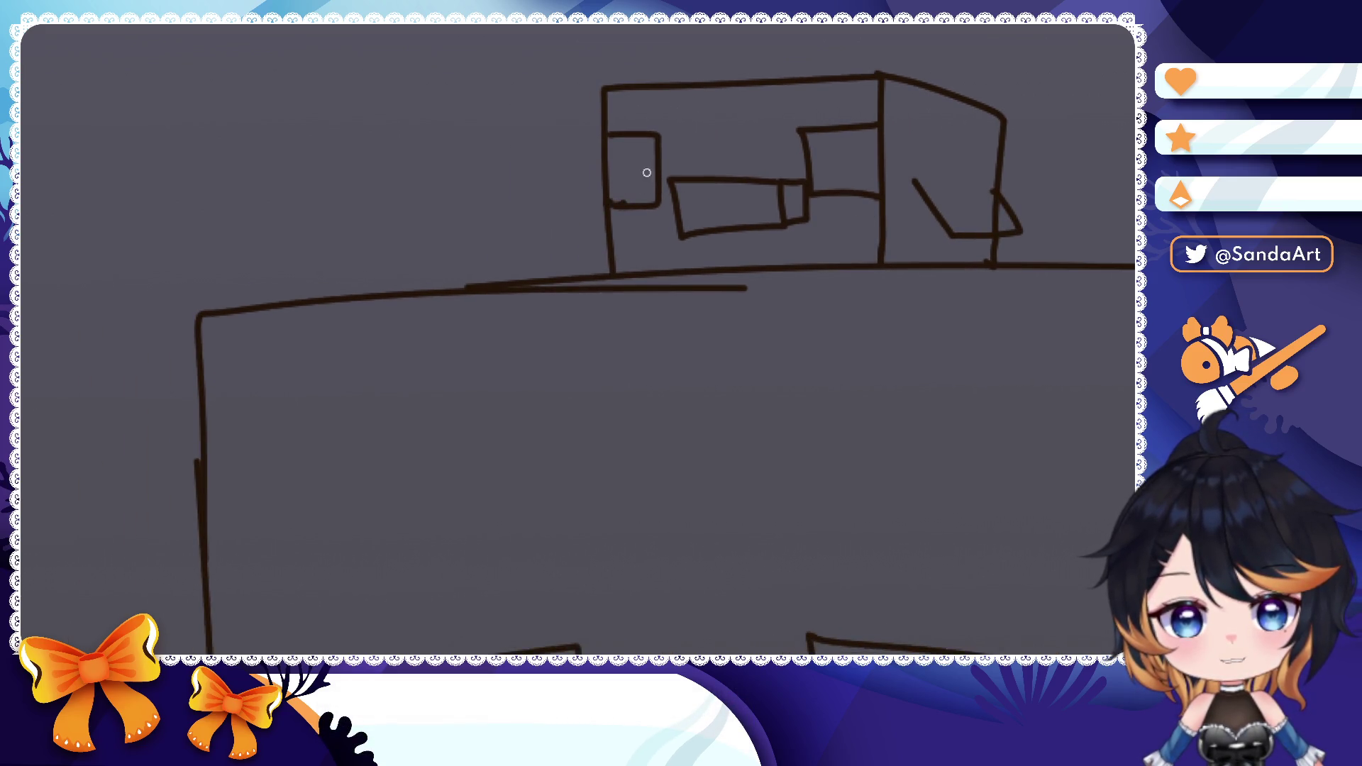
{"action": "left_click", "coordinate": [622, 177]}
{"action": "left_click", "coordinate": [834, 162], "text": "shift"}
{"action": "left_click", "coordinate": [839, 231]}
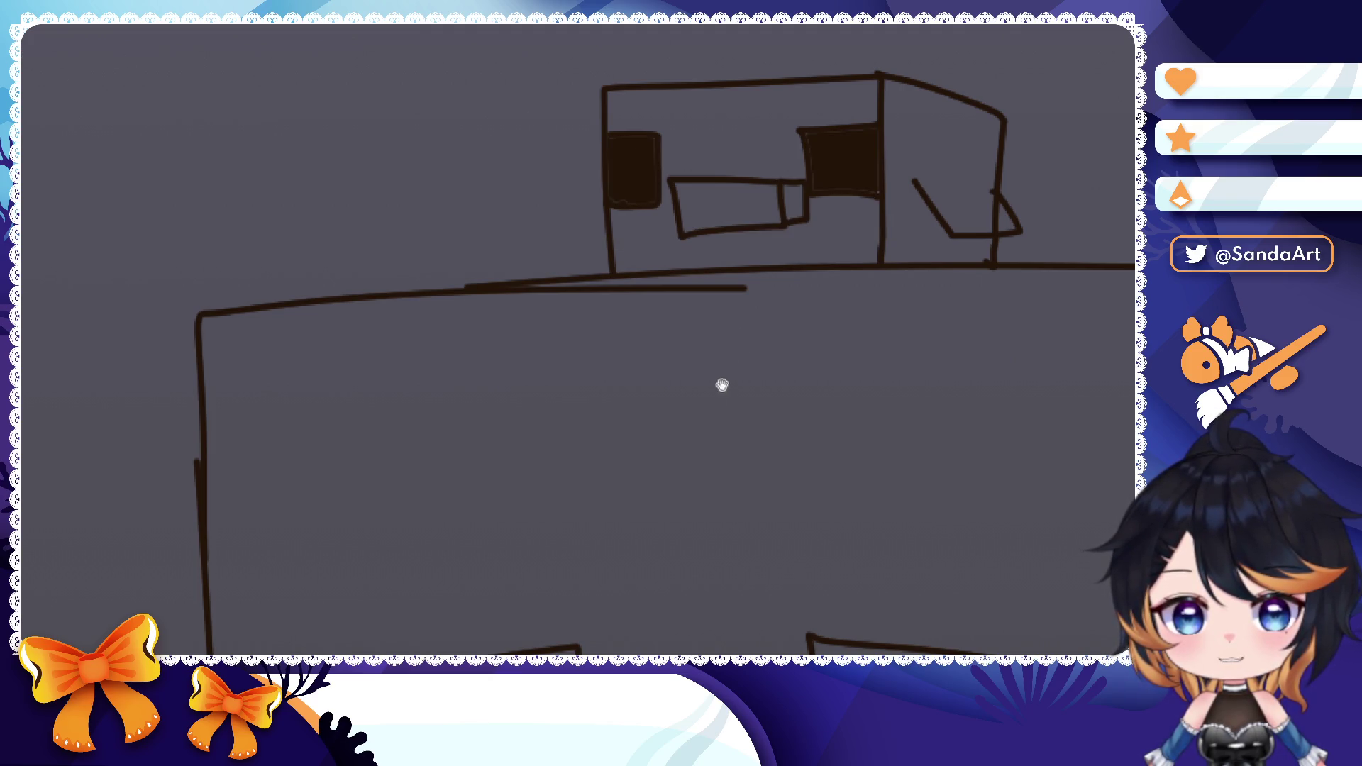
{"action": "scroll", "coordinate": [724, 379], "scroll_direction": "up", "scroll_amount": 5}
{"action": "key", "text": "ctrl+z"}
{"action": "key", "text": "ctrl+z"}
- Close the big eye's corner gap, then select and fill both big eyes with dark colour
{"action": "left_click_drag", "start_coordinate": [425, 370], "coordinate": [450, 375]}
{"action": "left_click", "coordinate": [541, 390]}
{"action": "left_click", "coordinate": [910, 375], "text": "shift"}
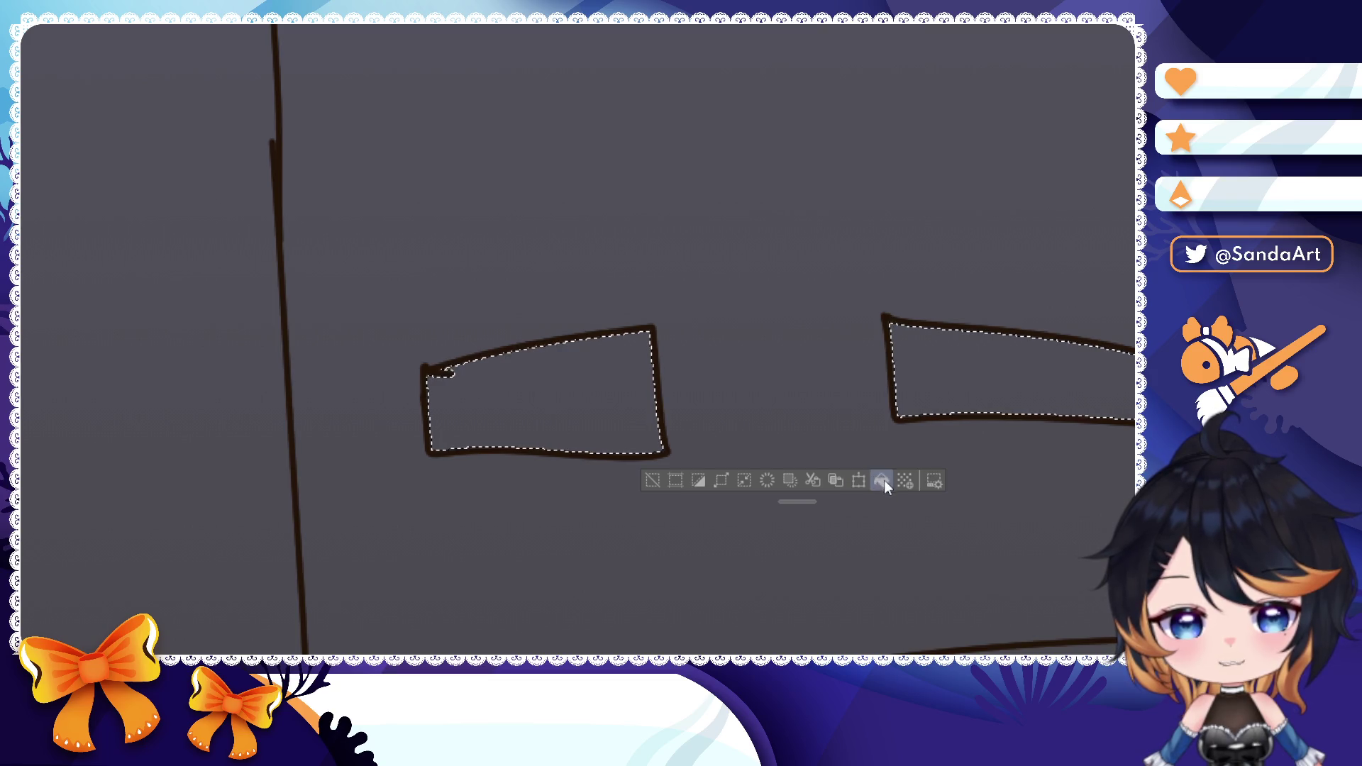
{"action": "left_click", "coordinate": [883, 480]}
{"action": "key", "text": "ctrl+d"}
{"action": "scroll", "coordinate": [856, 352], "scroll_direction": "down", "scroll_amount": 5}
{"action": "scroll", "coordinate": [855, 351], "scroll_direction": "down", "scroll_amount": 5}
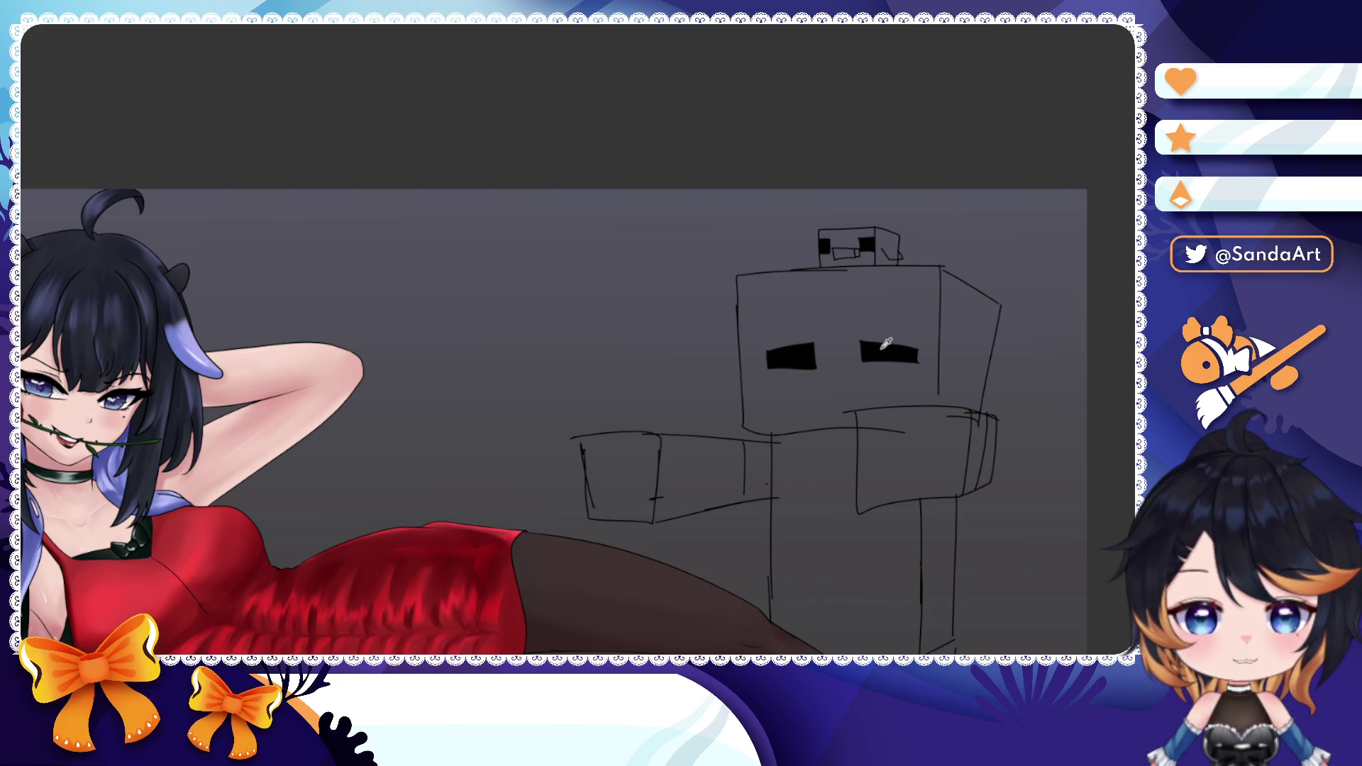
{"action": "scroll", "coordinate": [886, 342], "scroll_direction": "down", "scroll_amount": 5}
{"action": "scroll", "coordinate": [885, 342], "scroll_direction": "up", "scroll_amount": 8}
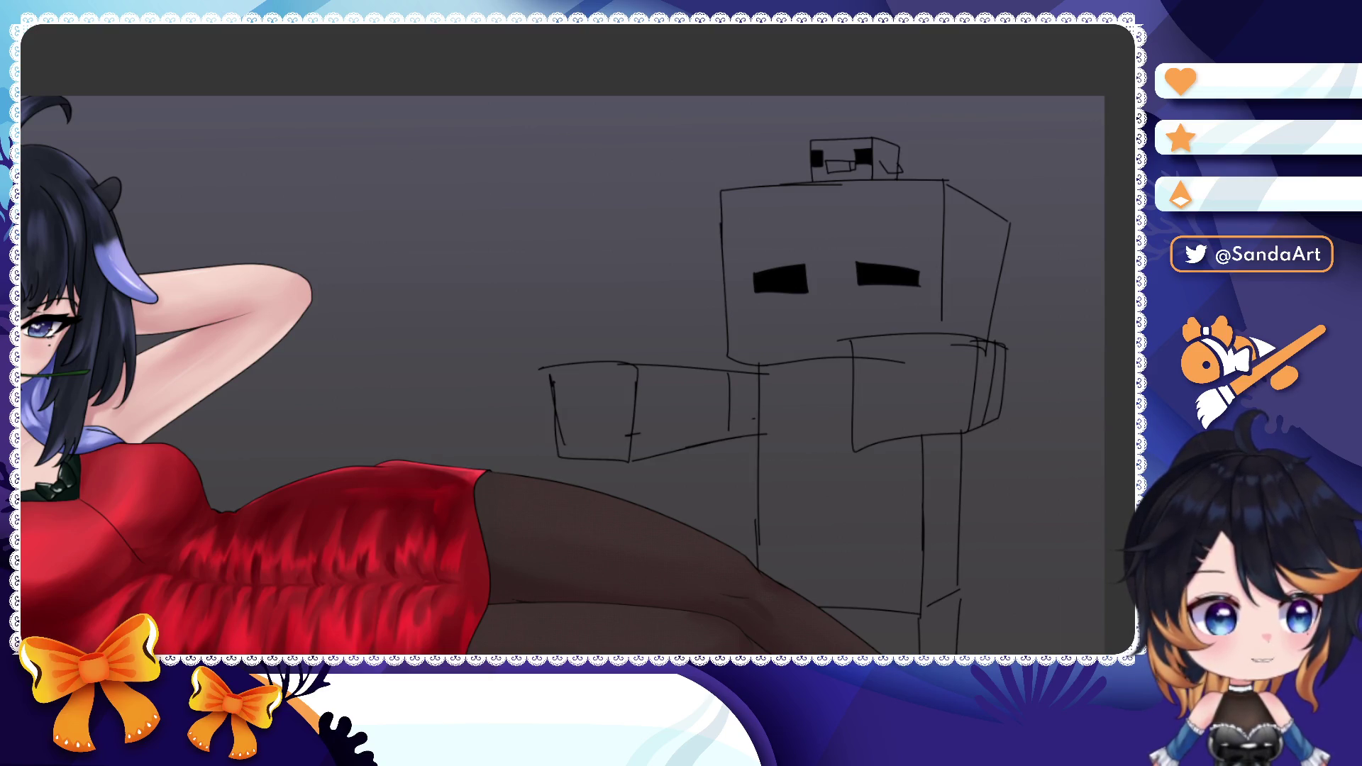
{"action": "scroll", "coordinate": [863, 320], "scroll_direction": "up", "scroll_amount": 4}
{"action": "scroll", "coordinate": [863, 299], "scroll_direction": "up", "scroll_amount": 3}
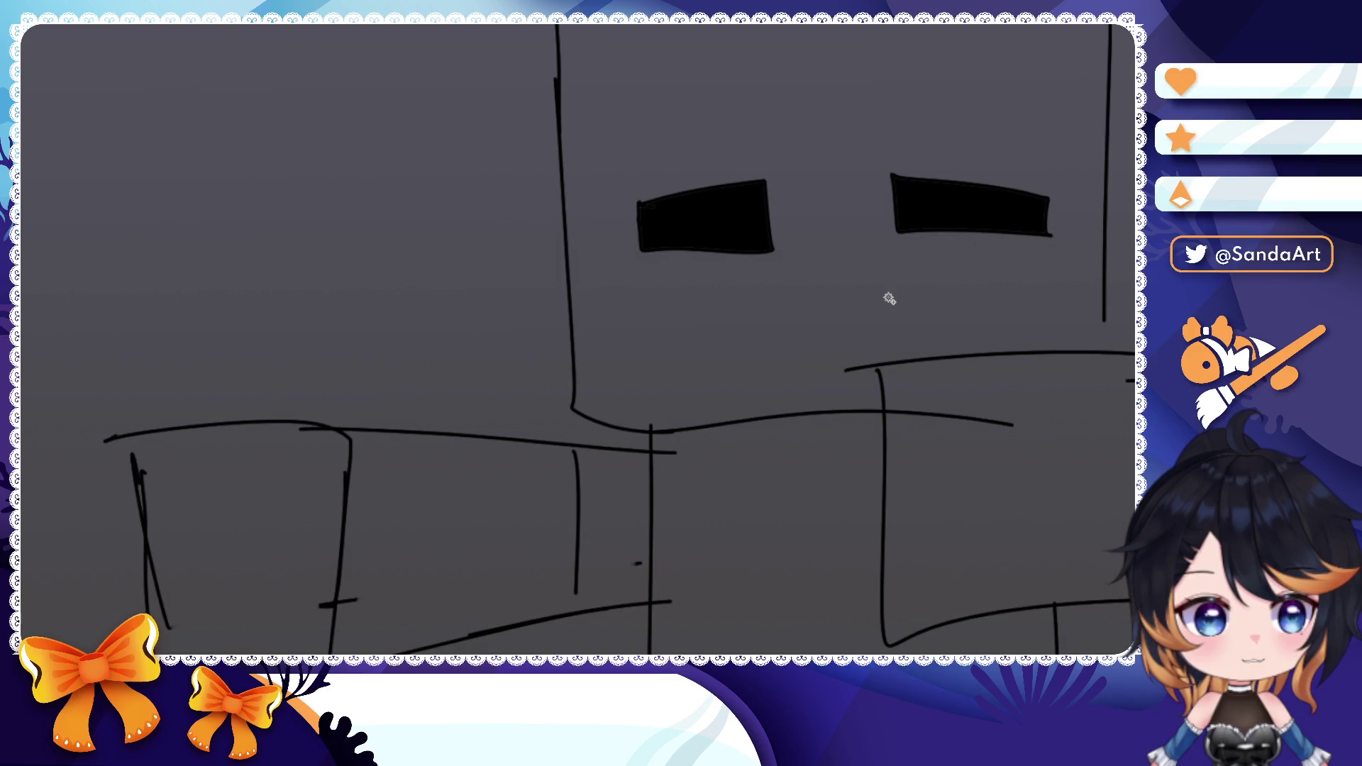
{"action": "scroll", "coordinate": [865, 228], "scroll_direction": "up", "scroll_amount": 2}
{"action": "scroll", "coordinate": [788, 239], "scroll_direction": "up", "scroll_amount": 1}
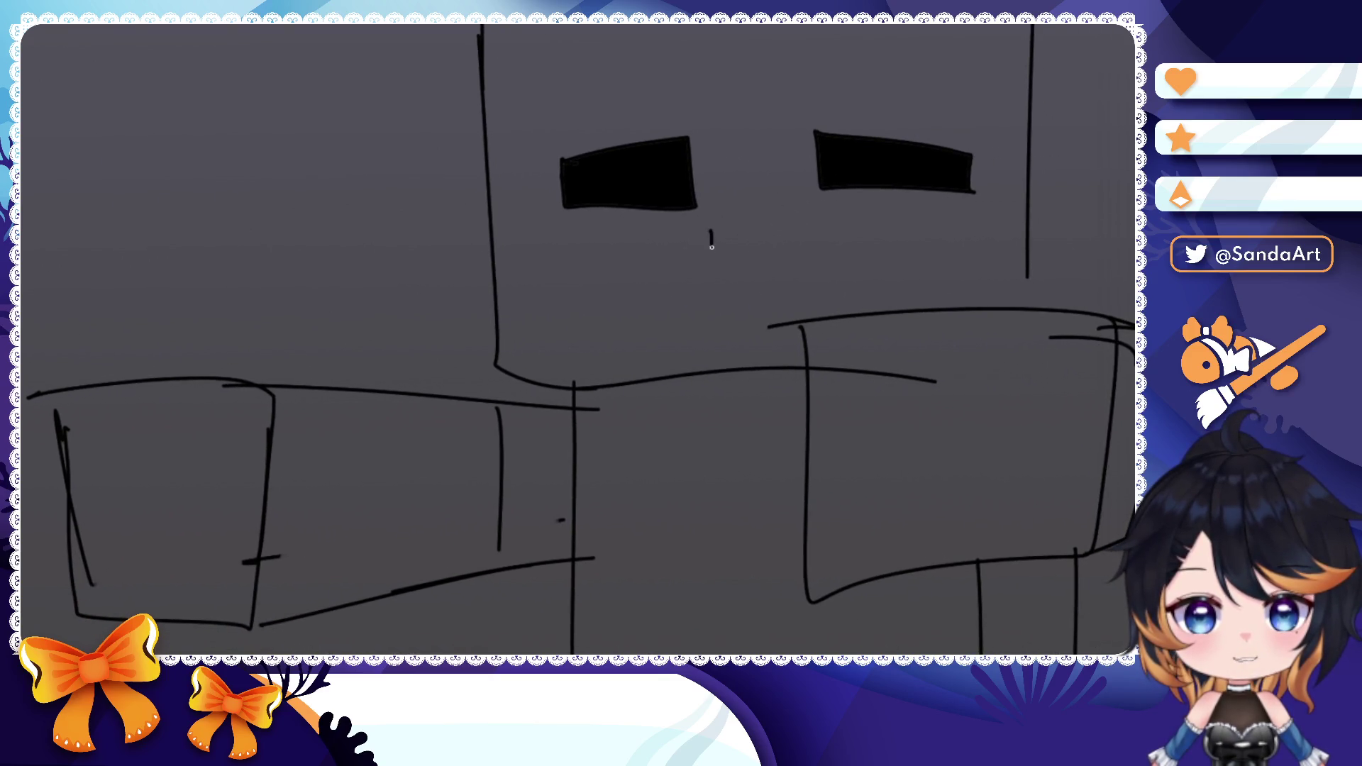
- Redo a mouth stroke and draw the vertical edge below the nose block
{"action": "key", "text": "ctrl+z"}
{"action": "left_click_drag", "start_coordinate": [715, 225], "coordinate": [715, 240]}
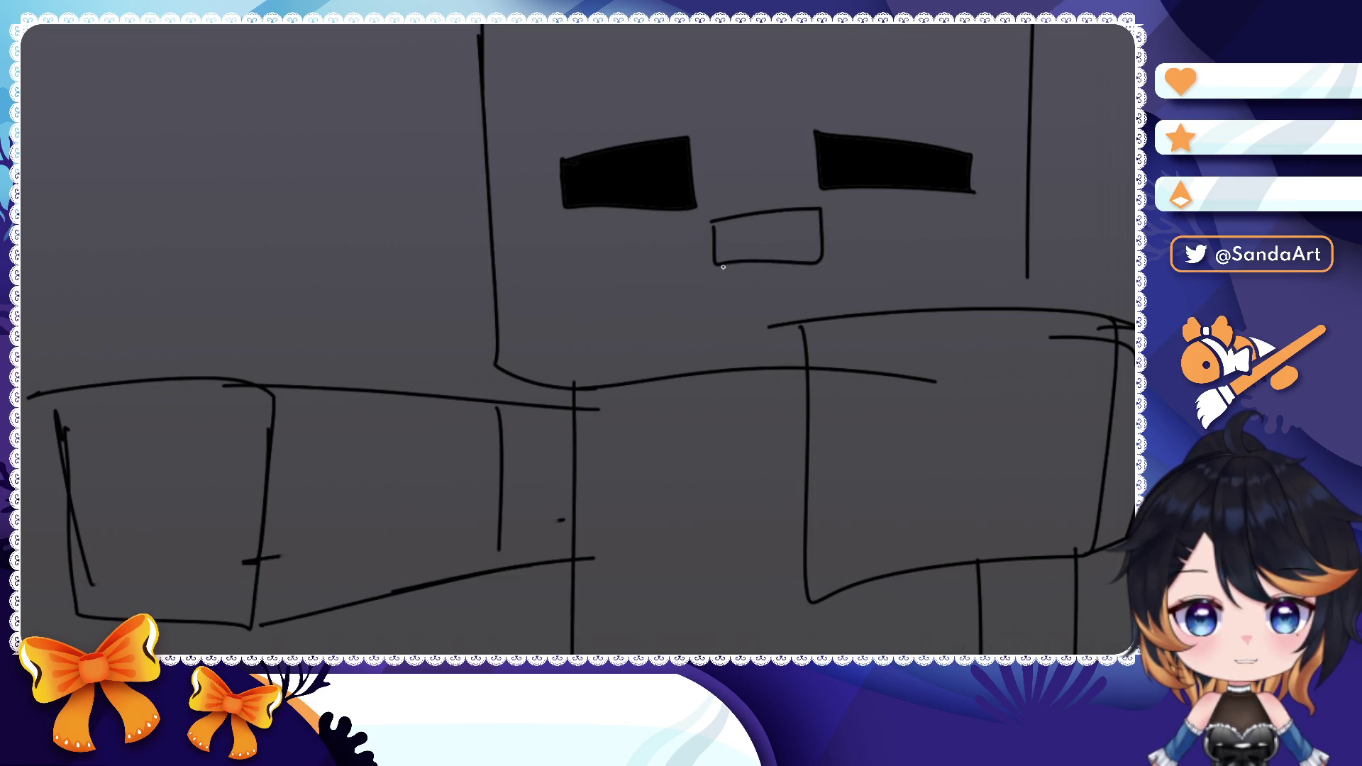
{"action": "left_click_drag", "start_coordinate": [718, 270], "coordinate": [721, 361]}
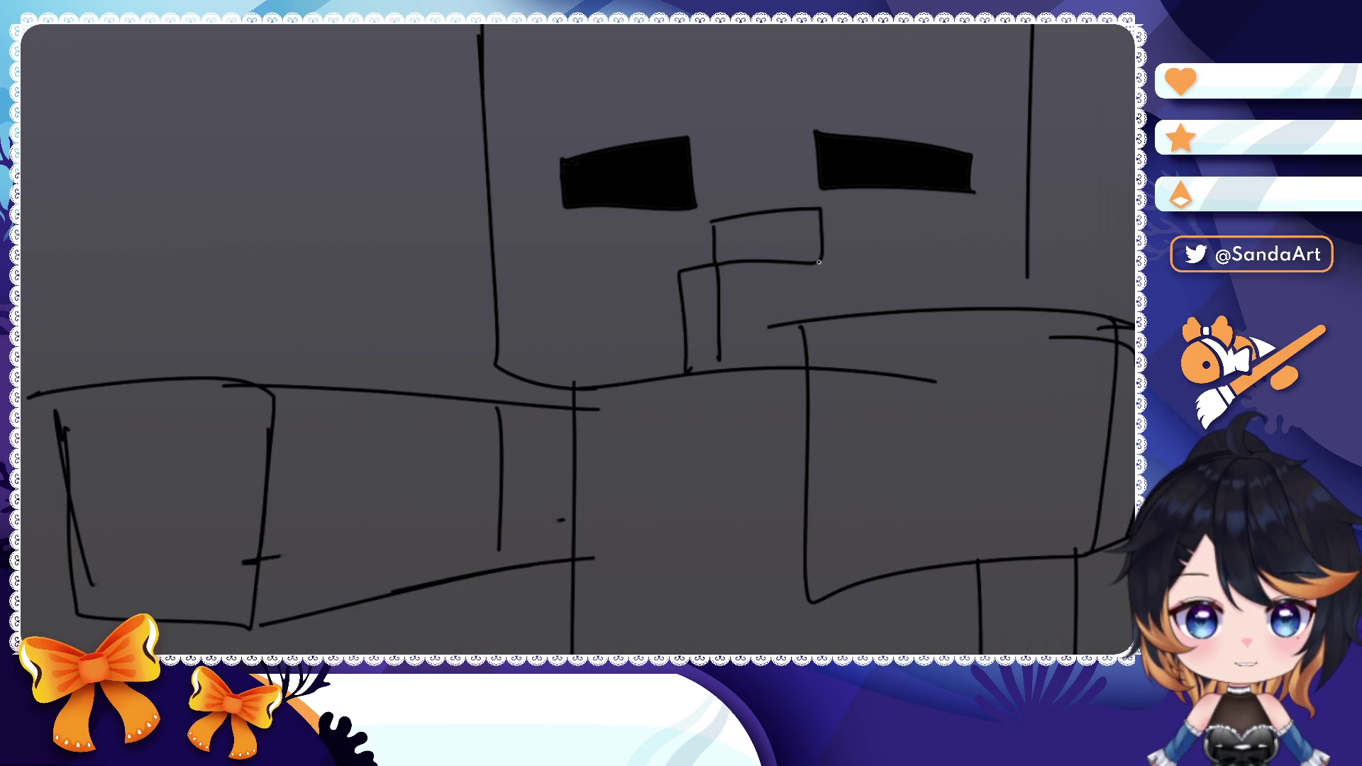
{"action": "left_click_drag", "start_coordinate": [864, 308], "coordinate": [798, 352]}
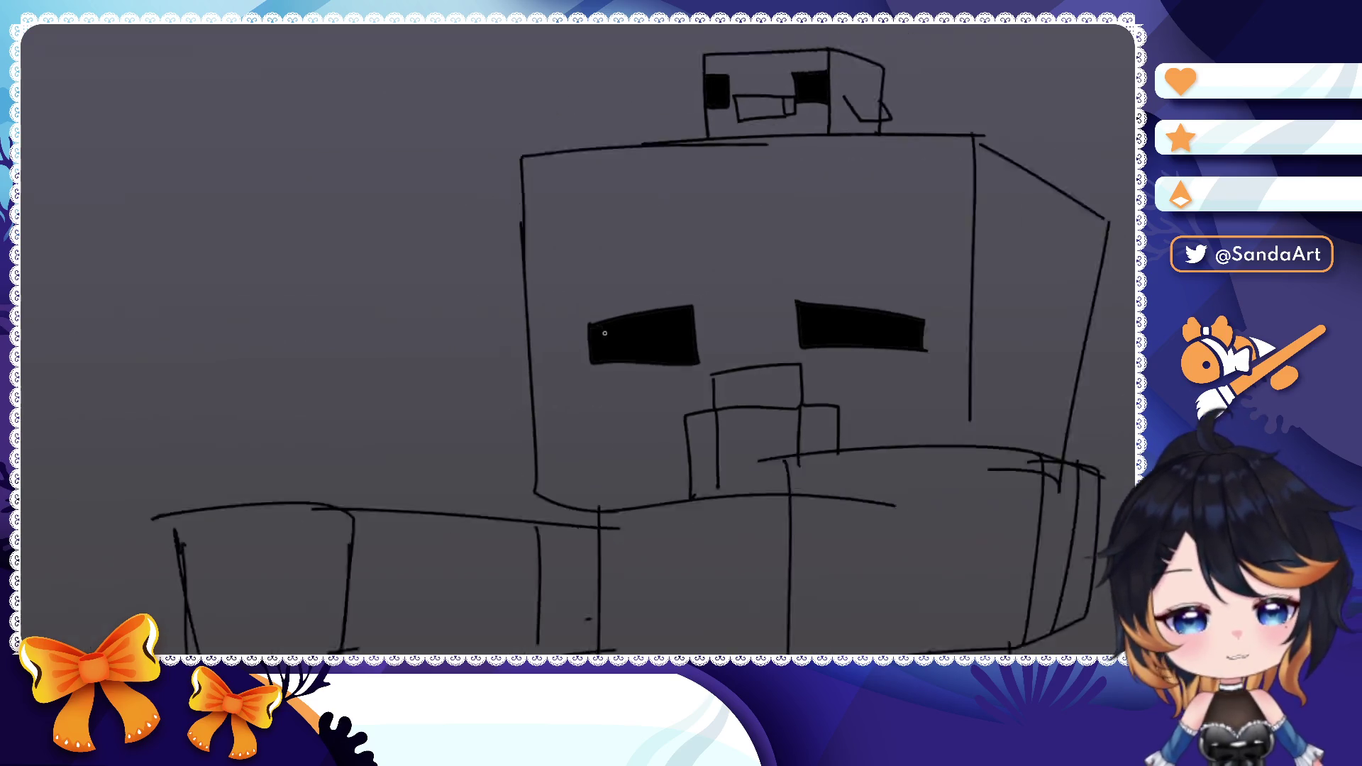
{"action": "scroll", "coordinate": [790, 323], "scroll_direction": "down", "scroll_amount": 8}
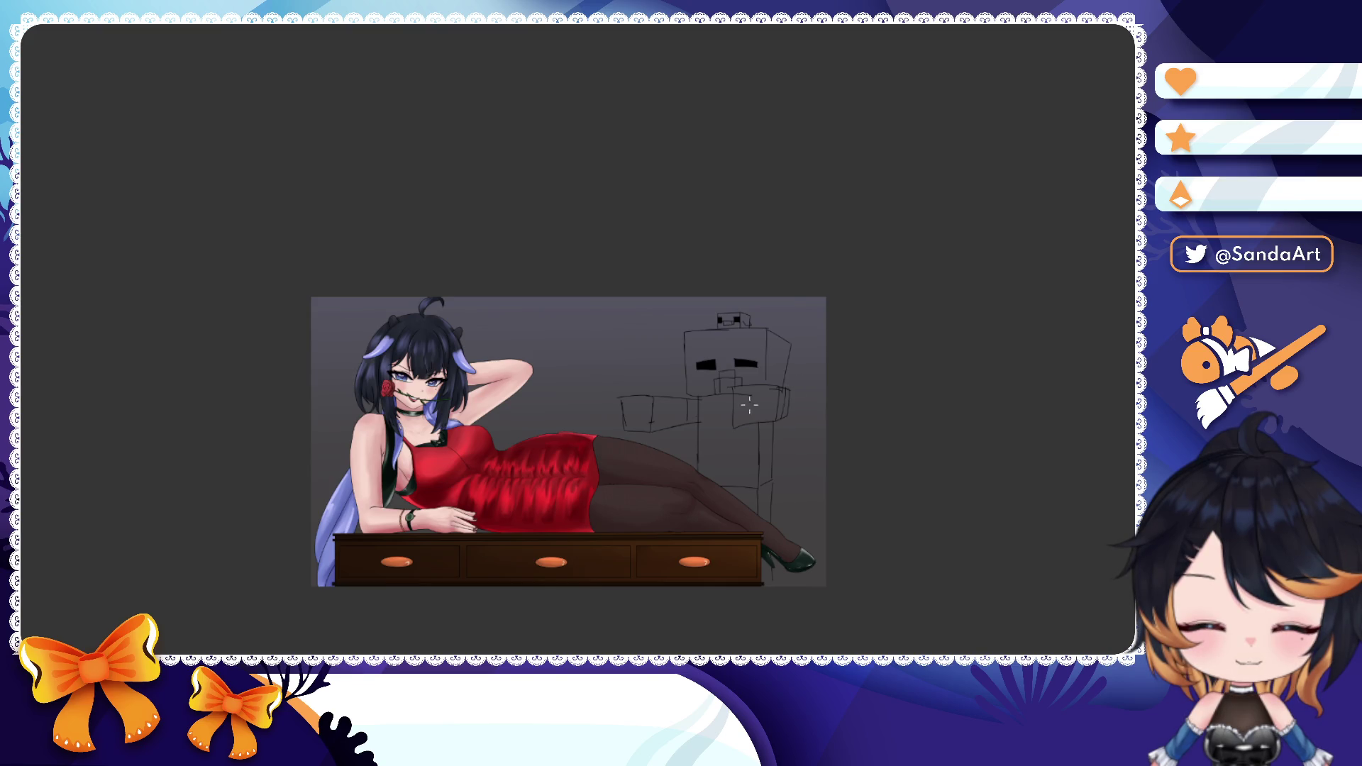
{"action": "scroll", "coordinate": [554, 479], "scroll_direction": "up", "scroll_amount": 2}
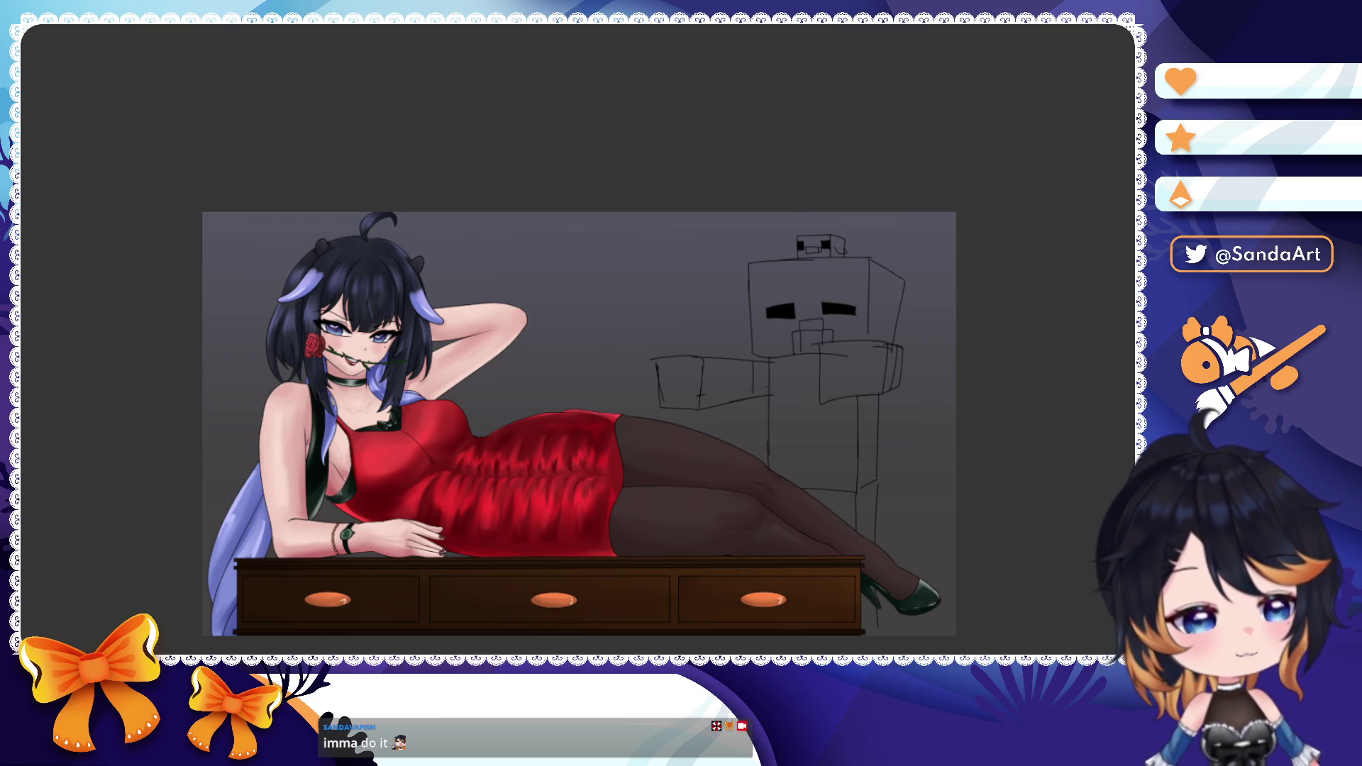
{"action": "scroll", "coordinate": [580, 426], "scroll_direction": "up", "scroll_amount": 2}
{"action": "scroll", "coordinate": [580, 426], "scroll_direction": "up", "scroll_amount": 2}
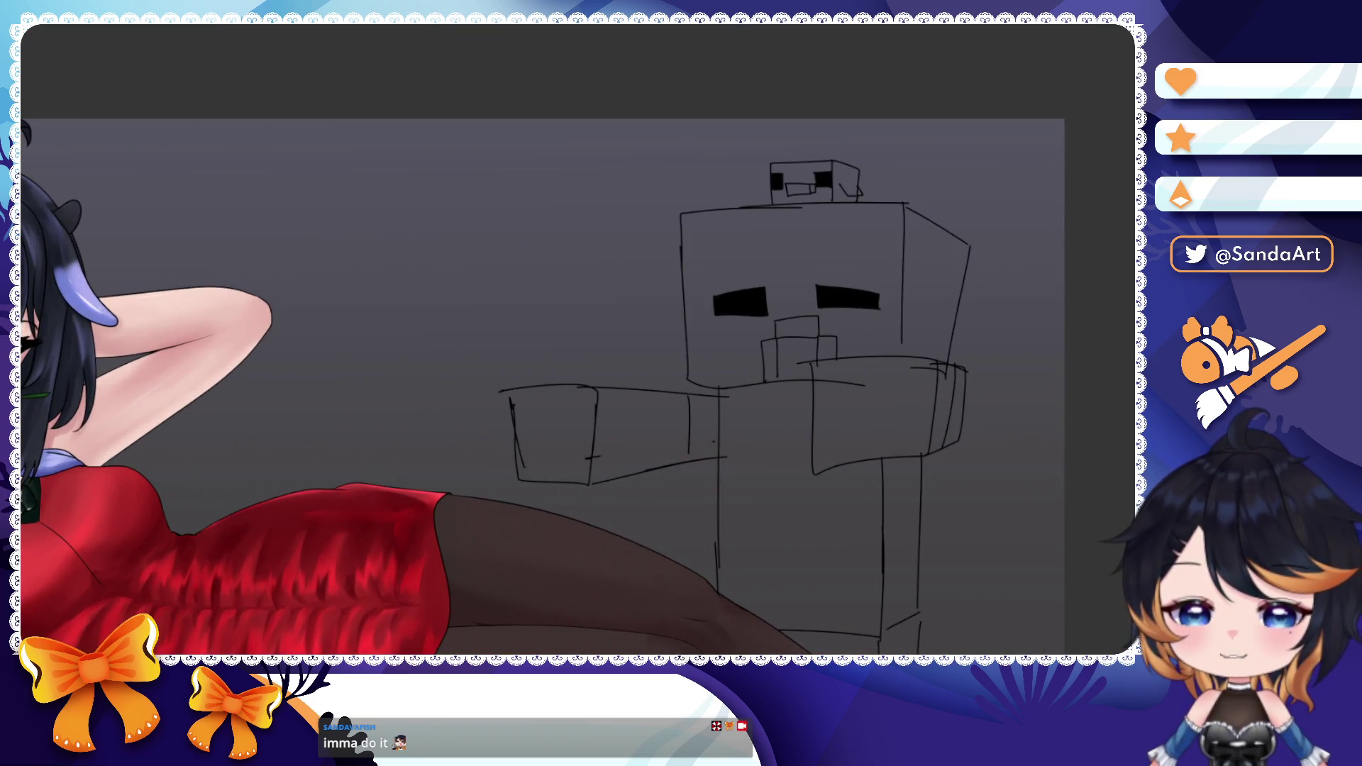
- Lower the sketch layer's opacity so its lines fade to faint grey
{"action": "key", "text": "ctrl+shift+n"}
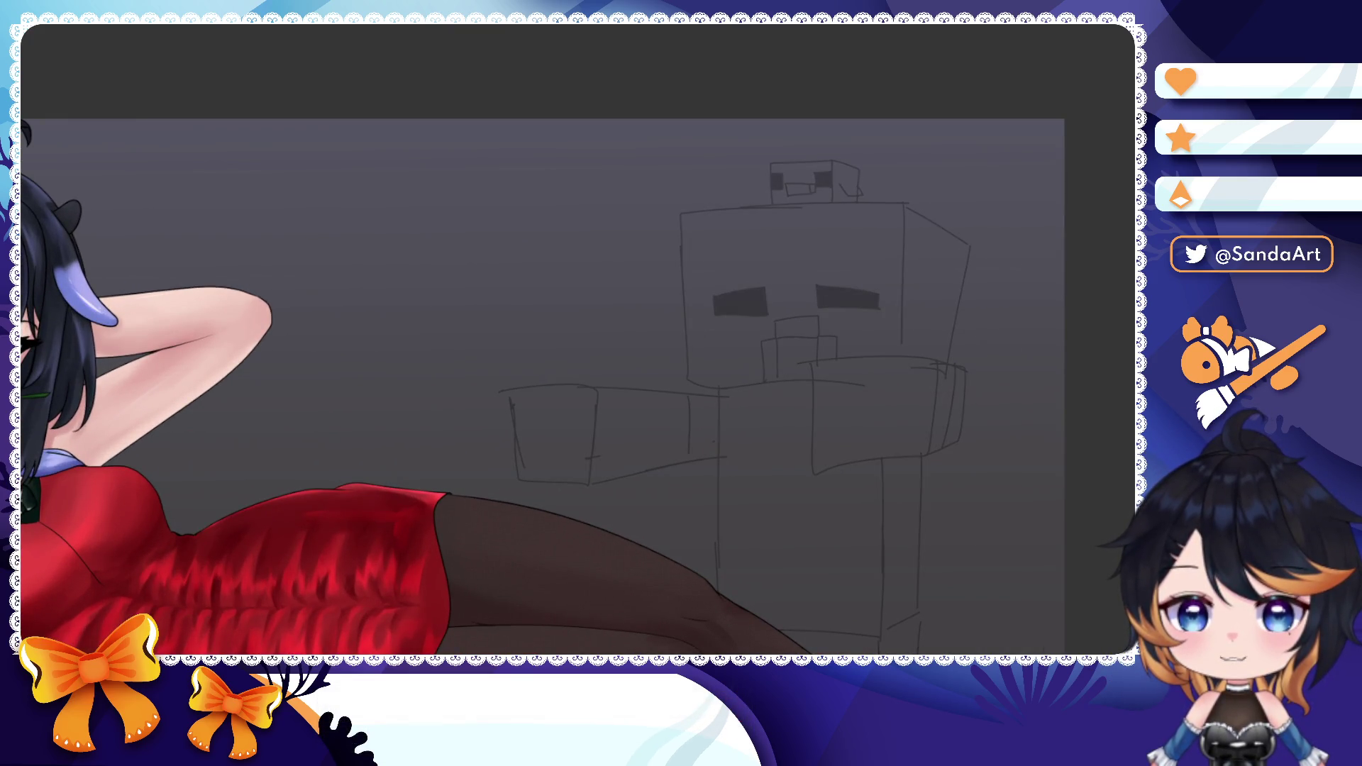
{"action": "scroll", "coordinate": [736, 377], "scroll_direction": "up", "scroll_amount": 4}
- Ink a straight dark line along the head's top edge and tilt the canvas for drawing
{"action": "left_click_drag", "start_coordinate": [675, 299], "coordinate": [666, 313]}
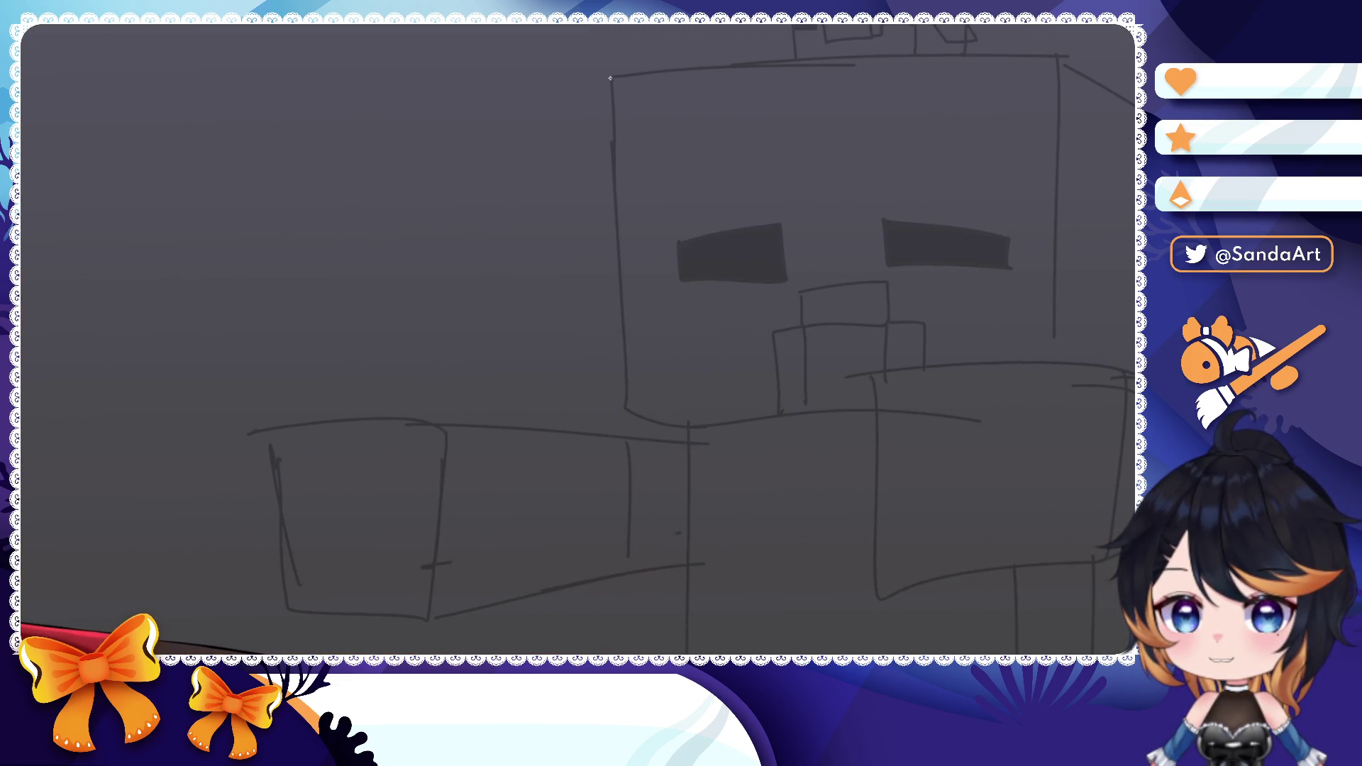
{"action": "mouse_move", "coordinate": [612, 78]}
{"action": "left_mouse_down"}
{"action": "mouse_move", "coordinate": [615, 435]}
{"action": "mouse_move", "coordinate": [1086, 418]}
{"action": "left_mouse_up"}
{"action": "key", "text": "ctrl+z"}
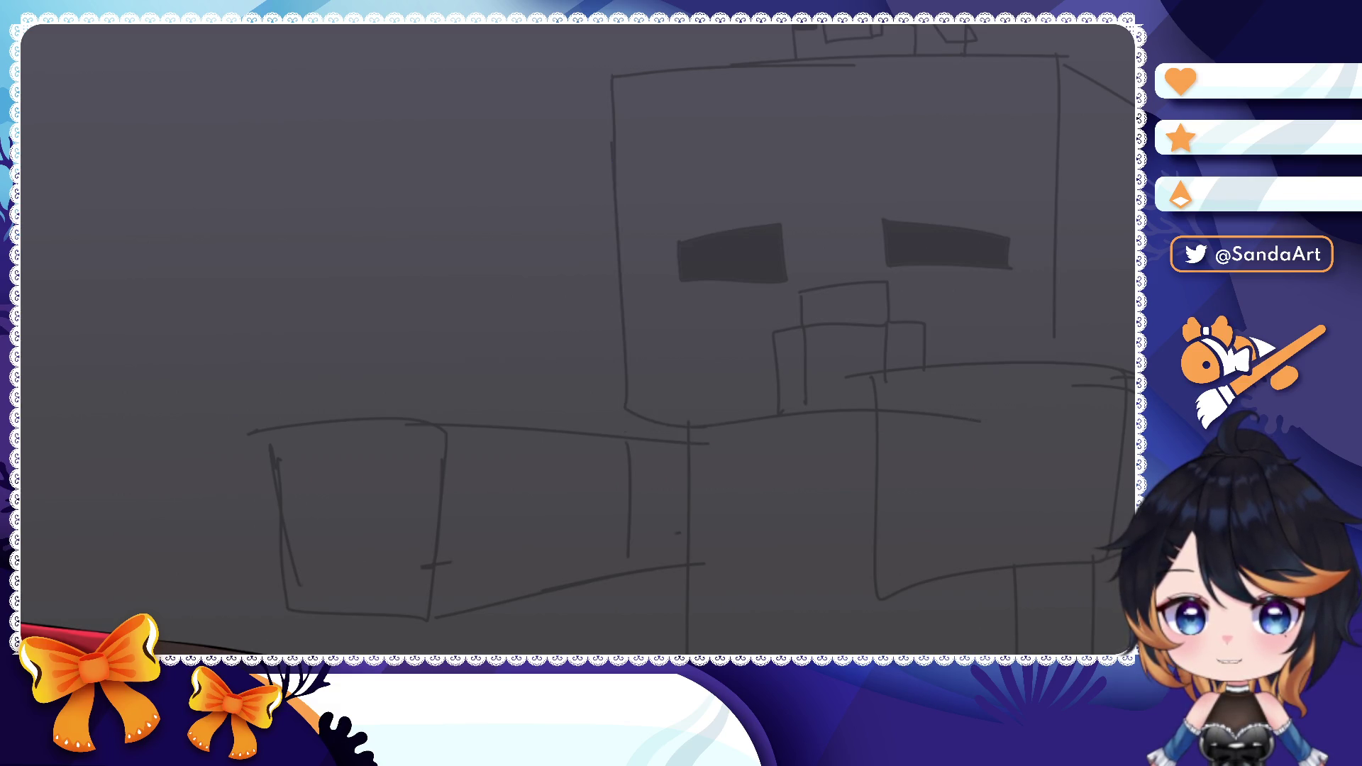
{"action": "left_click_drag", "start_coordinate": [613, 80], "coordinate": [1048, 62]}
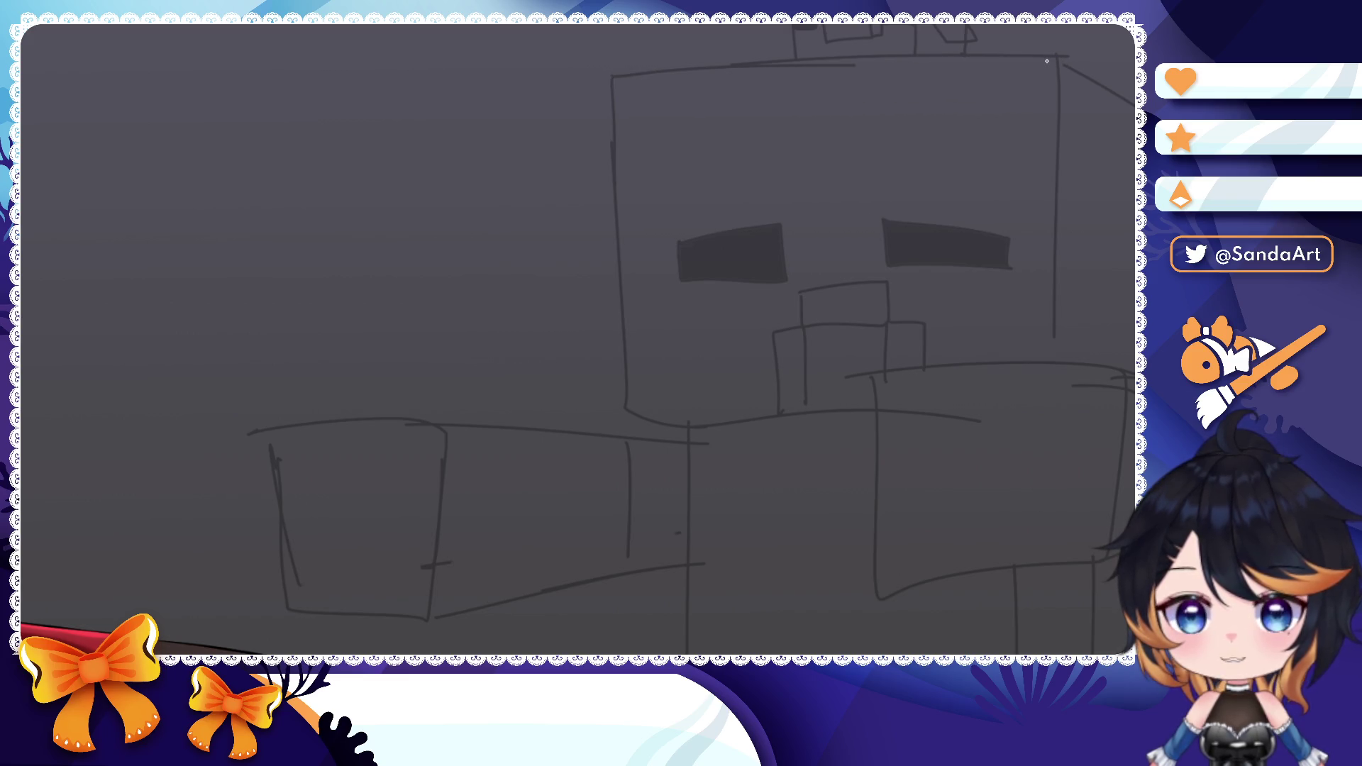
{"action": "left_click_drag", "start_coordinate": [825, 190], "coordinate": [548, 186]}
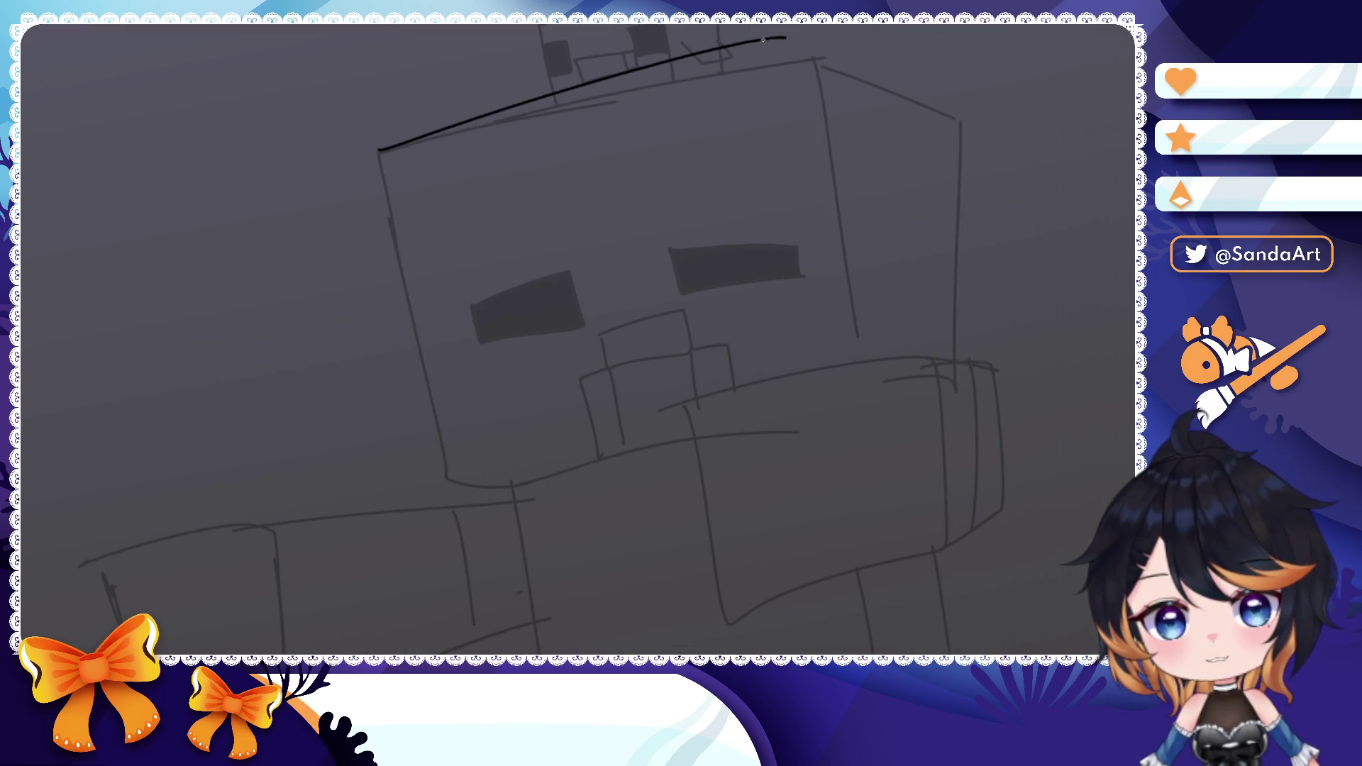
- Ink the head's top and right edges, redoing strokes until clean
{"action": "left_click_drag", "start_coordinate": [381, 151], "coordinate": [811, 55]}
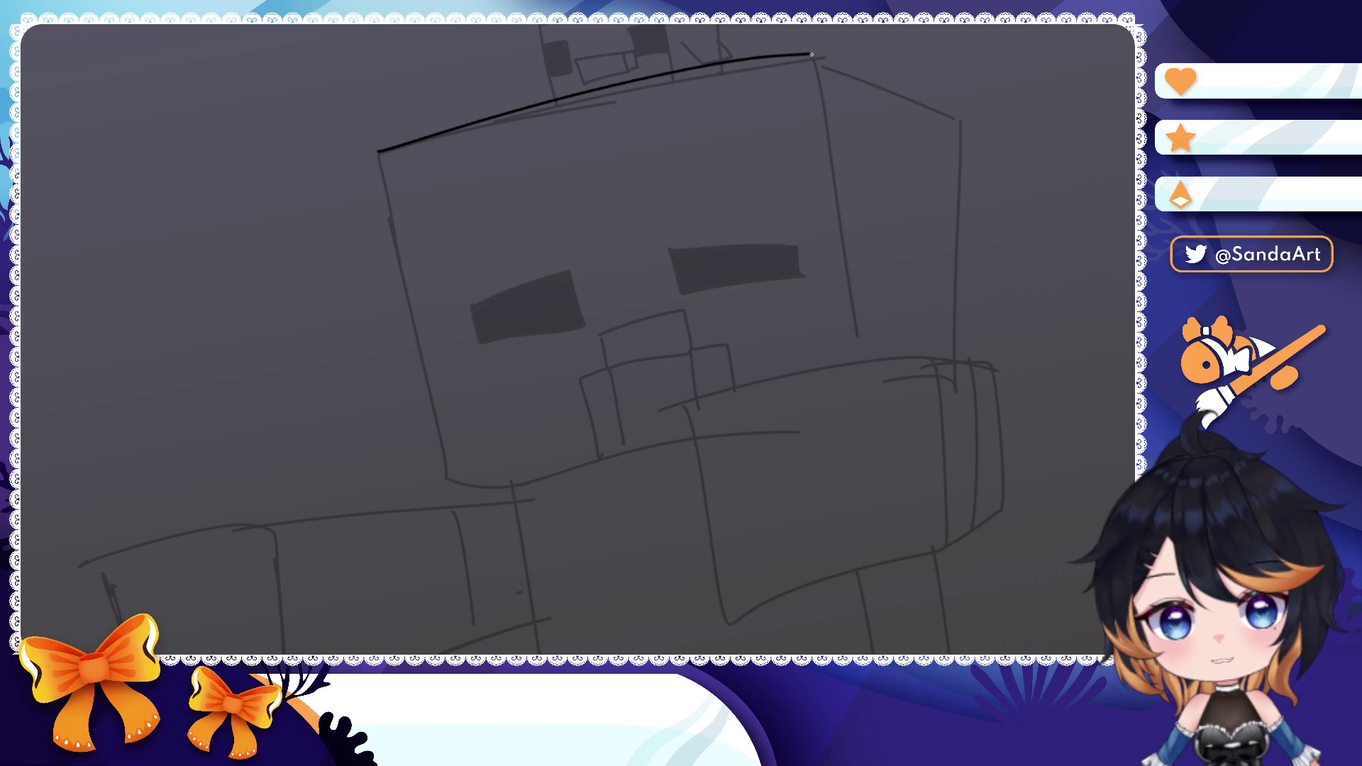
{"action": "left_click_drag", "start_coordinate": [984, 135], "coordinate": [954, 351]}
{"action": "key", "text": "ctrl+z"}
{"action": "key", "text": "ctrl+z"}
{"action": "left_click_drag", "start_coordinate": [386, 151], "coordinate": [846, 53]}
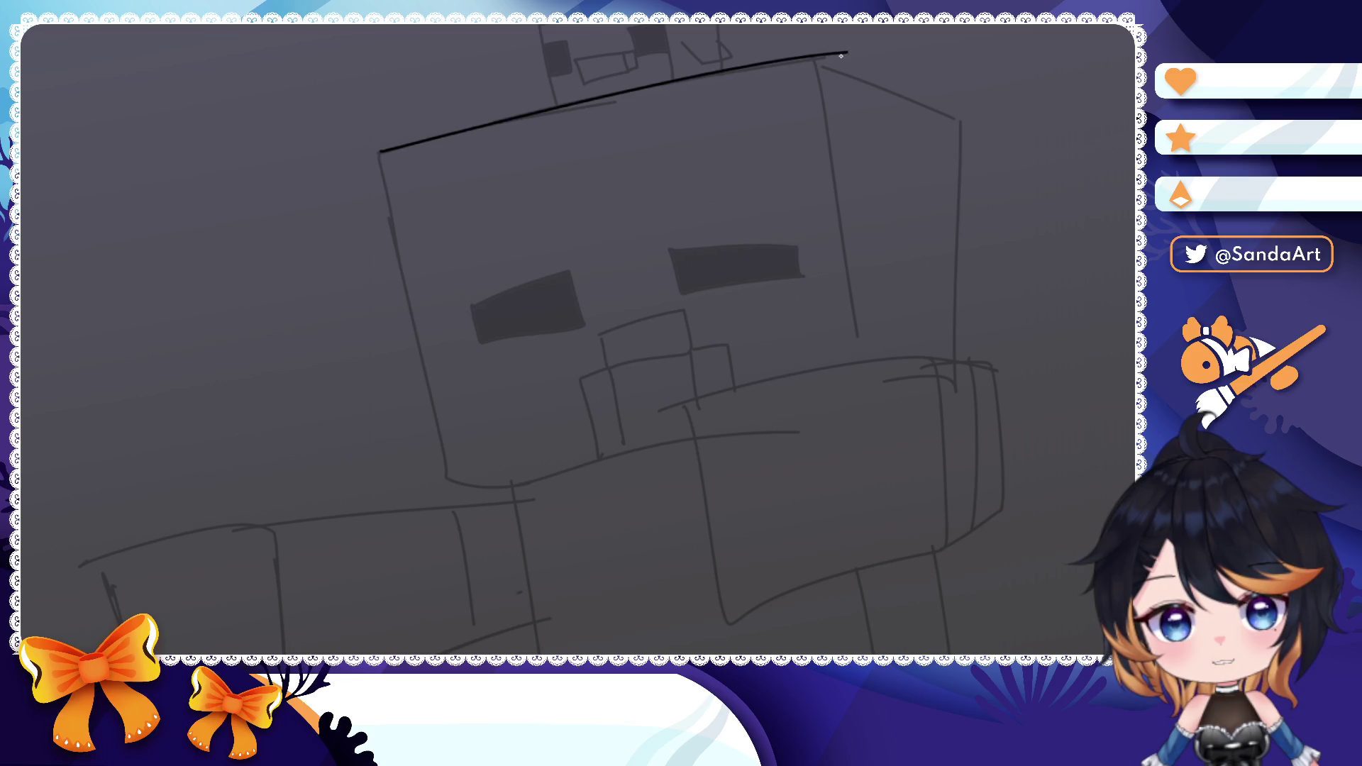
{"action": "key", "text": "space"}
{"action": "left_click_drag", "start_coordinate": [761, 85], "coordinate": [787, 372]}
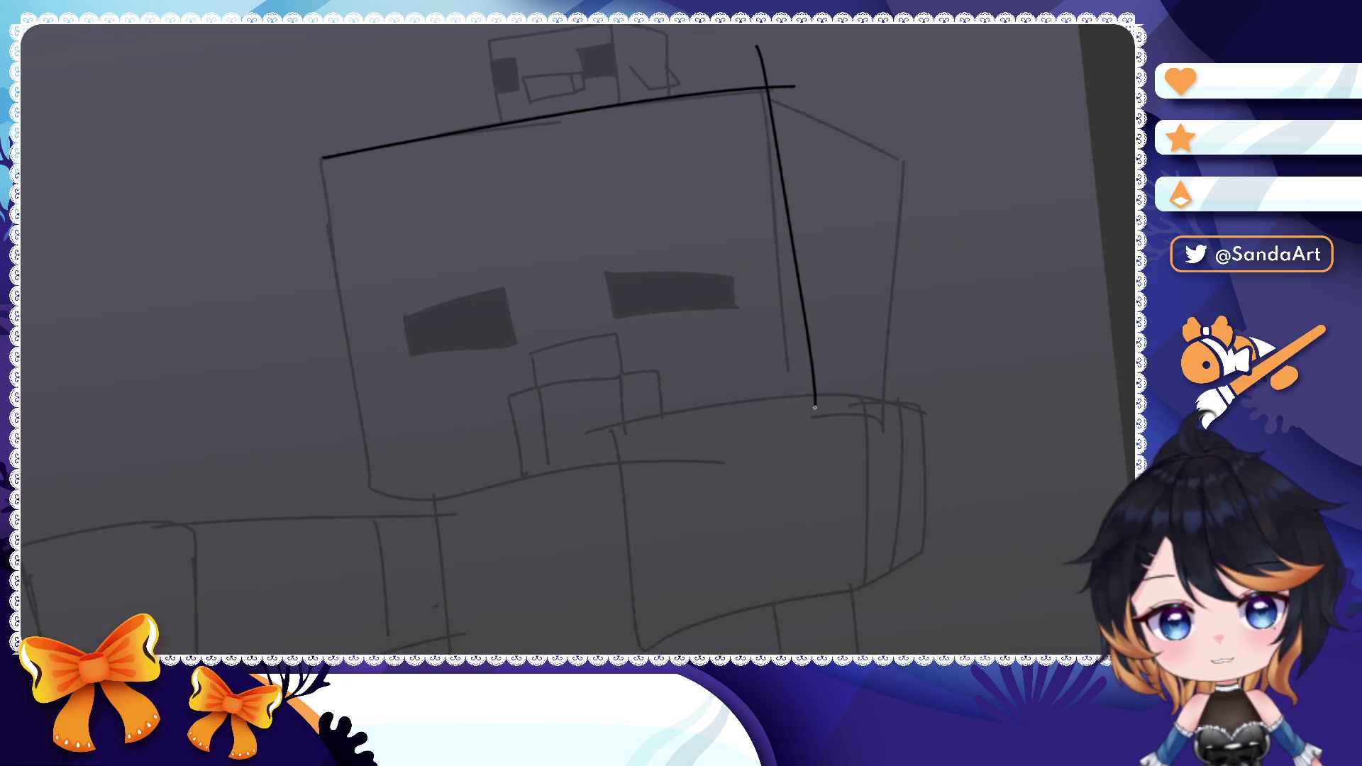
{"action": "key", "text": "ctrl+z"}
{"action": "left_click_drag", "start_coordinate": [760, 86], "coordinate": [800, 445]}
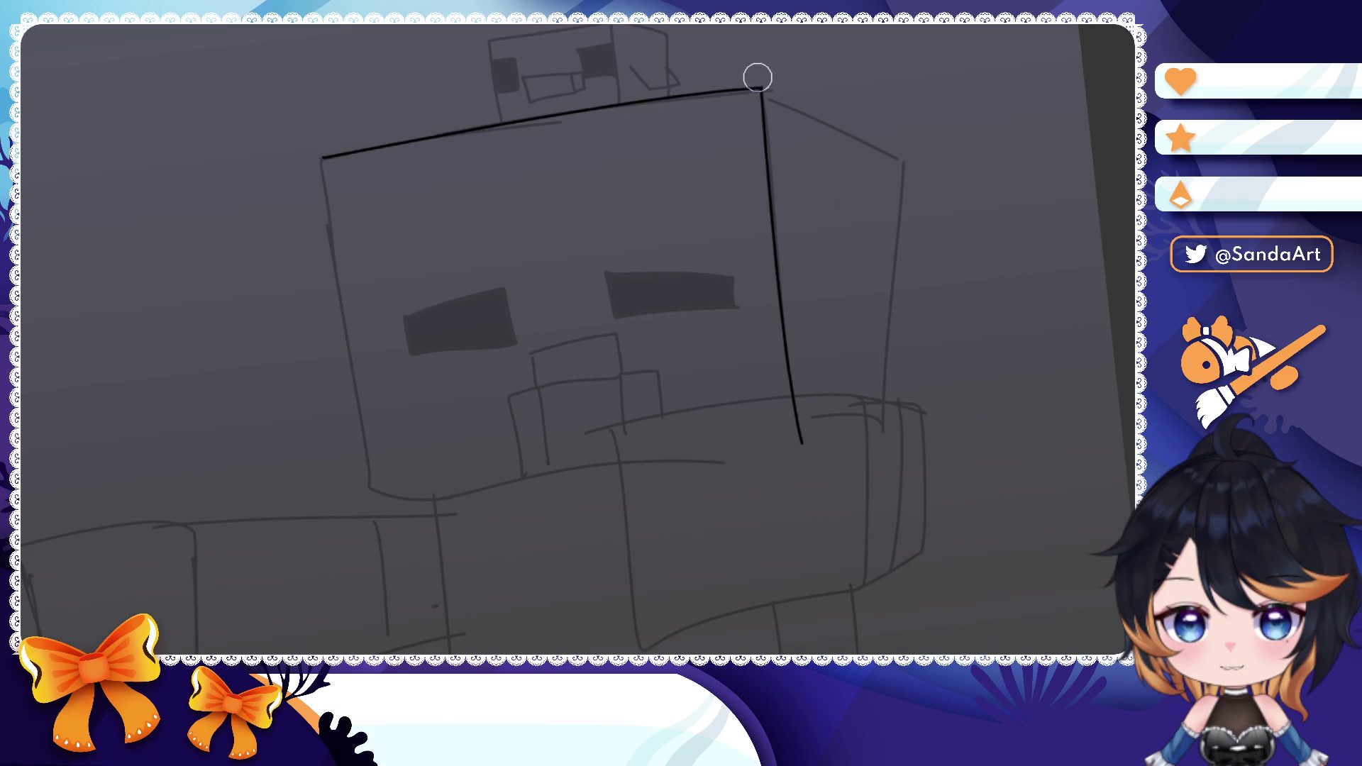
- Ink the head's left and bottom edges, redoing each once
{"action": "left_click_drag", "start_coordinate": [324, 159], "coordinate": [372, 490]}
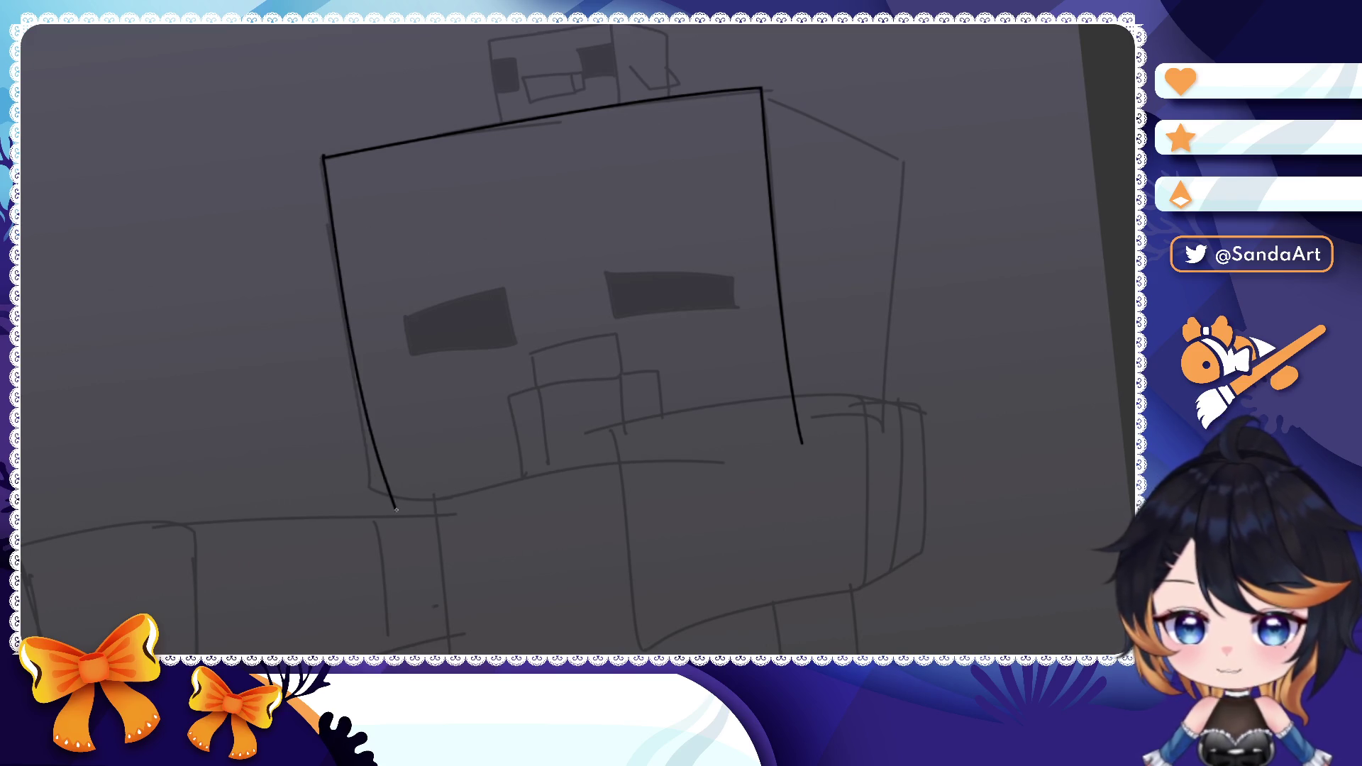
{"action": "key", "text": "ctrl+z"}
{"action": "left_click_drag", "start_coordinate": [327, 162], "coordinate": [374, 492]}
{"action": "scroll", "coordinate": [533, 320], "scroll_direction": "down", "scroll_amount": 3}
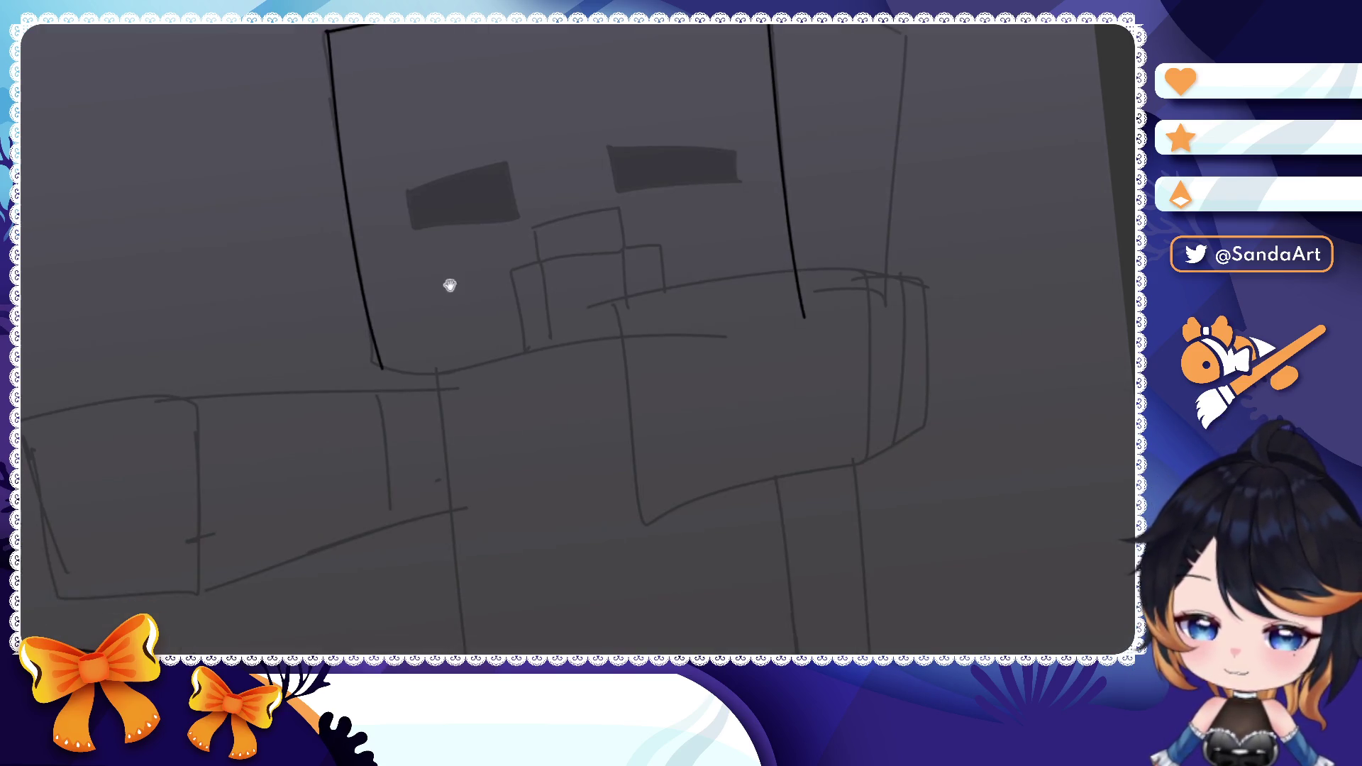
{"action": "left_click_drag", "start_coordinate": [383, 371], "coordinate": [745, 293]}
{"action": "key", "text": "ctrl+z"}
{"action": "left_click_drag", "start_coordinate": [383, 369], "coordinate": [835, 306]}
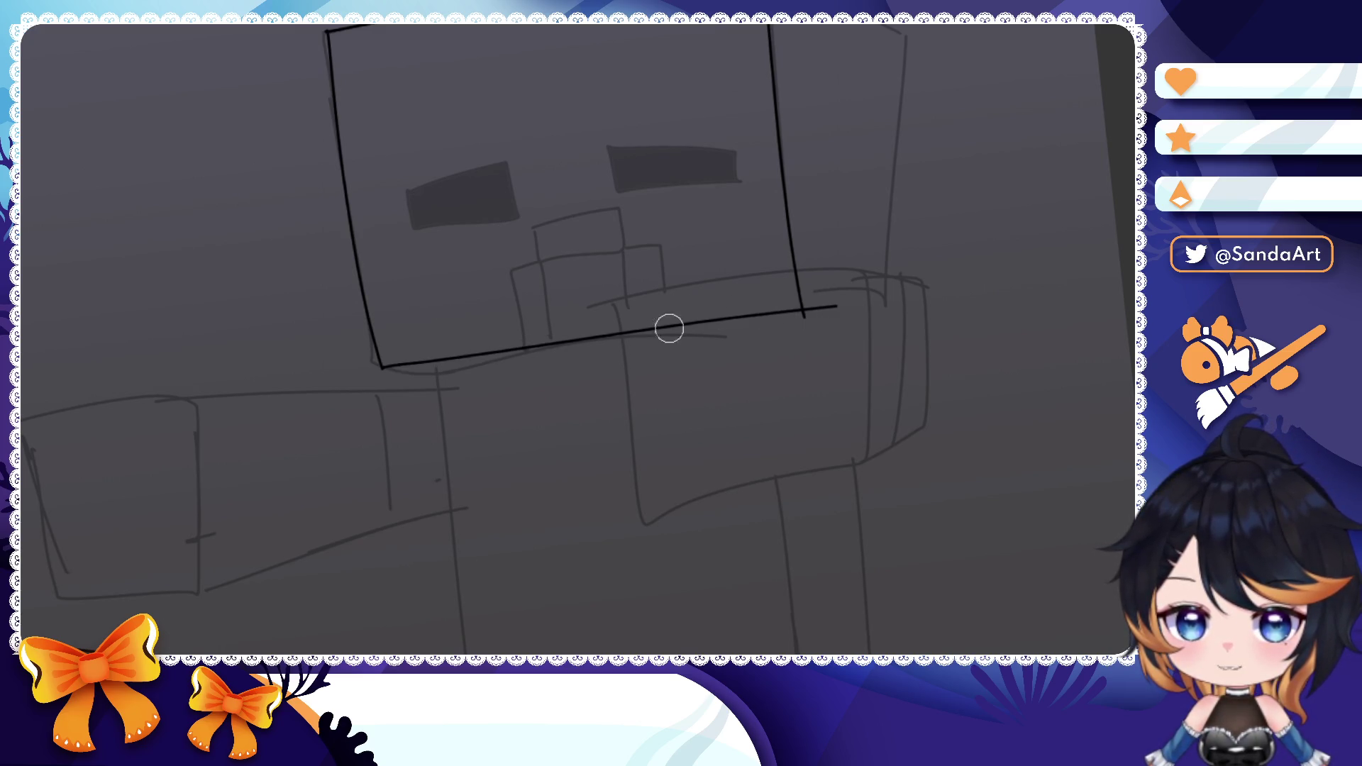
- Ink the arm block's left and top edges in front of the body
{"action": "left_click_drag", "start_coordinate": [671, 321], "coordinate": [645, 277]}
{"action": "left_click_drag", "start_coordinate": [647, 452], "coordinate": [860, 422]}
{"action": "key", "text": "ctrl+z"}
{"action": "left_click_drag", "start_coordinate": [590, 256], "coordinate": [623, 461]}
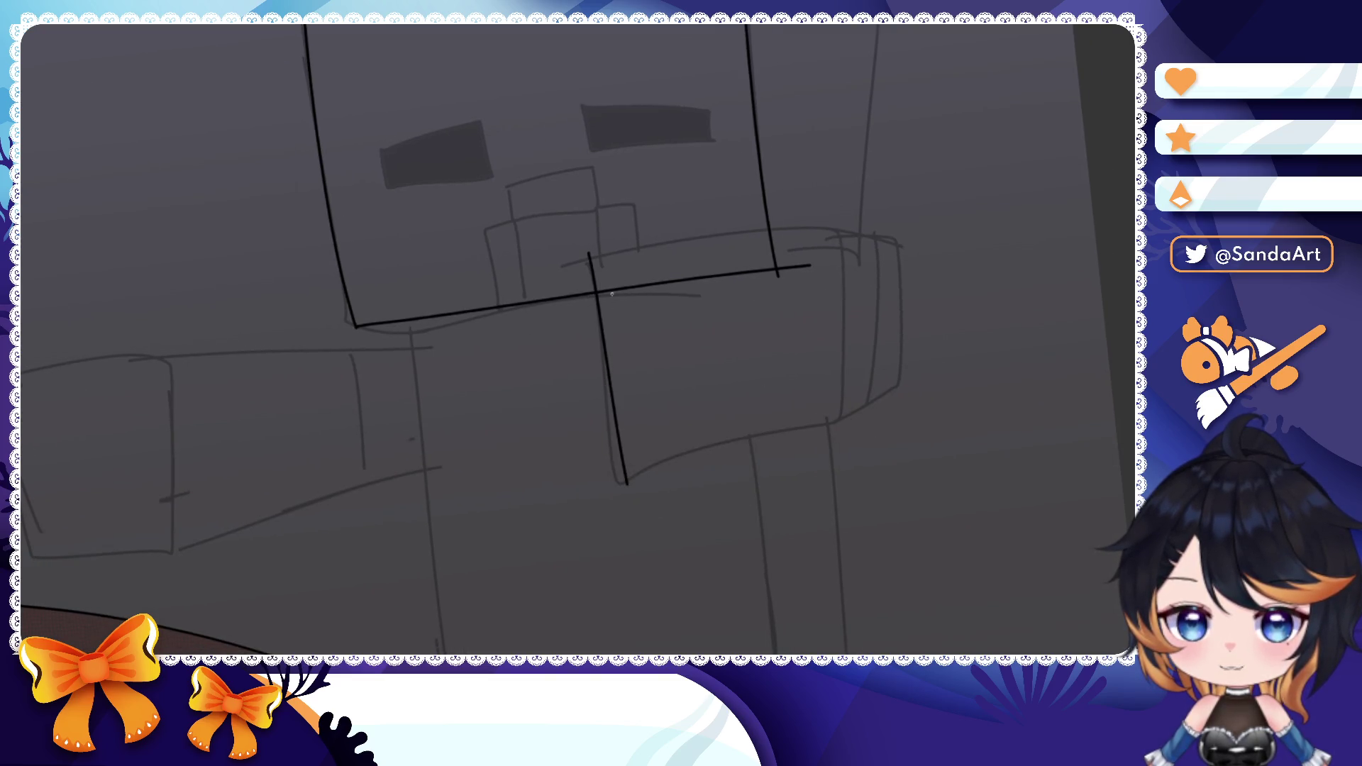
{"action": "mouse_move", "coordinate": [589, 253]}
{"action": "left_mouse_down"}
{"action": "mouse_move", "coordinate": [849, 218]}
{"action": "mouse_move", "coordinate": [823, 394]}
{"action": "left_mouse_up"}
- Ink the arm block's right edge, tidy its corner and erase a stray inner line
{"action": "key", "text": "ctrl+z"}
{"action": "mouse_move", "coordinate": [812, 219]}
{"action": "left_mouse_down"}
{"action": "mouse_move", "coordinate": [827, 424]}
{"action": "mouse_move", "coordinate": [620, 437]}
{"action": "mouse_move", "coordinate": [639, 458]}
{"action": "left_mouse_up"}
{"action": "left_click_drag", "start_coordinate": [824, 432], "coordinate": [833, 421]}
{"action": "left_click_drag", "start_coordinate": [807, 264], "coordinate": [764, 283]}
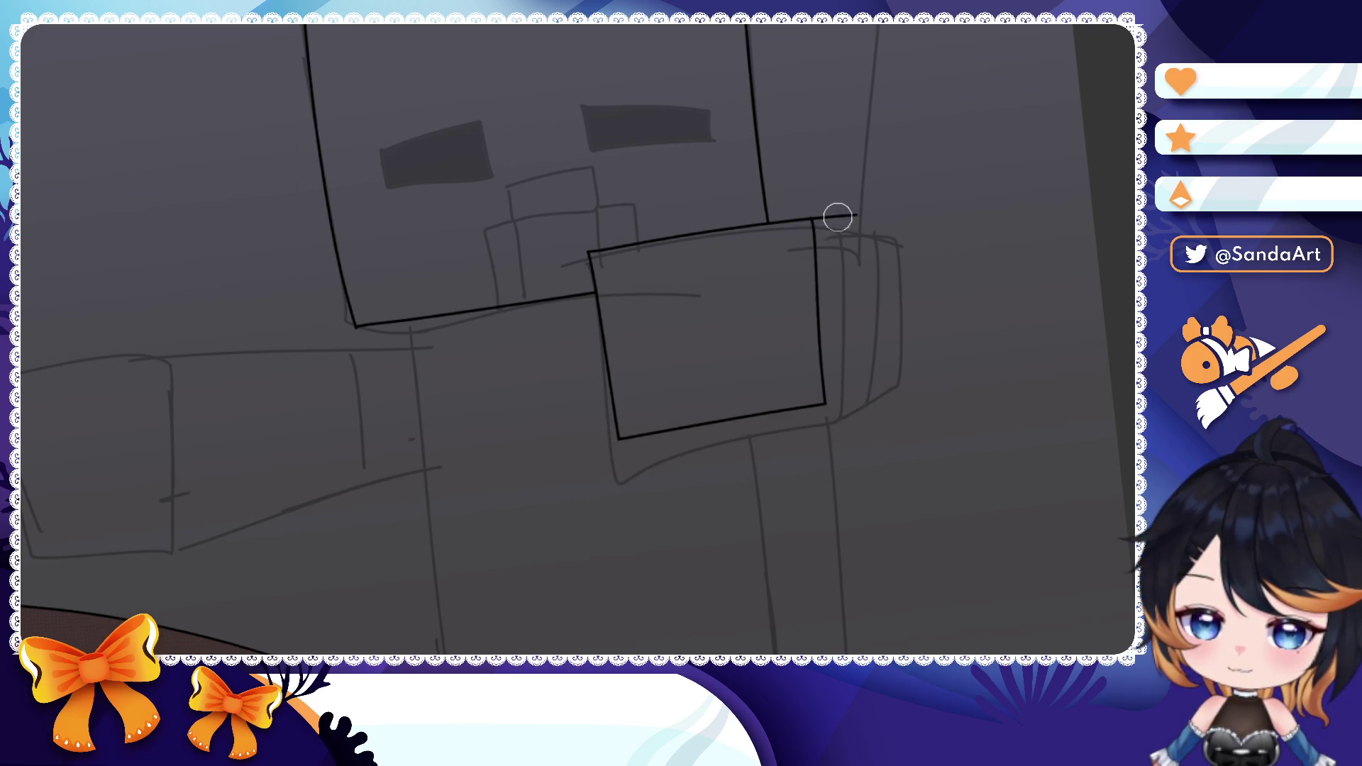
- Ink the top and right edges of the block's angled side face, redoing strokes
{"action": "mouse_move", "coordinate": [815, 221]}
{"action": "left_mouse_down"}
{"action": "mouse_move", "coordinate": [904, 236]}
{"action": "mouse_move", "coordinate": [903, 272]}
{"action": "left_mouse_up"}
{"action": "key", "text": "ctrl+z"}
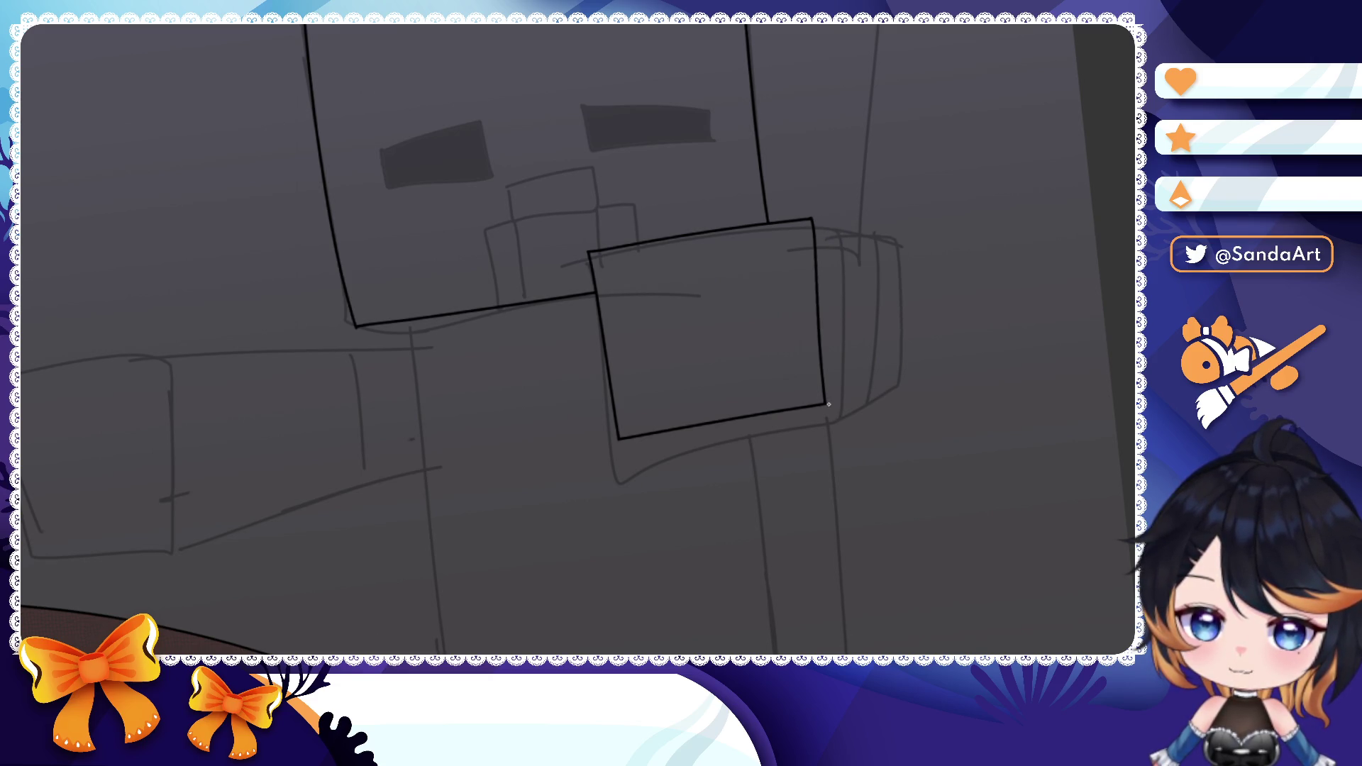
{"action": "left_click_drag", "start_coordinate": [910, 365], "coordinate": [913, 238]}
{"action": "key", "text": "ctrl+z"}
{"action": "left_click_drag", "start_coordinate": [813, 221], "coordinate": [929, 243]}
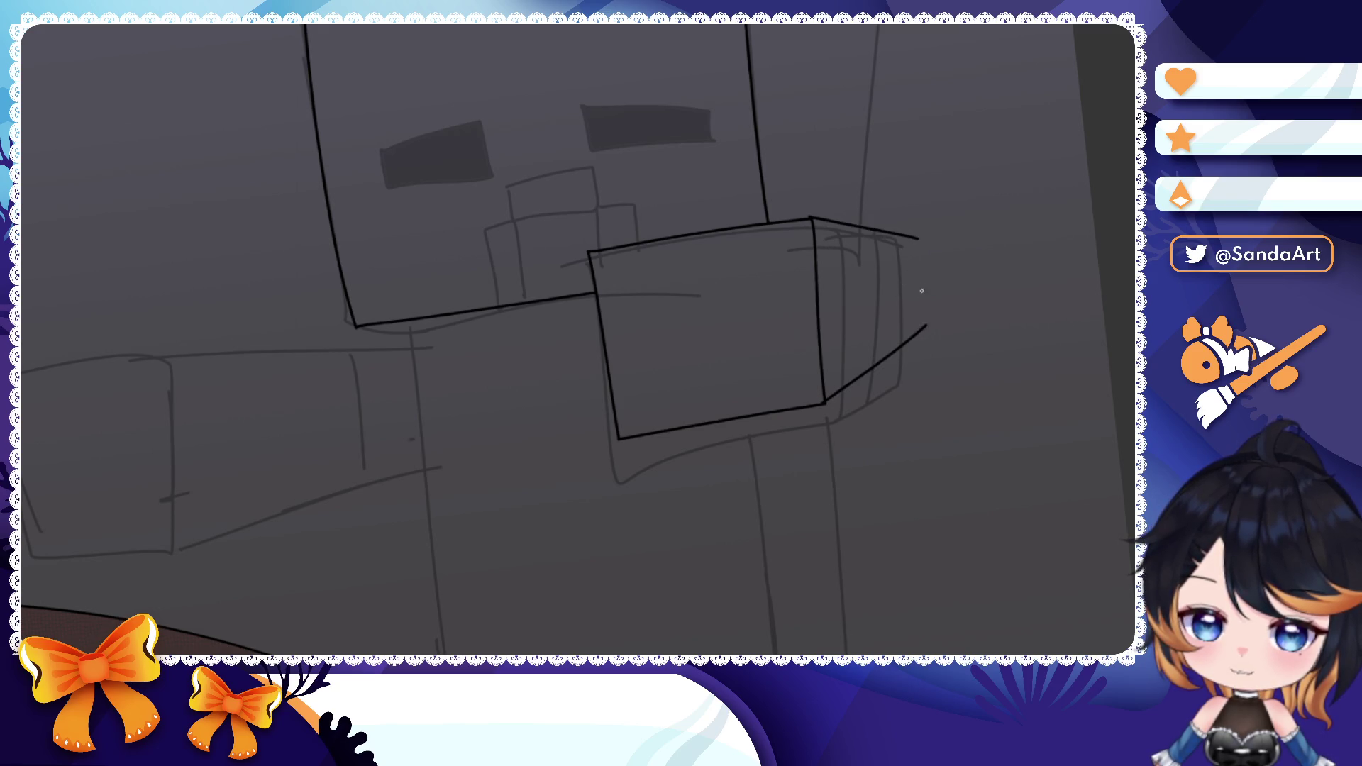
{"action": "left_click_drag", "start_coordinate": [922, 237], "coordinate": [927, 364]}
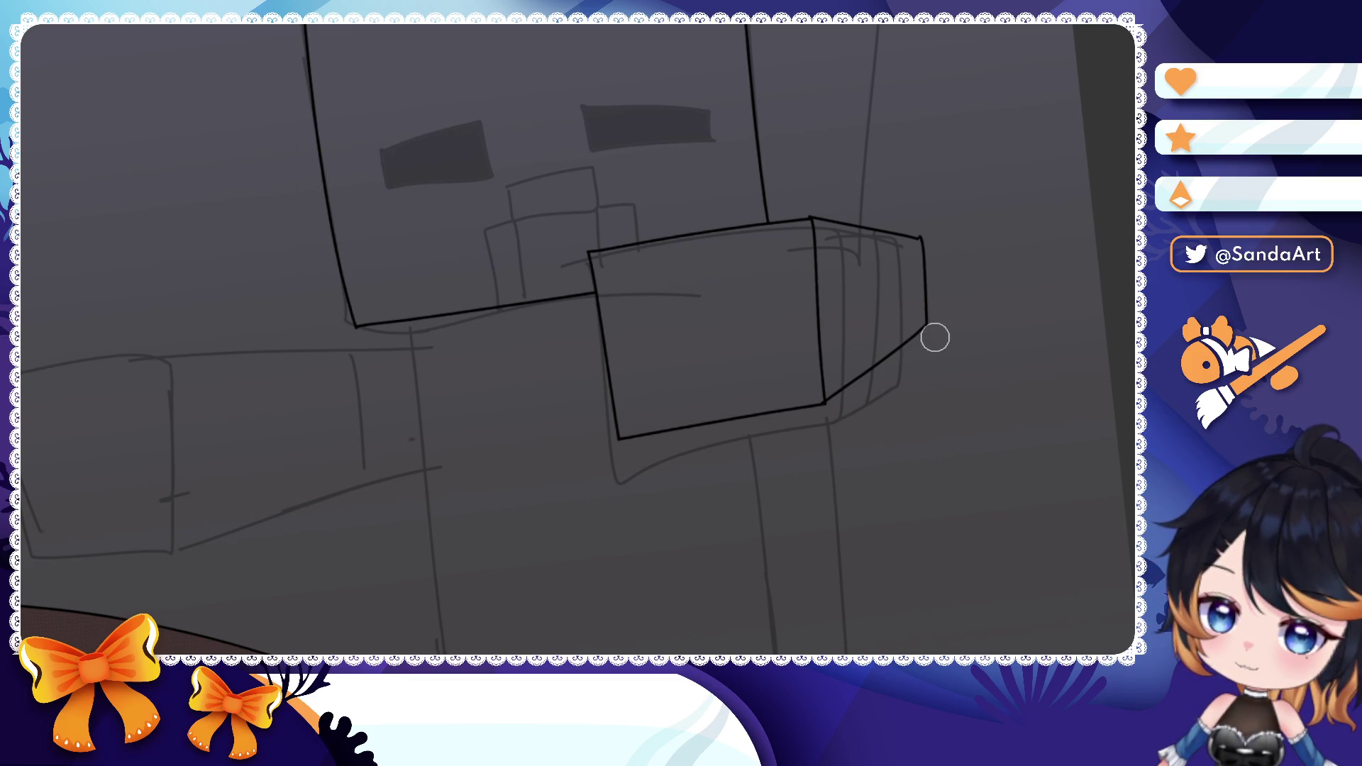
- Adjust the new side-face strokes with the Object tool and start the head's top-right depth edge
{"action": "left_click", "coordinate": [927, 291]}
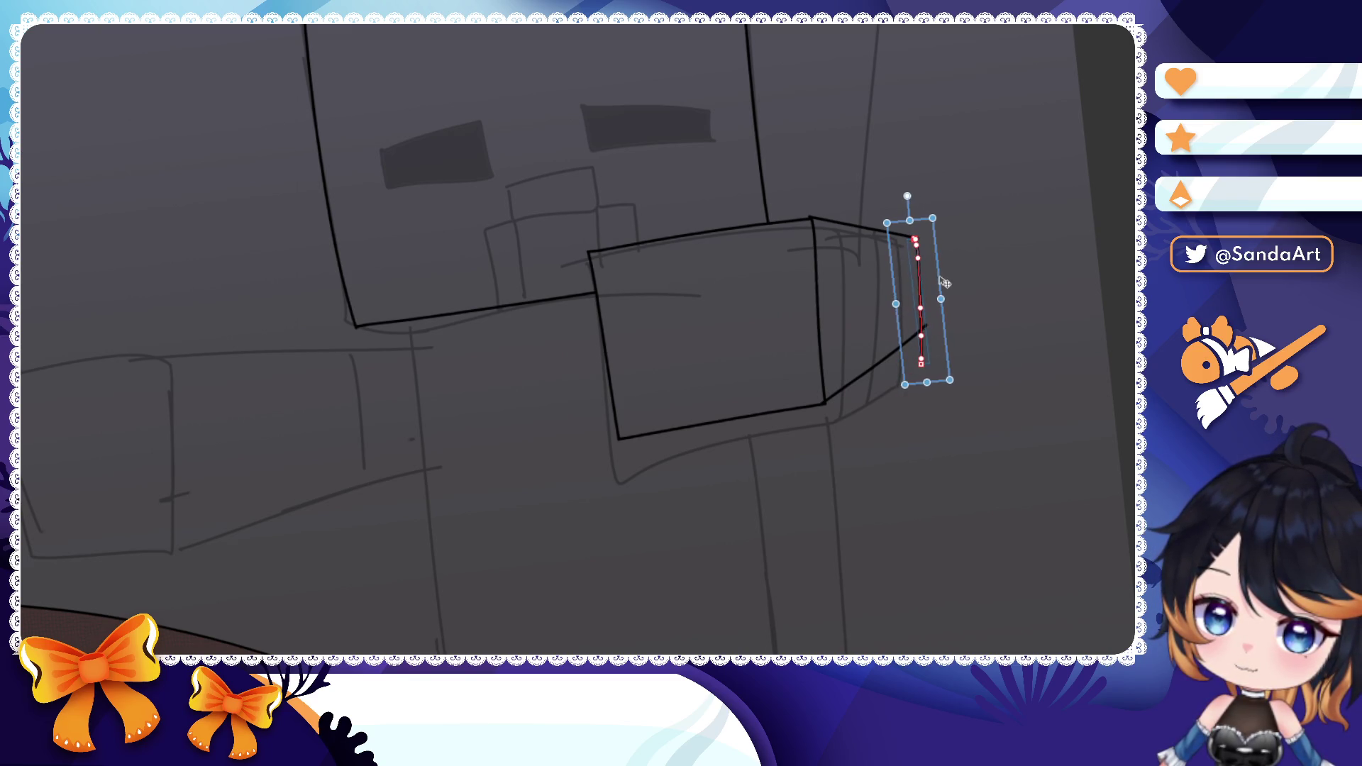
{"action": "key", "text": "Return"}
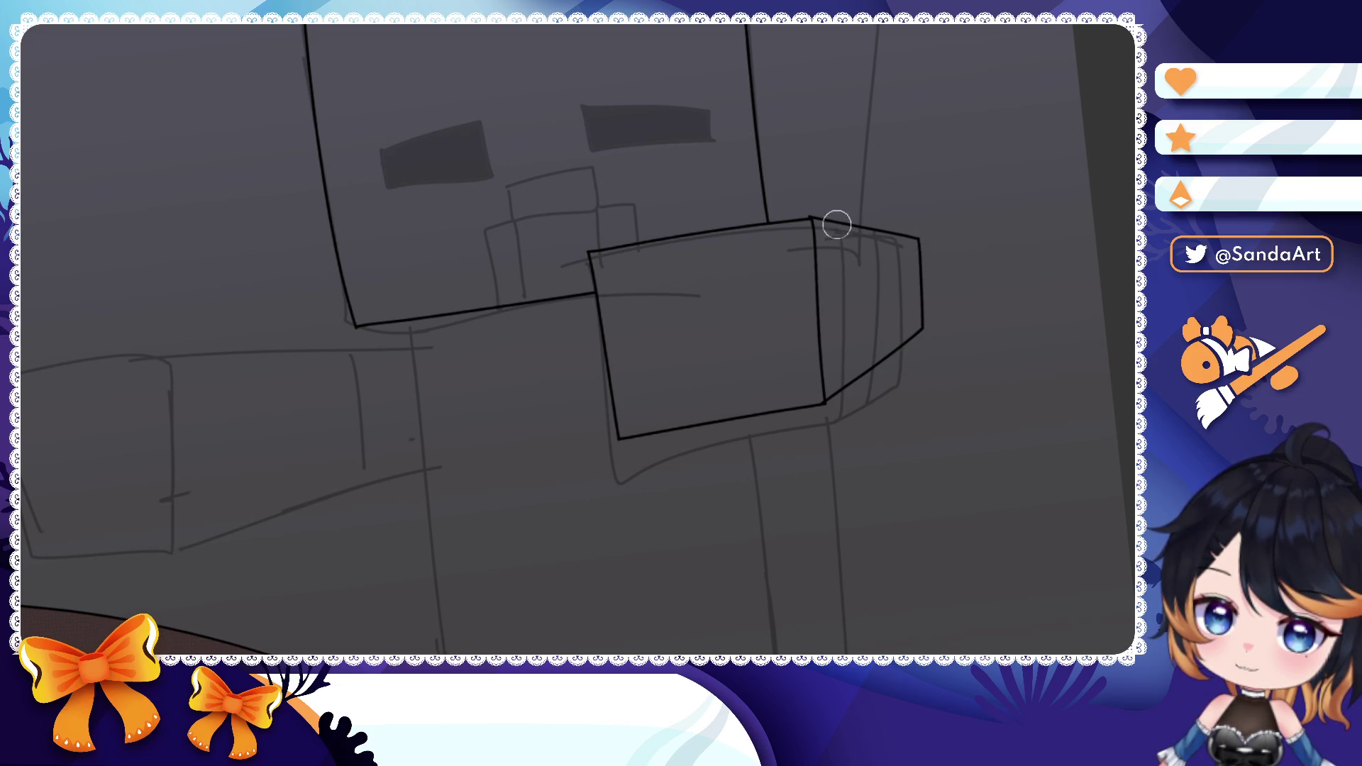
{"action": "scroll", "coordinate": [819, 224], "scroll_direction": "up", "scroll_amount": 6}
{"action": "left_click", "coordinate": [801, 212]}
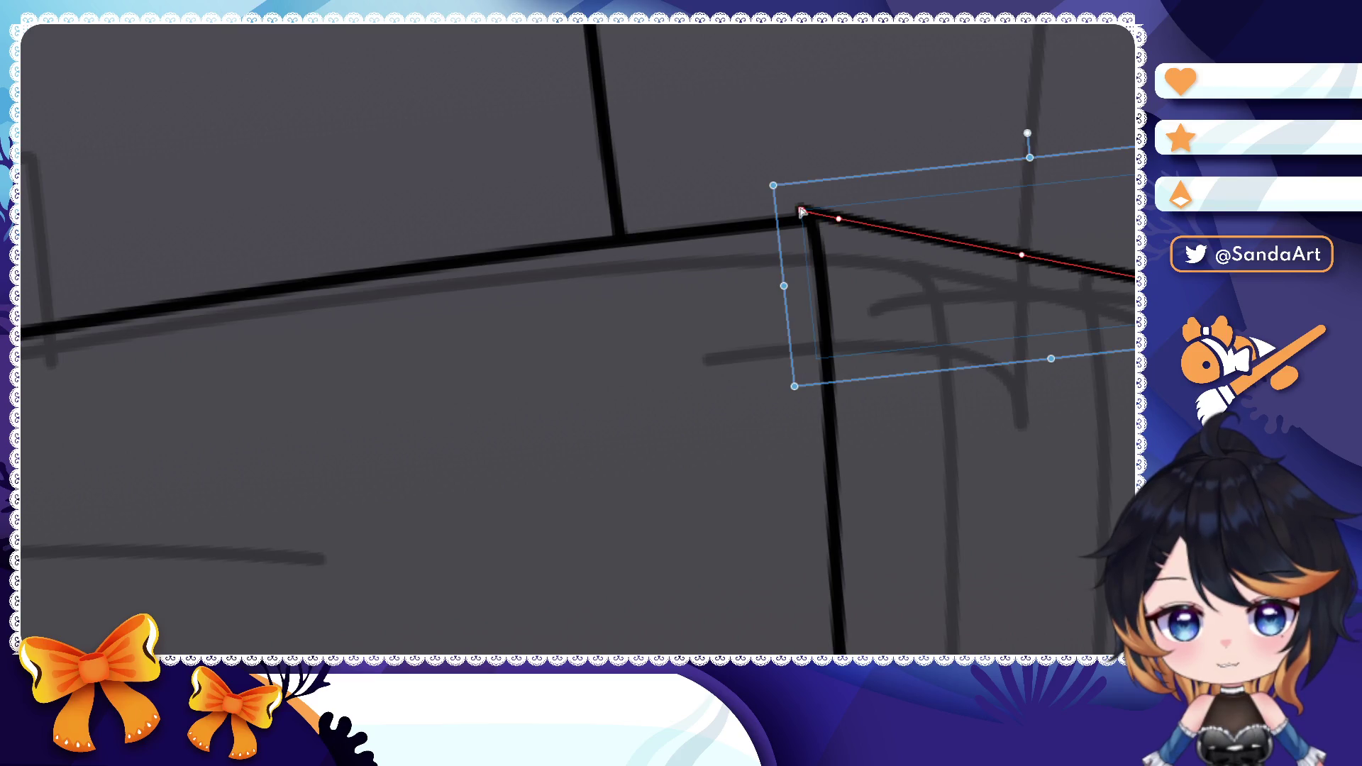
{"action": "scroll", "coordinate": [811, 222], "scroll_direction": "down", "scroll_amount": 8}
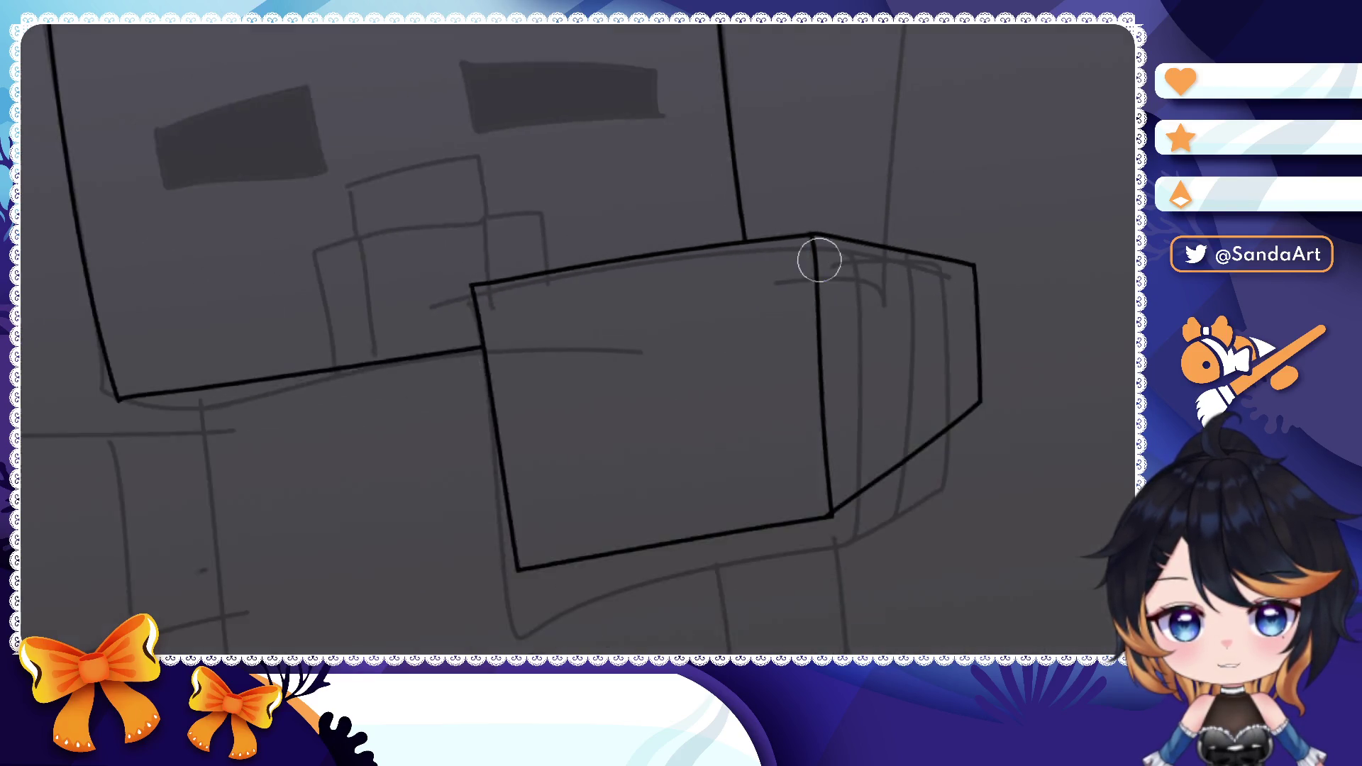
{"action": "scroll", "coordinate": [638, 213], "scroll_direction": "down", "scroll_amount": 3}
{"action": "left_click_drag", "start_coordinate": [745, 92], "coordinate": [841, 111]}
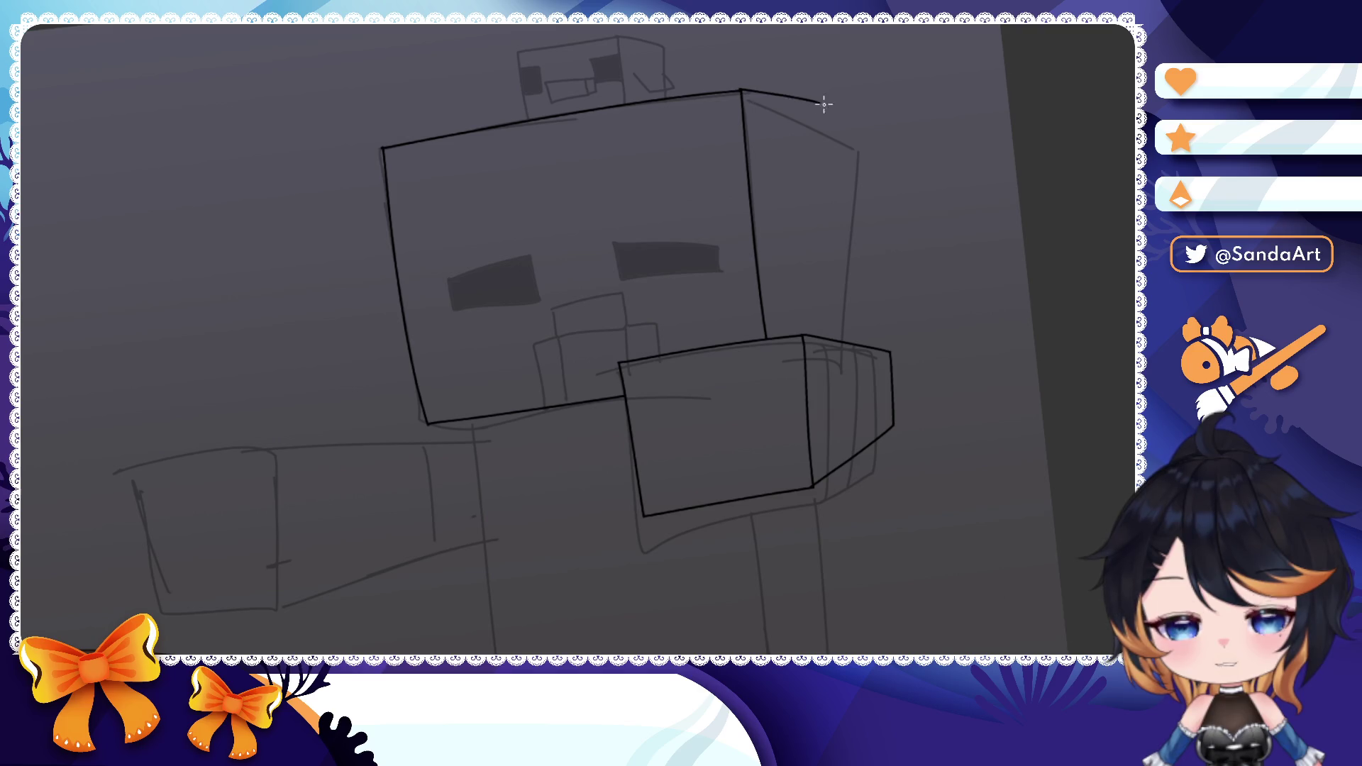
- Retry the head's top-right corner edge and undo the attempts
{"action": "left_click_drag", "start_coordinate": [747, 94], "coordinate": [851, 154]}
{"action": "key", "text": "ctrl+z"}
{"action": "left_click_drag", "start_coordinate": [745, 94], "coordinate": [830, 139]}
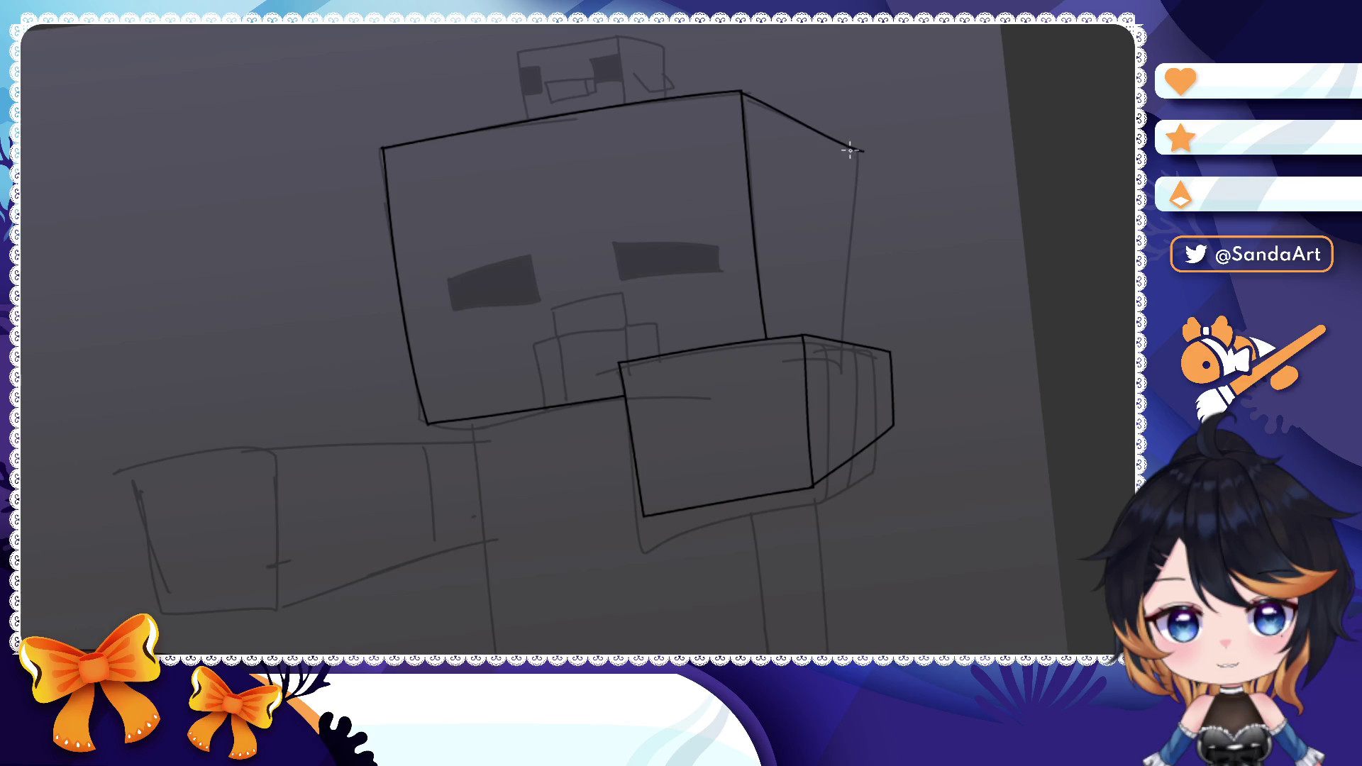
{"action": "key", "text": "ctrl+z"}
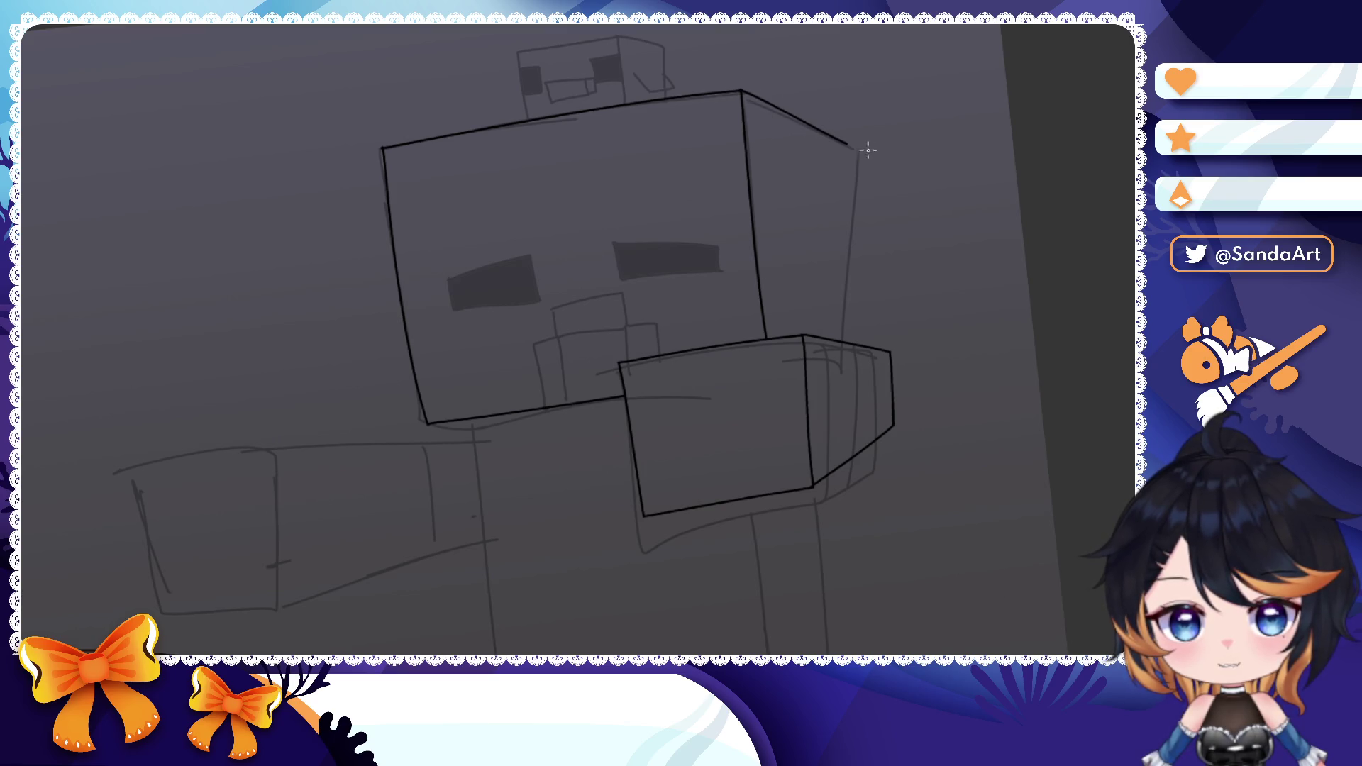
- Ink the head's right side down to the block and erase the overshoot
{"action": "left_click_drag", "start_coordinate": [835, 136], "coordinate": [852, 383]}
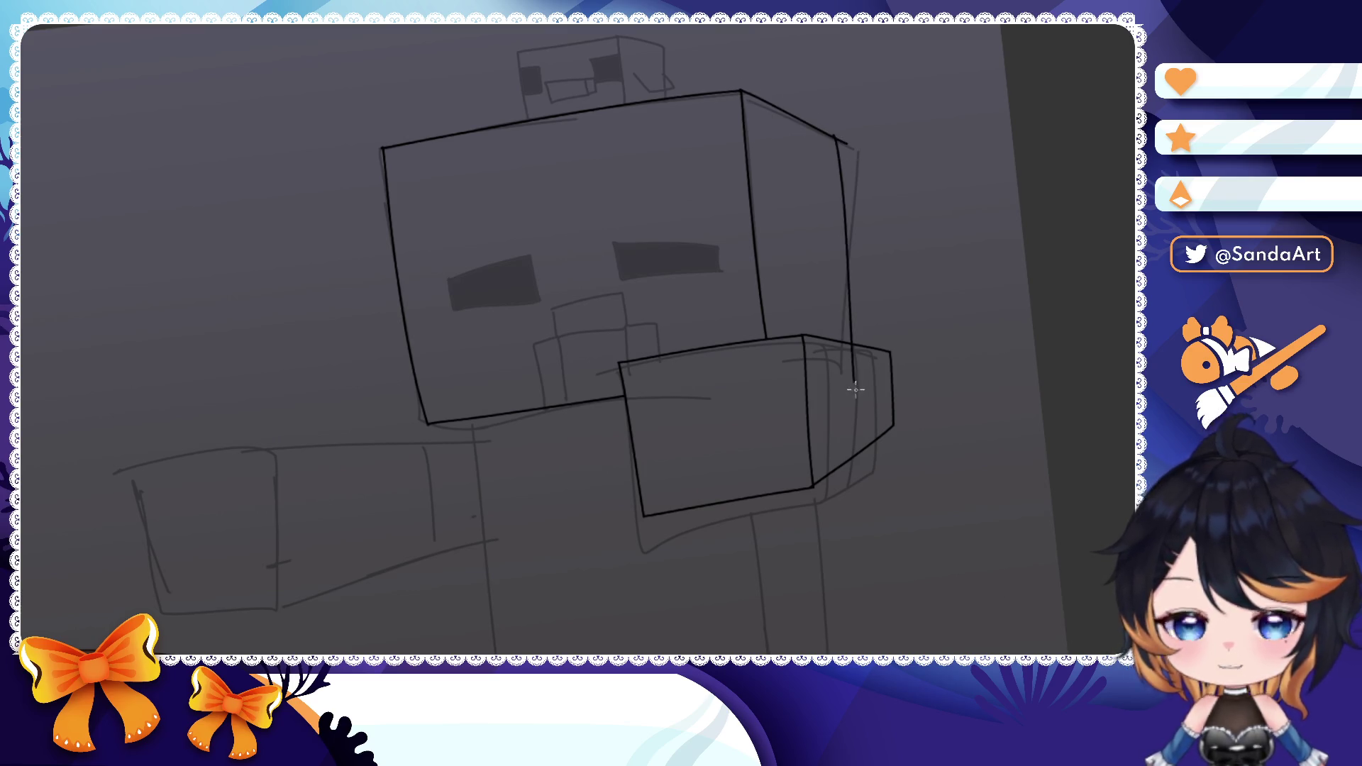
{"action": "left_click_drag", "start_coordinate": [831, 159], "coordinate": [855, 417]}
{"action": "left_click_drag", "start_coordinate": [852, 361], "coordinate": [854, 415]}
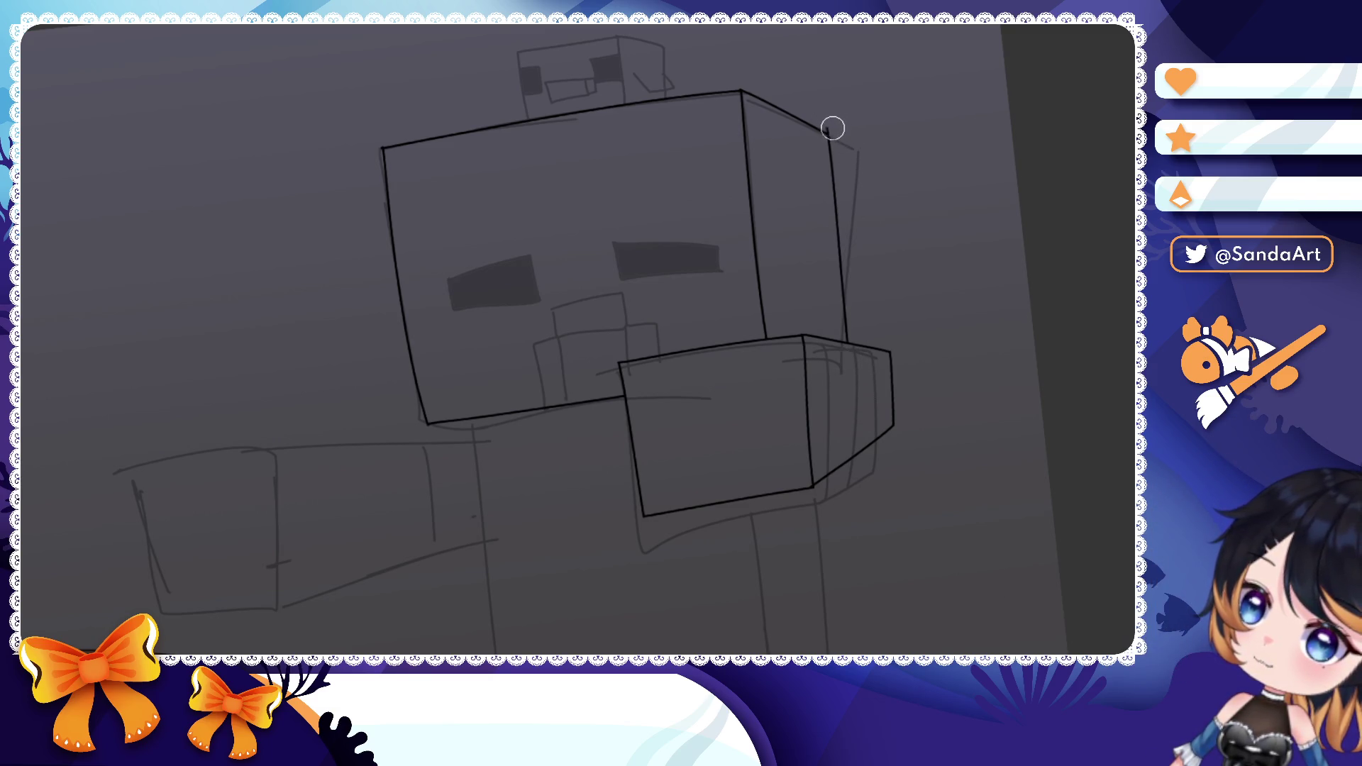
{"action": "left_click_drag", "start_coordinate": [887, 137], "coordinate": [735, 272]}
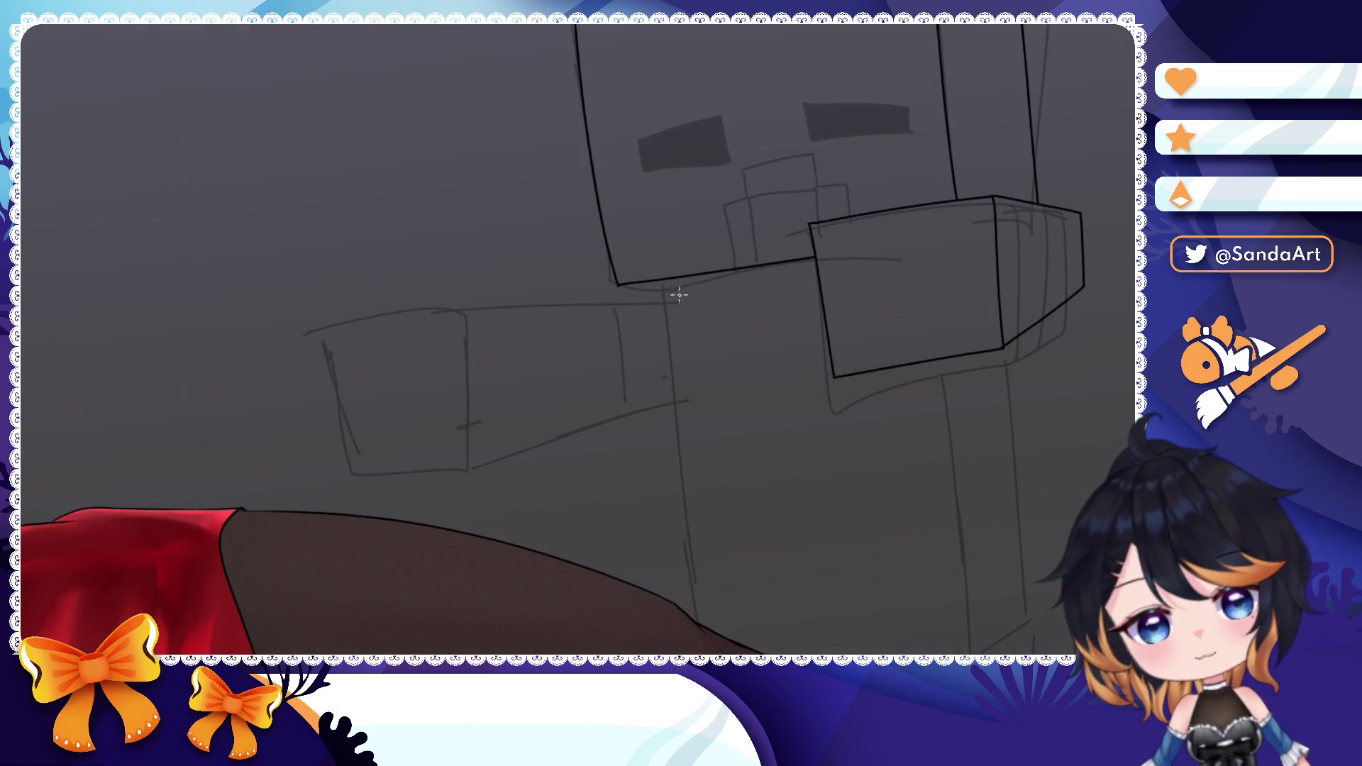
- Ink the torso's vertical side lines below the head and block
{"action": "left_click_drag", "start_coordinate": [663, 279], "coordinate": [756, 644]}
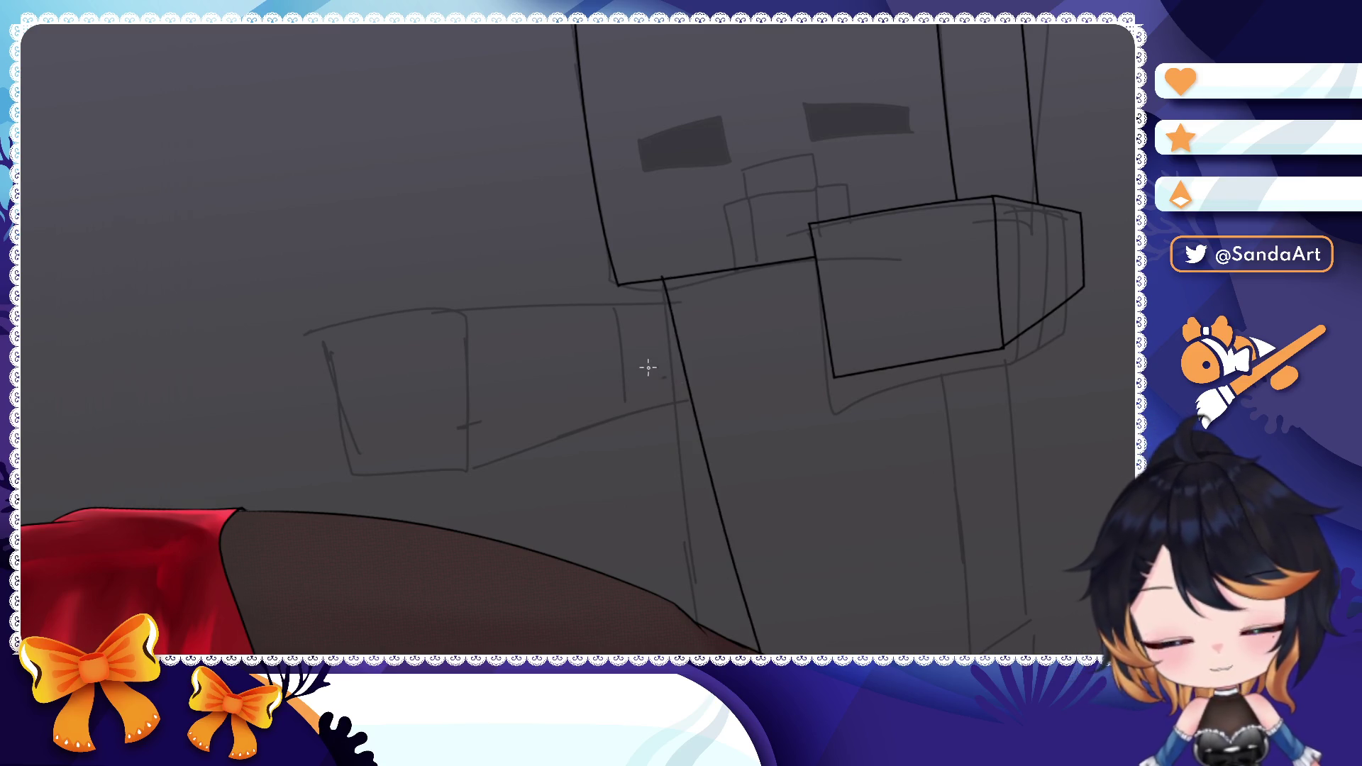
{"action": "left_click_drag", "start_coordinate": [660, 383], "coordinate": [637, 240]}
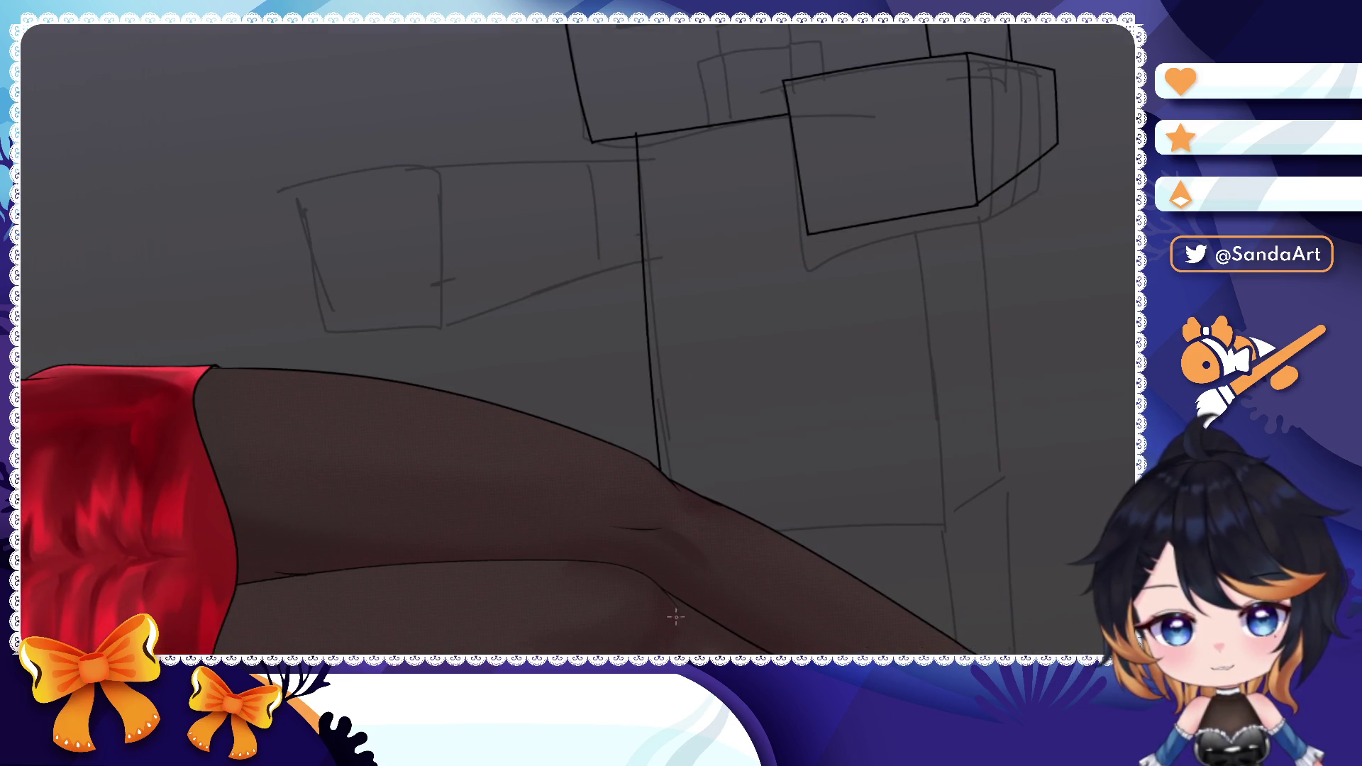
{"action": "left_click_drag", "start_coordinate": [632, 115], "coordinate": [677, 481]}
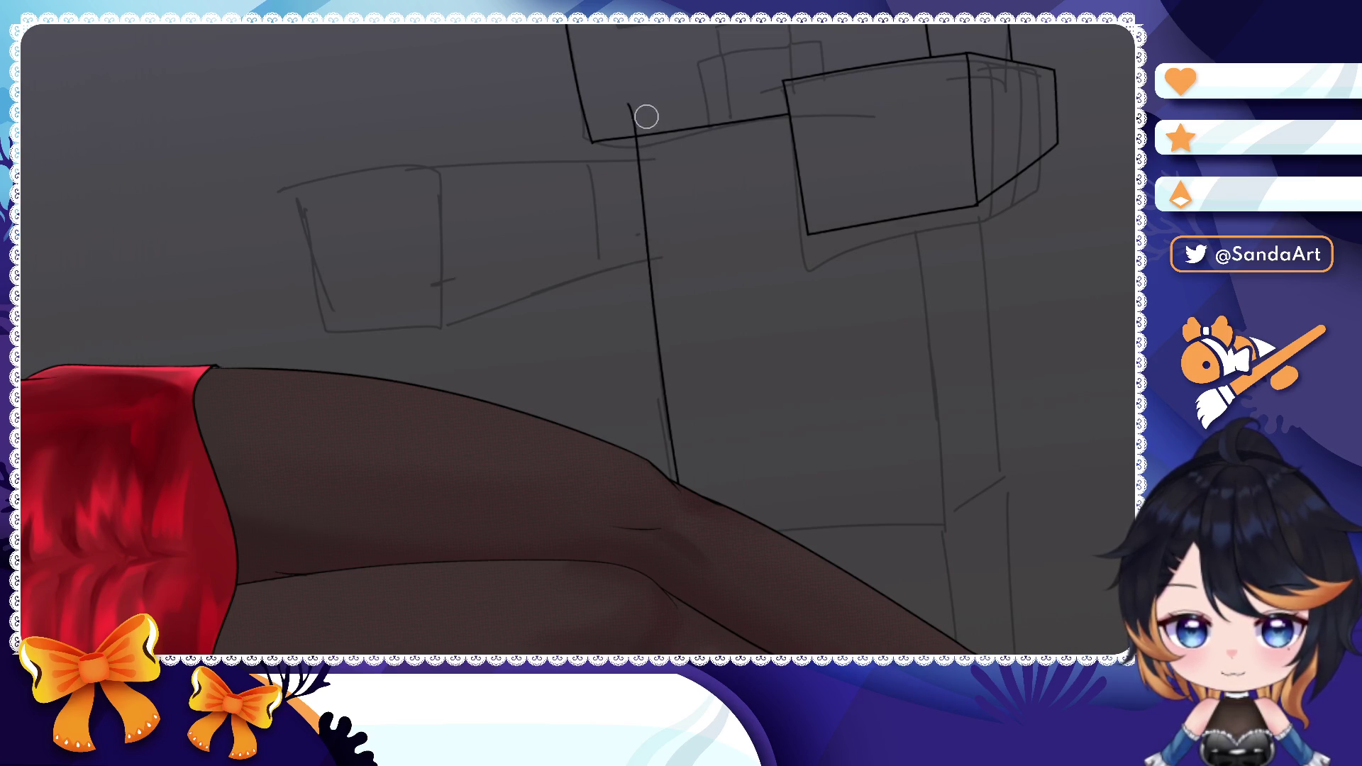
{"action": "left_click_drag", "start_coordinate": [746, 234], "coordinate": [634, 218]}
{"action": "left_click_drag", "start_coordinate": [783, 94], "coordinate": [840, 477]}
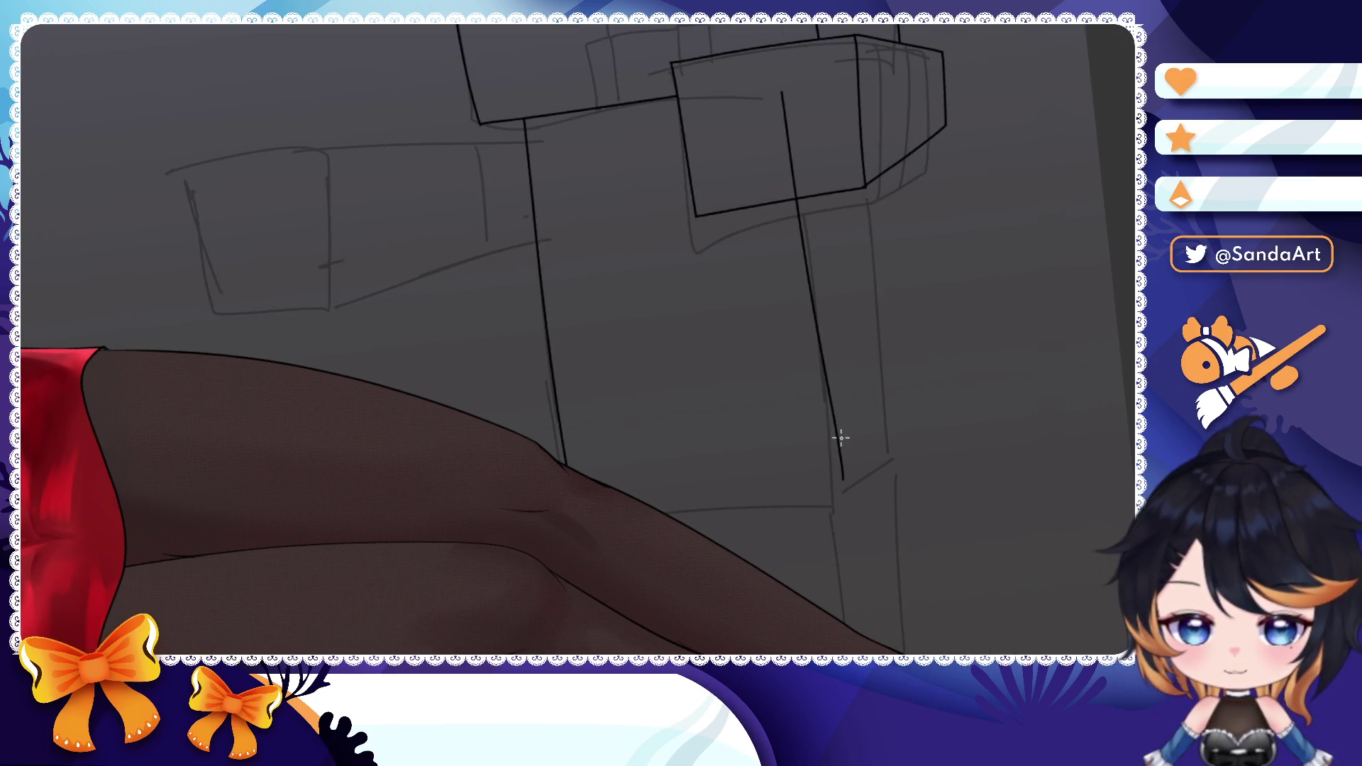
{"action": "left_click_drag", "start_coordinate": [857, 43], "coordinate": [841, 479]}
{"action": "scroll", "coordinate": [821, 362], "scroll_direction": "down", "scroll_amount": 1}
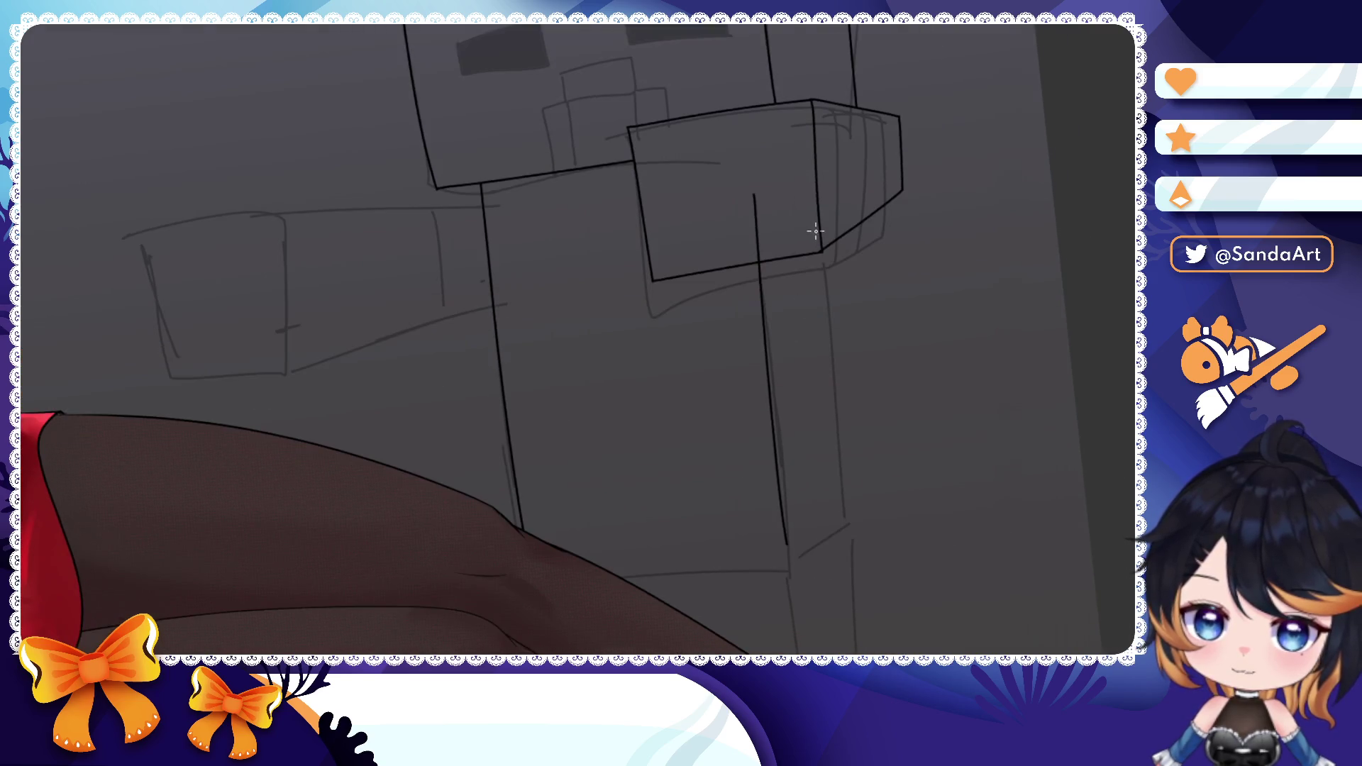
{"action": "left_click_drag", "start_coordinate": [827, 232], "coordinate": [862, 539]}
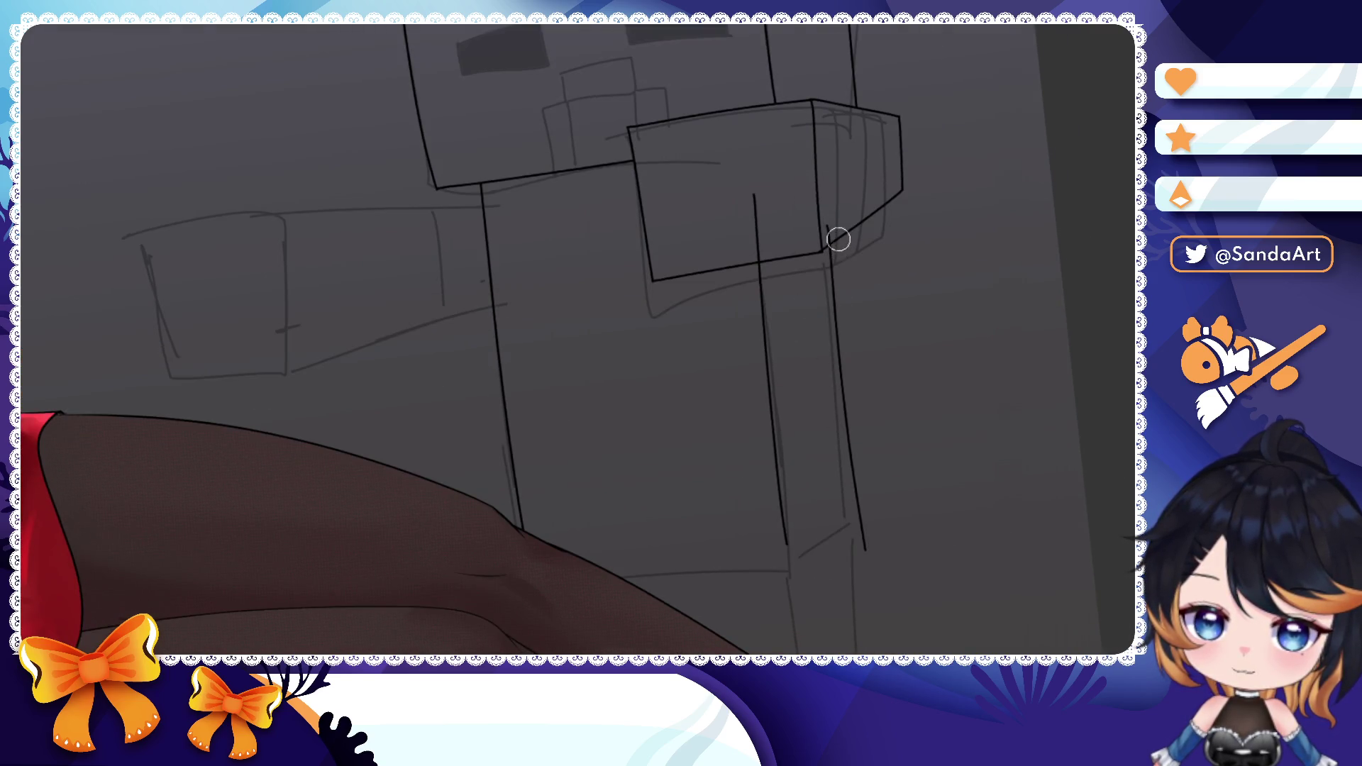
- Ink the torso's bottom edge and lower-right diagonal
{"action": "left_click_drag", "start_coordinate": [766, 351], "coordinate": [771, 213]}
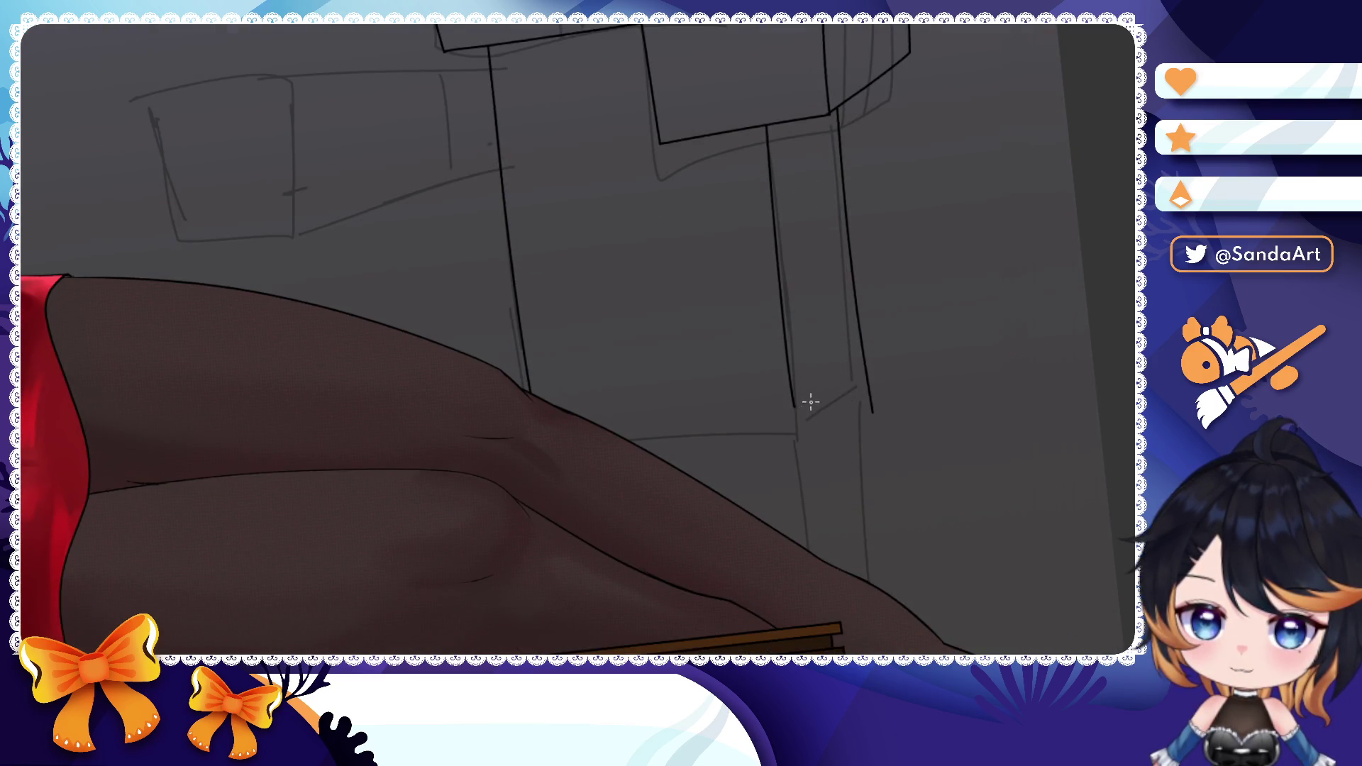
{"action": "left_click_drag", "start_coordinate": [791, 406], "coordinate": [605, 427]}
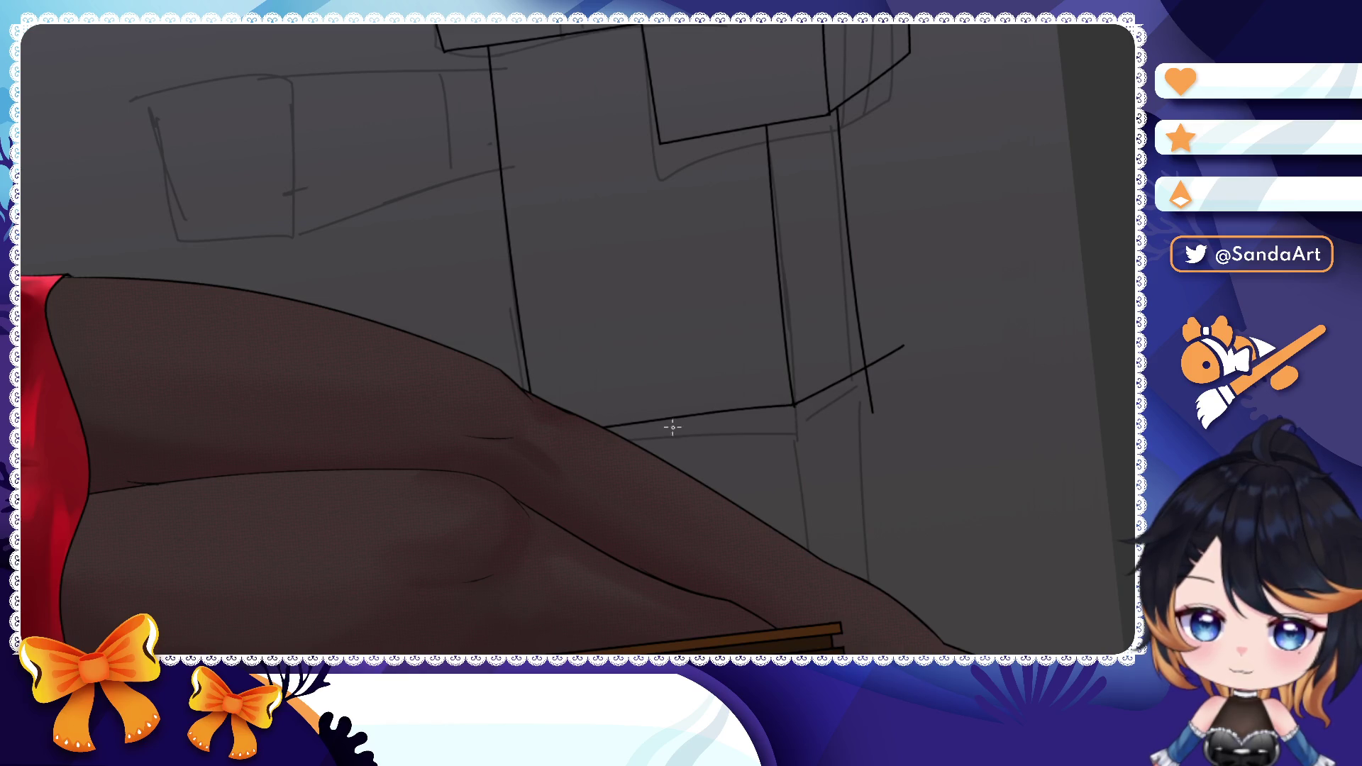
{"action": "left_click_drag", "start_coordinate": [797, 405], "coordinate": [884, 365]}
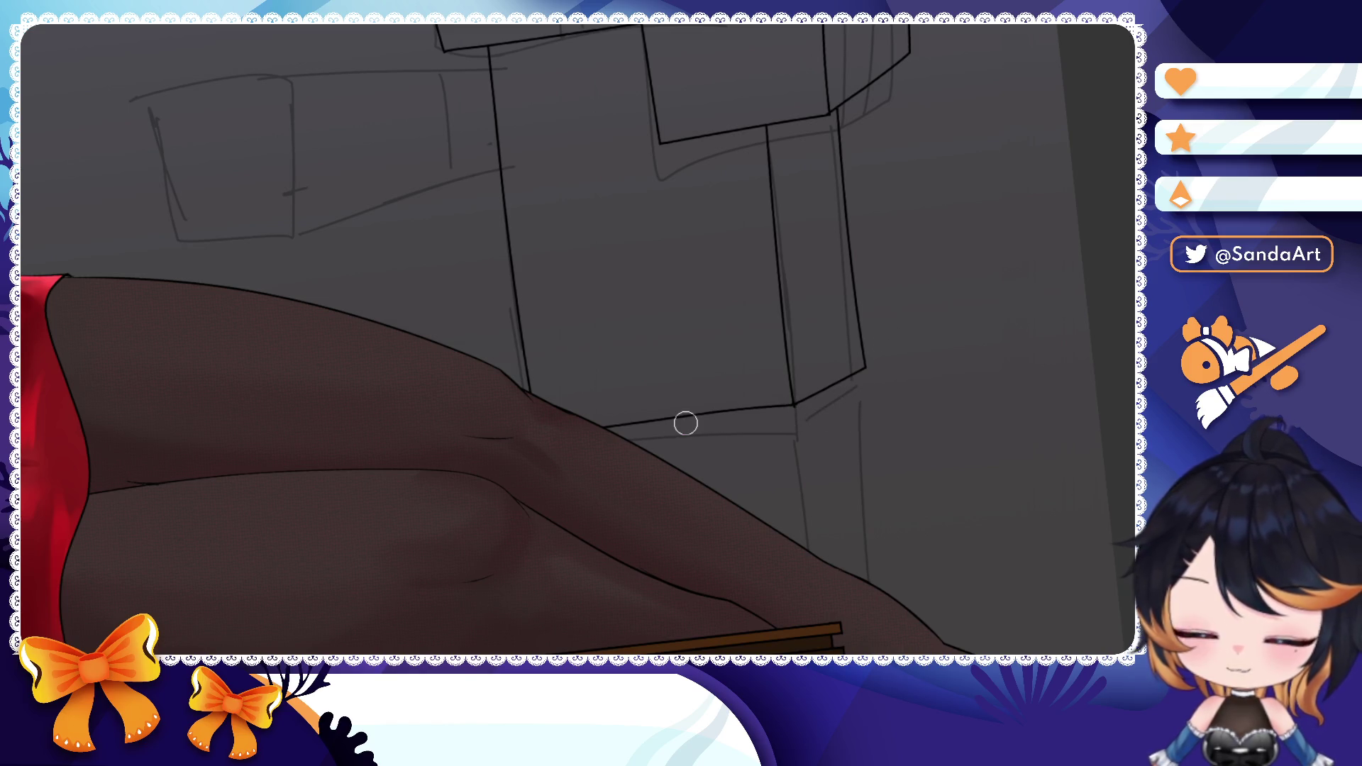
{"action": "scroll", "coordinate": [612, 442], "scroll_direction": "up", "scroll_amount": 5}
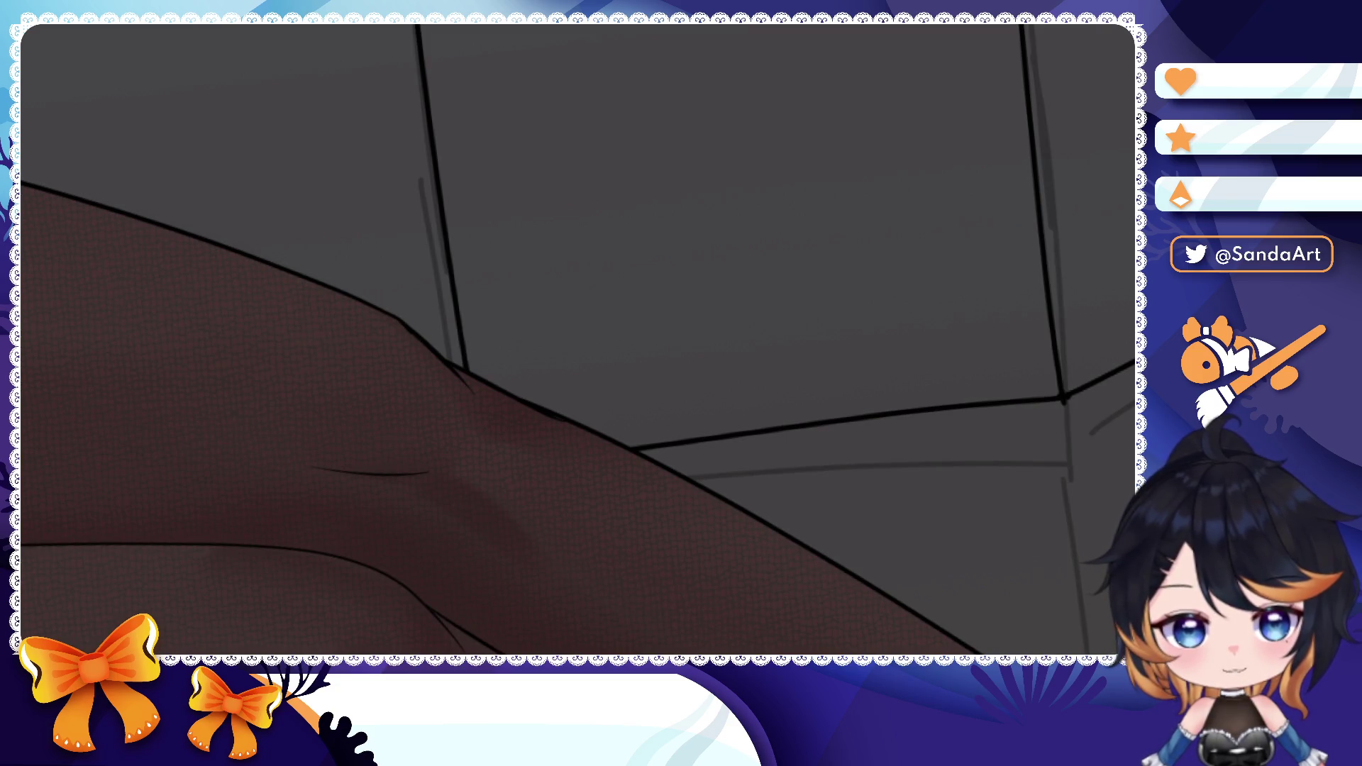
- Hide the girl's leg colours, erase a stray junction stroke and ink the leg's top line and vertical edges
{"action": "key", "text": "shift"}
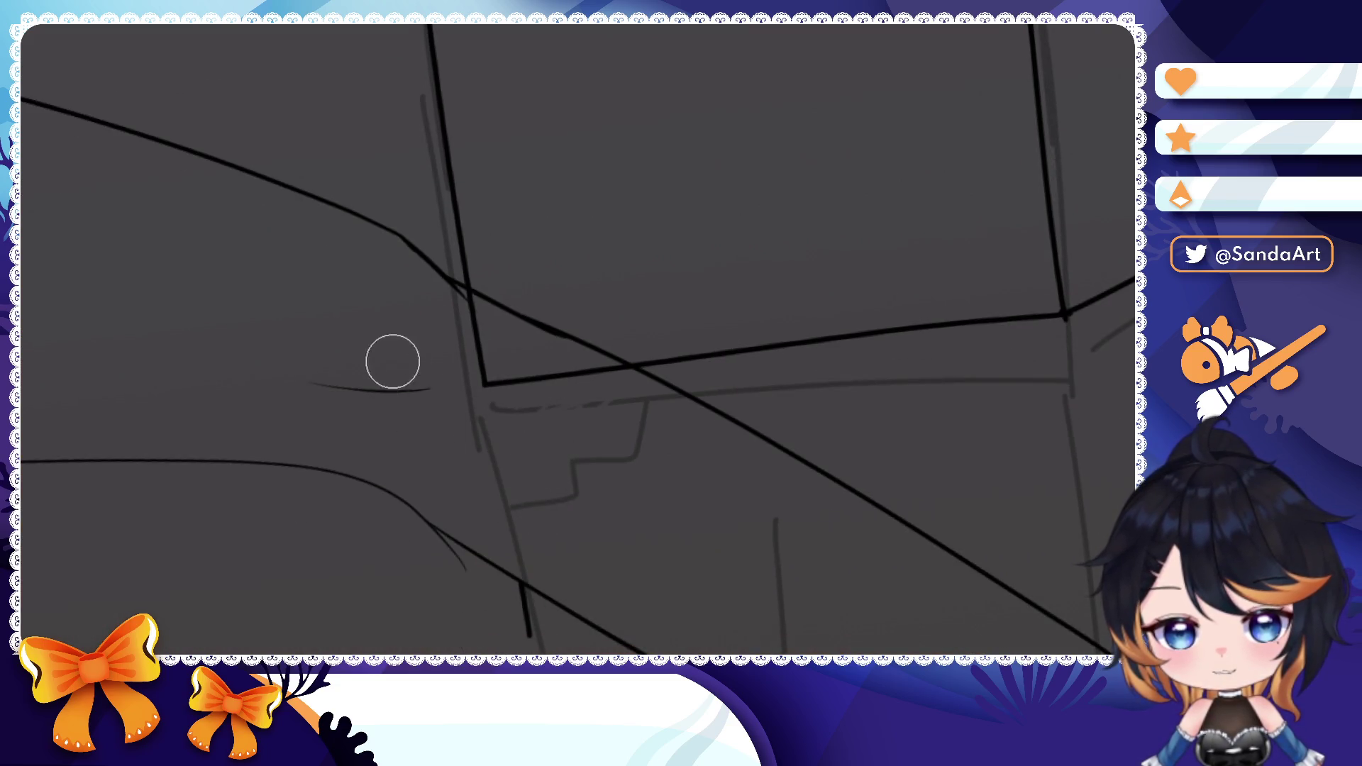
{"action": "left_click_drag", "start_coordinate": [532, 591], "coordinate": [497, 543]}
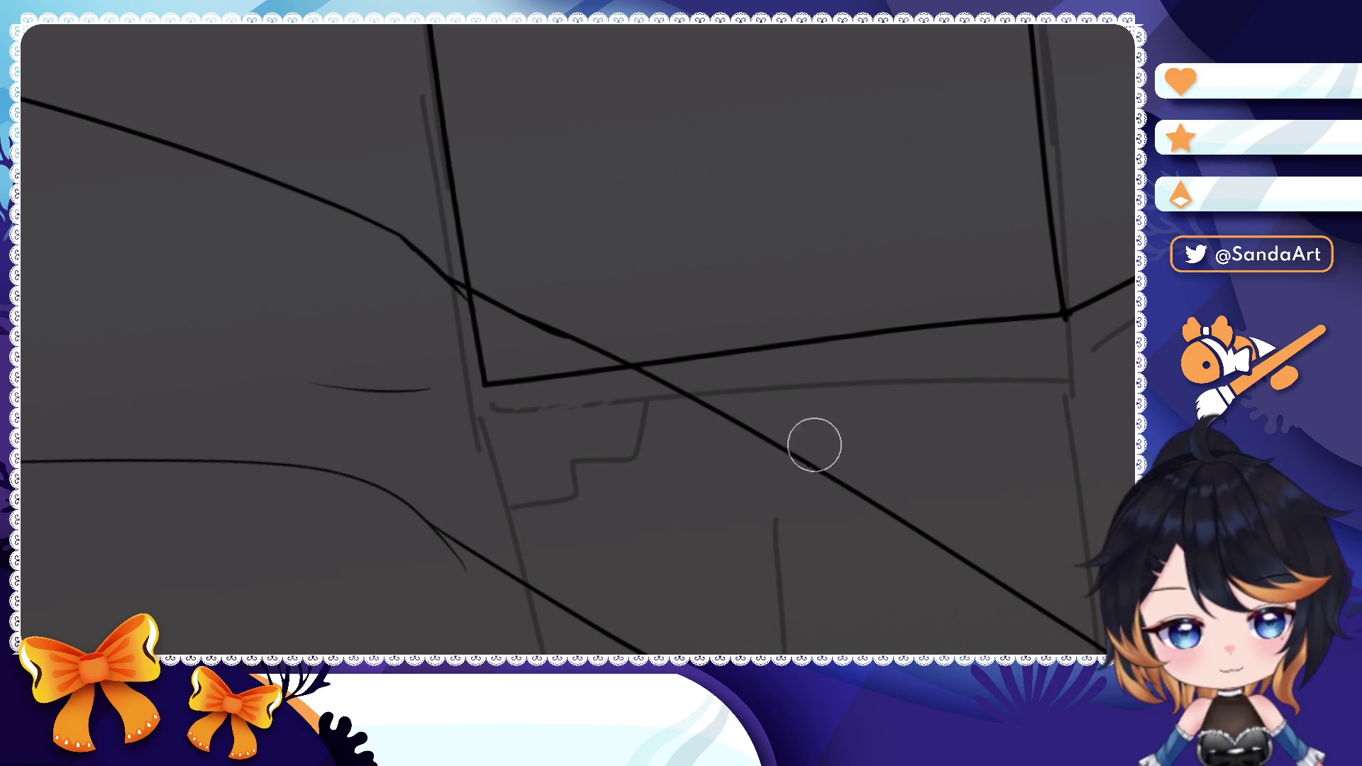
{"action": "scroll", "coordinate": [692, 442], "scroll_direction": "down", "scroll_amount": 4}
{"action": "scroll", "coordinate": [528, 341], "scroll_direction": "up", "scroll_amount": 2}
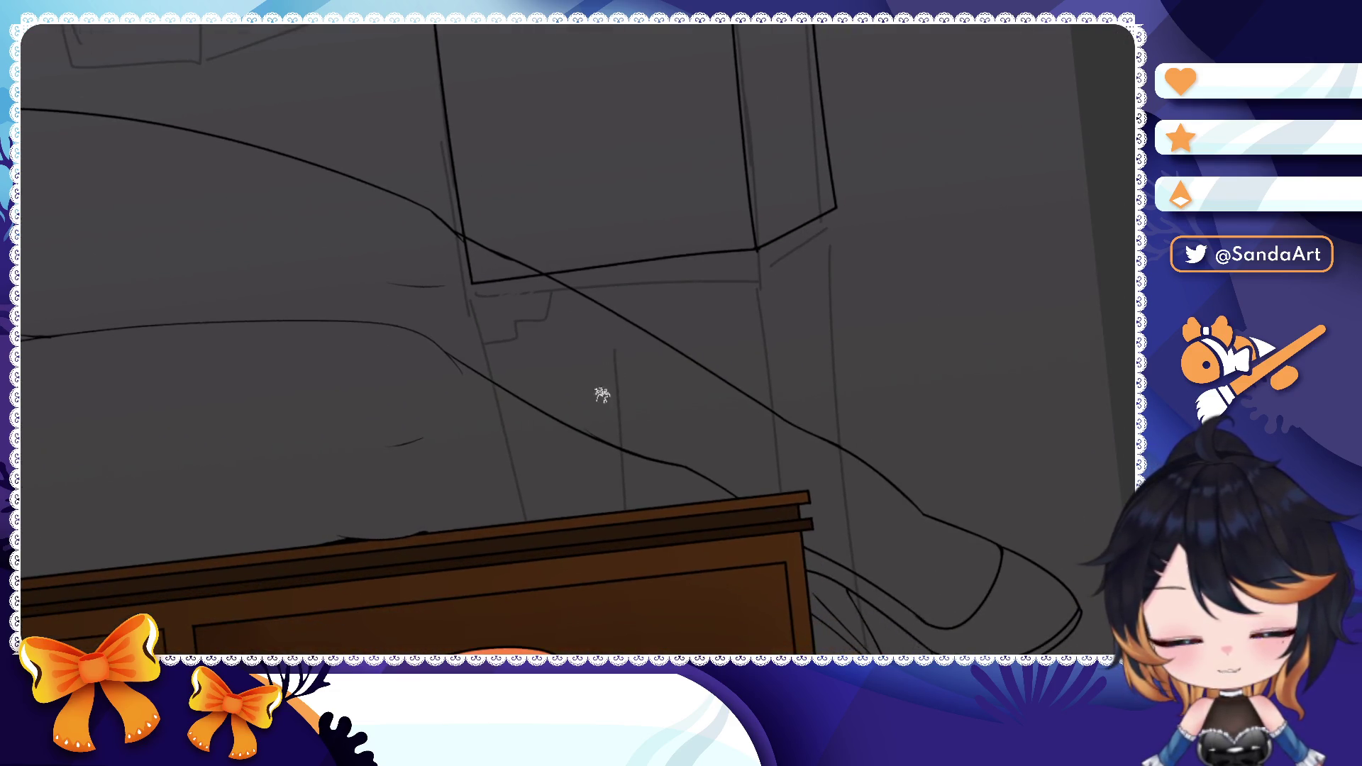
{"action": "mouse_move", "coordinate": [472, 282]}
{"action": "left_mouse_down"}
{"action": "mouse_move", "coordinate": [516, 523]}
{"action": "mouse_move", "coordinate": [896, 469]}
{"action": "left_mouse_up"}
{"action": "left_click_drag", "start_coordinate": [837, 212], "coordinate": [852, 600]}
{"action": "mouse_move", "coordinate": [757, 248]}
{"action": "left_mouse_down"}
{"action": "mouse_move", "coordinate": [787, 489]}
{"action": "mouse_move", "coordinate": [533, 492]}
{"action": "left_mouse_up"}
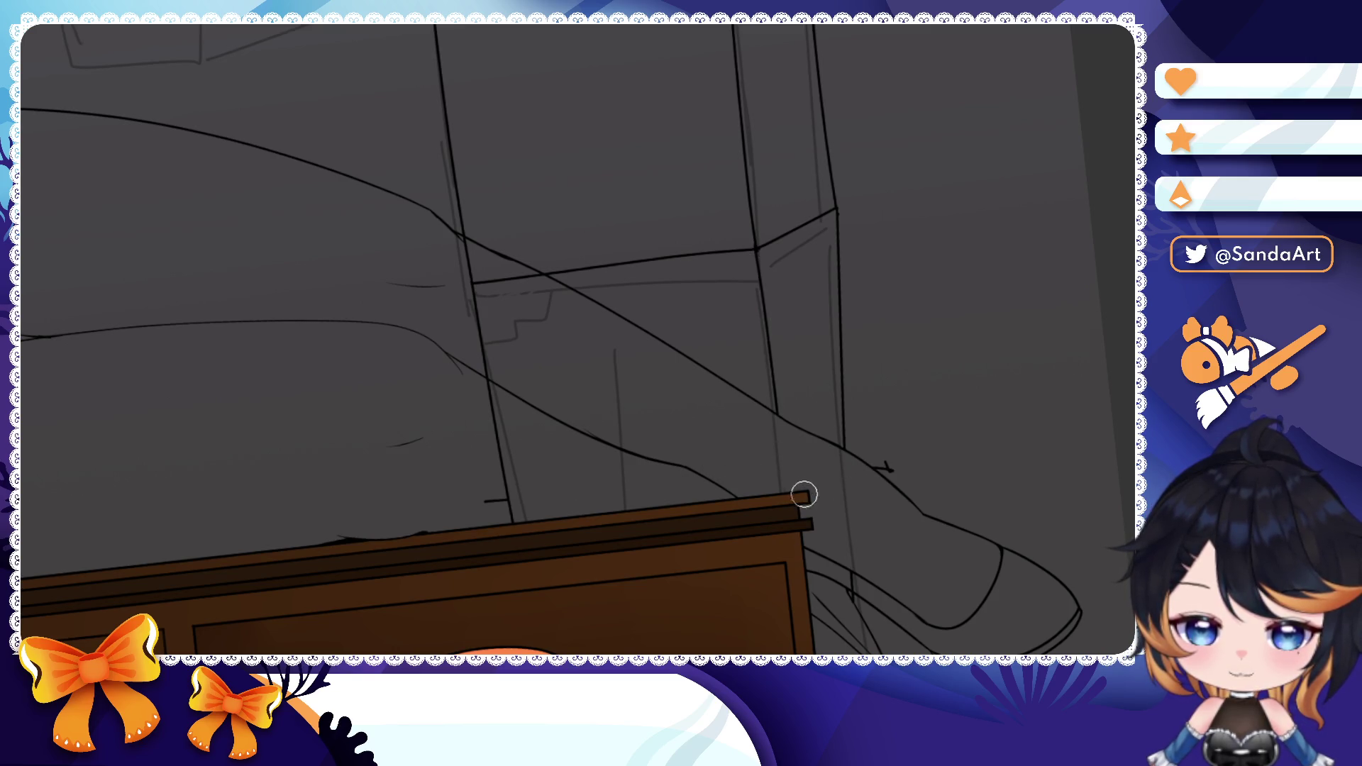
- Ink the legs' bottom edge above the table, the inner vertical line and the short diagonal near the shoe
{"action": "mouse_move", "coordinate": [491, 381]}
{"action": "left_mouse_down"}
{"action": "mouse_move", "coordinate": [510, 522]}
{"action": "mouse_move", "coordinate": [890, 470]}
{"action": "left_mouse_up"}
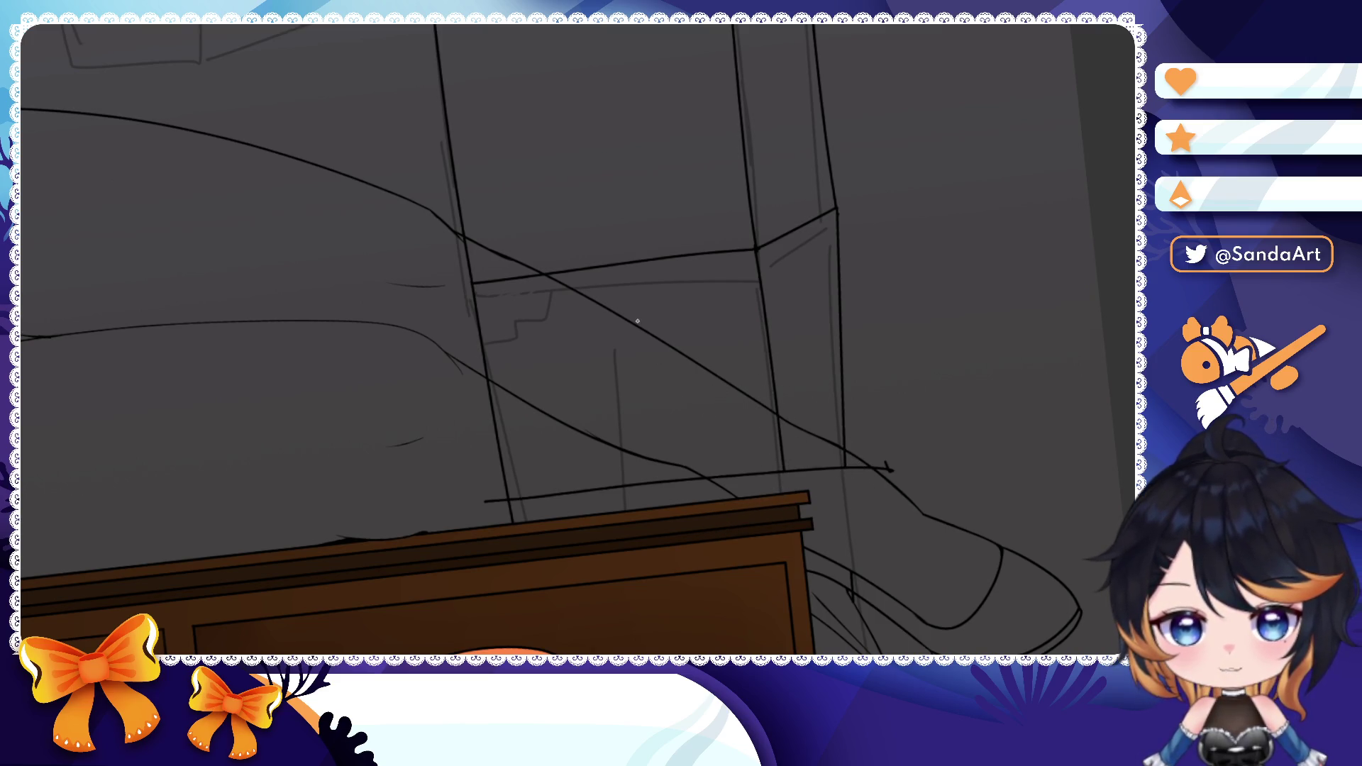
{"action": "left_click_drag", "start_coordinate": [611, 276], "coordinate": [624, 484]}
{"action": "left_click_drag", "start_coordinate": [825, 459], "coordinate": [892, 488]}
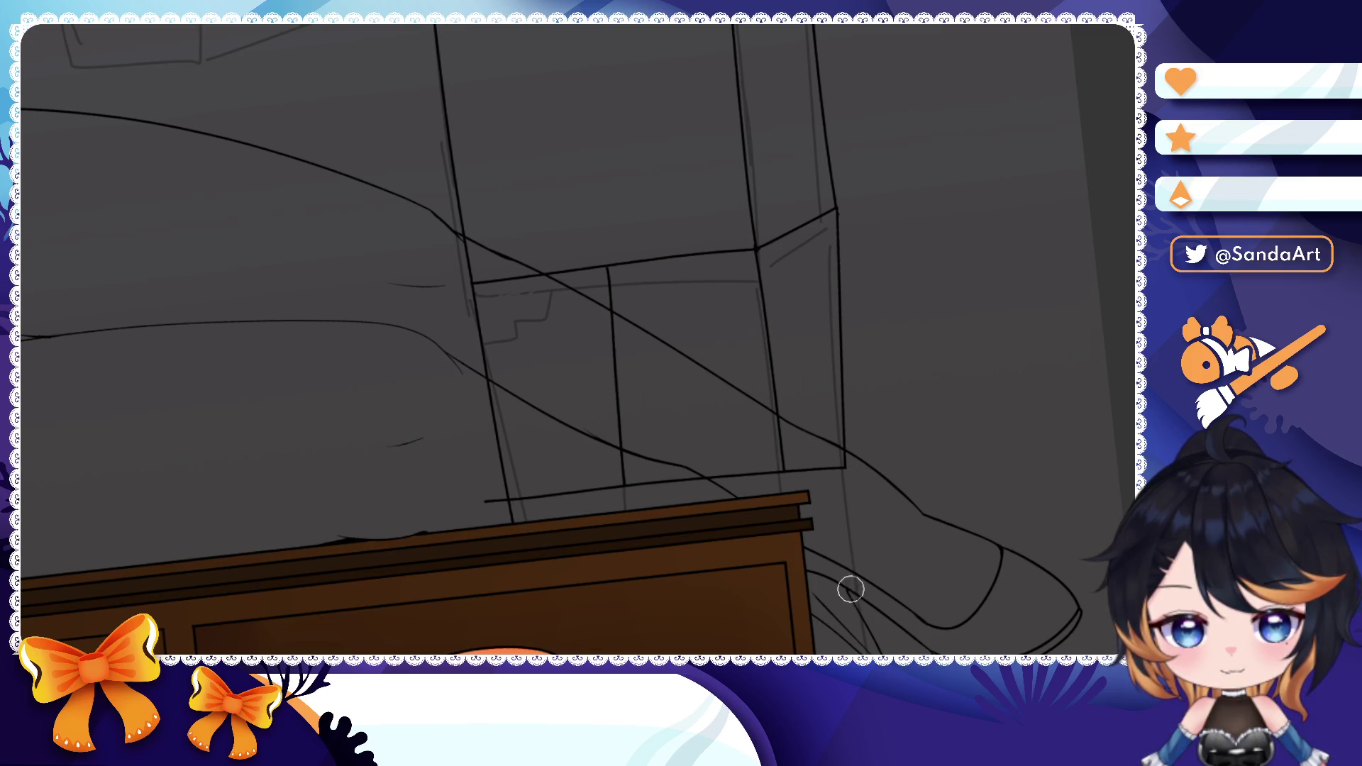
{"action": "mouse_move", "coordinate": [823, 535]}
{"action": "left_mouse_down"}
{"action": "mouse_move", "coordinate": [761, 283]}
{"action": "mouse_move", "coordinate": [790, 552]}
{"action": "left_mouse_up"}
- Redraw the leg edge beside the shoe, undoing attempts until the stroke sits cleanly
{"action": "key", "text": "ctrl+z"}
{"action": "left_click_drag", "start_coordinate": [759, 267], "coordinate": [777, 554]}
{"action": "key", "text": "ctrl+z"}
{"action": "left_click_drag", "start_coordinate": [759, 267], "coordinate": [773, 560]}
{"action": "key", "text": "ctrl+z"}
{"action": "left_click_drag", "start_coordinate": [759, 243], "coordinate": [779, 554]}
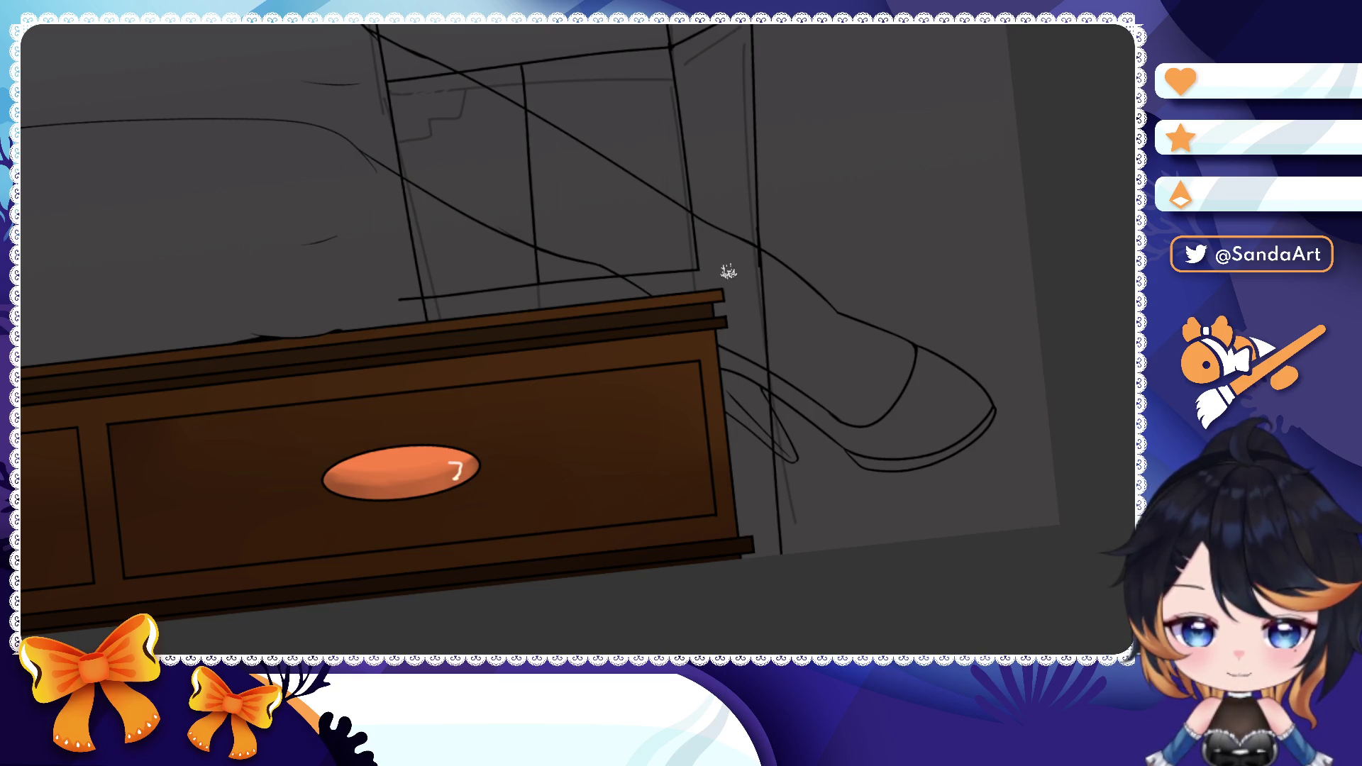
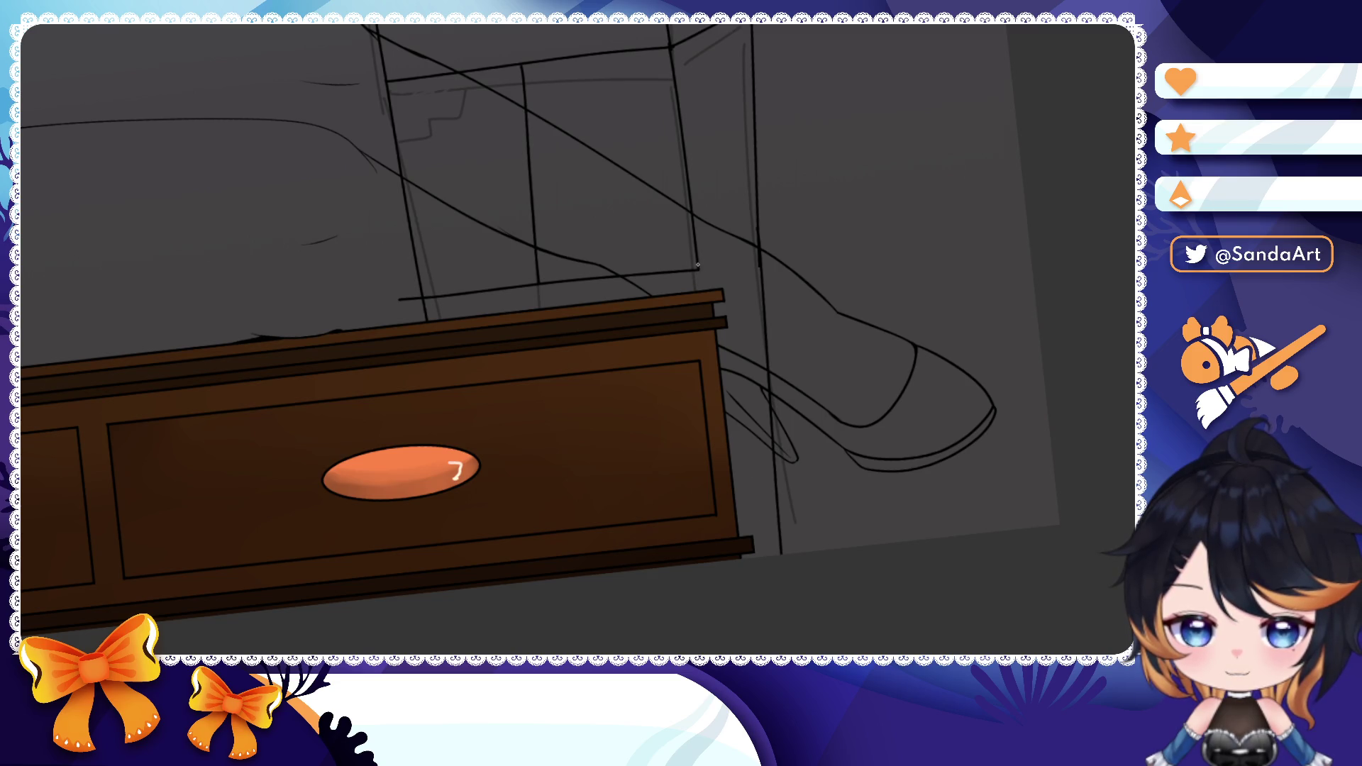
- Ink the arm end block's top, right, left and bottom edges and erase the corner overhangs
{"action": "left_click_drag", "start_coordinate": [716, 399], "coordinate": [749, 459]}
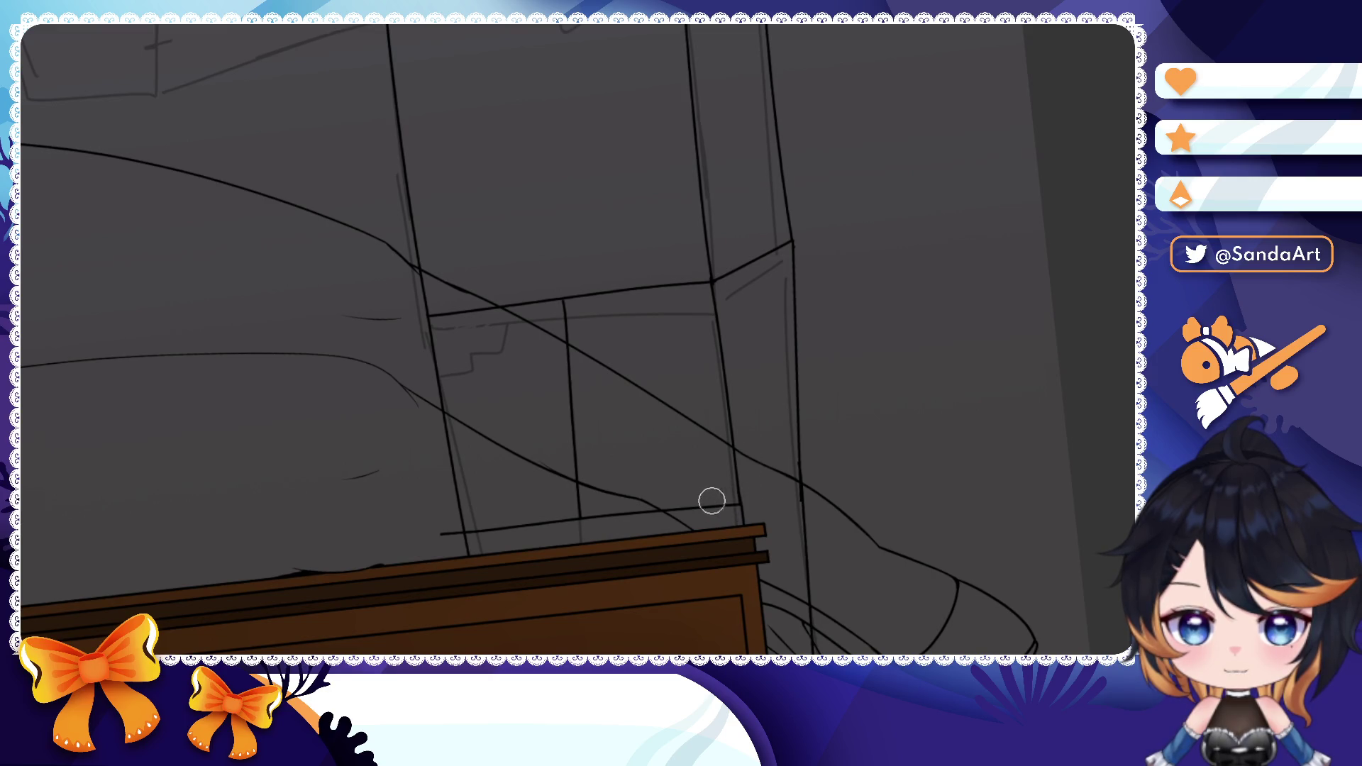
{"action": "left_click_drag", "start_coordinate": [589, 503], "coordinate": [627, 480]}
{"action": "scroll", "coordinate": [474, 529], "scroll_direction": "down", "scroll_amount": 2}
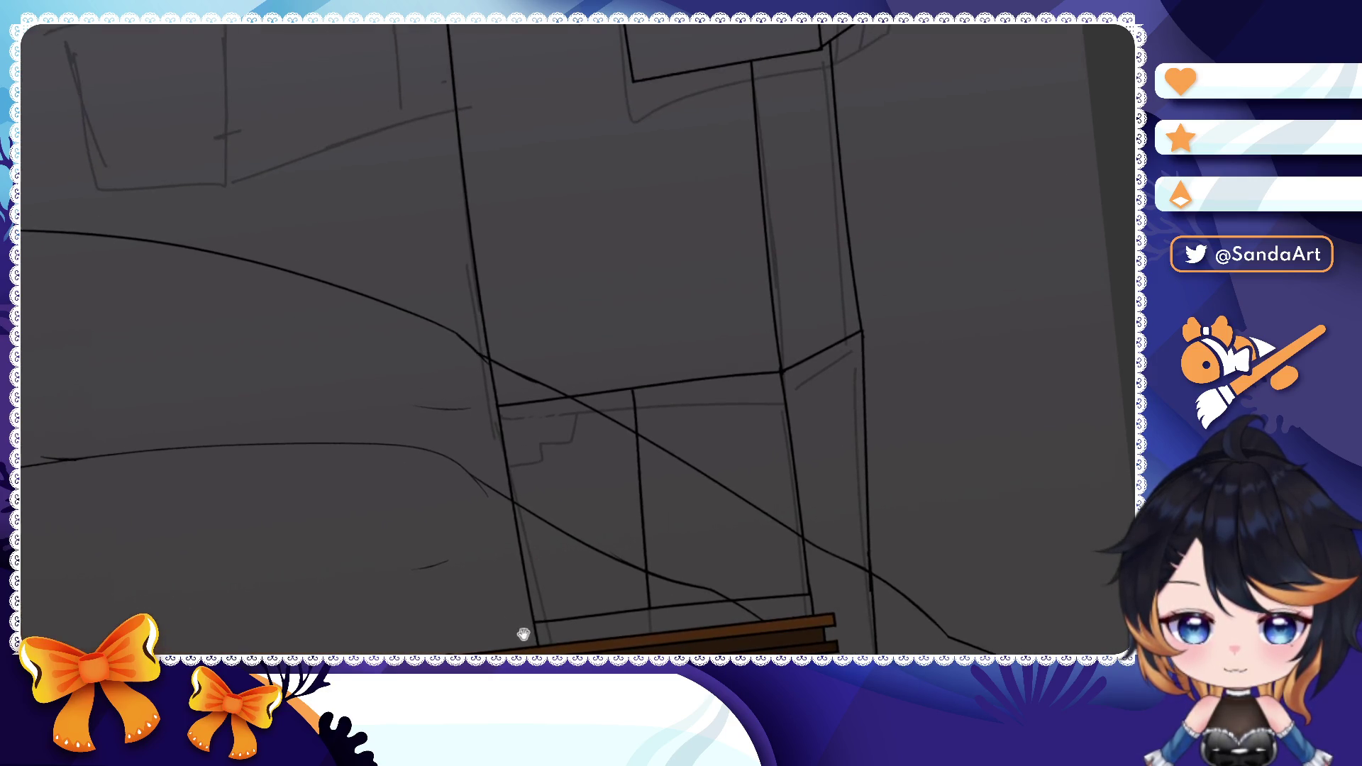
{"action": "scroll", "coordinate": [533, 518], "scroll_direction": "down", "scroll_amount": 3}
{"action": "scroll", "coordinate": [673, 263], "scroll_direction": "up", "scroll_amount": 3}
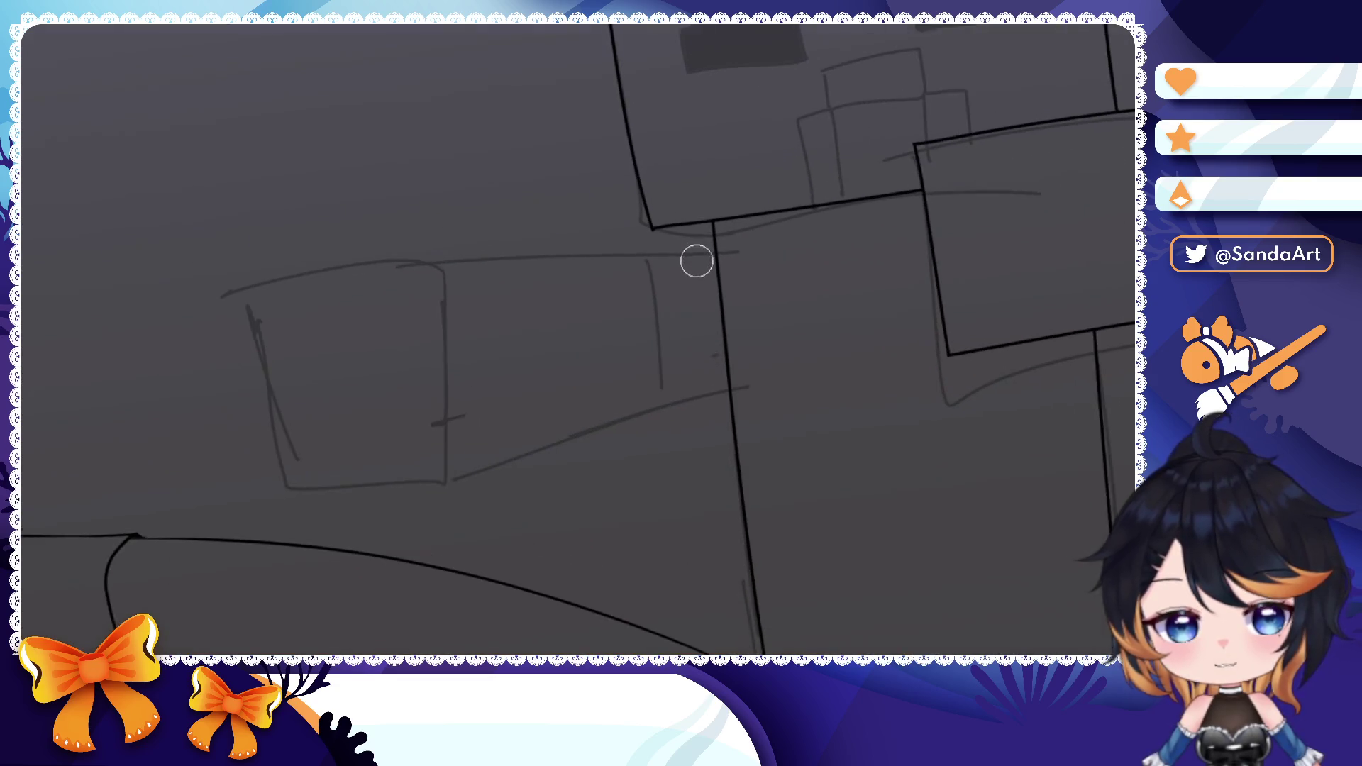
{"action": "scroll", "coordinate": [698, 244], "scroll_direction": "up", "scroll_amount": 2}
{"action": "mouse_move", "coordinate": [713, 179]}
{"action": "left_mouse_down"}
{"action": "mouse_move", "coordinate": [810, 201]}
{"action": "mouse_move", "coordinate": [539, 193]}
{"action": "mouse_move", "coordinate": [580, 390]}
{"action": "left_mouse_up"}
{"action": "key", "text": "ctrl+z"}
{"action": "key", "text": "ctrl+z"}
{"action": "left_click_drag", "start_coordinate": [375, 221], "coordinate": [604, 400]}
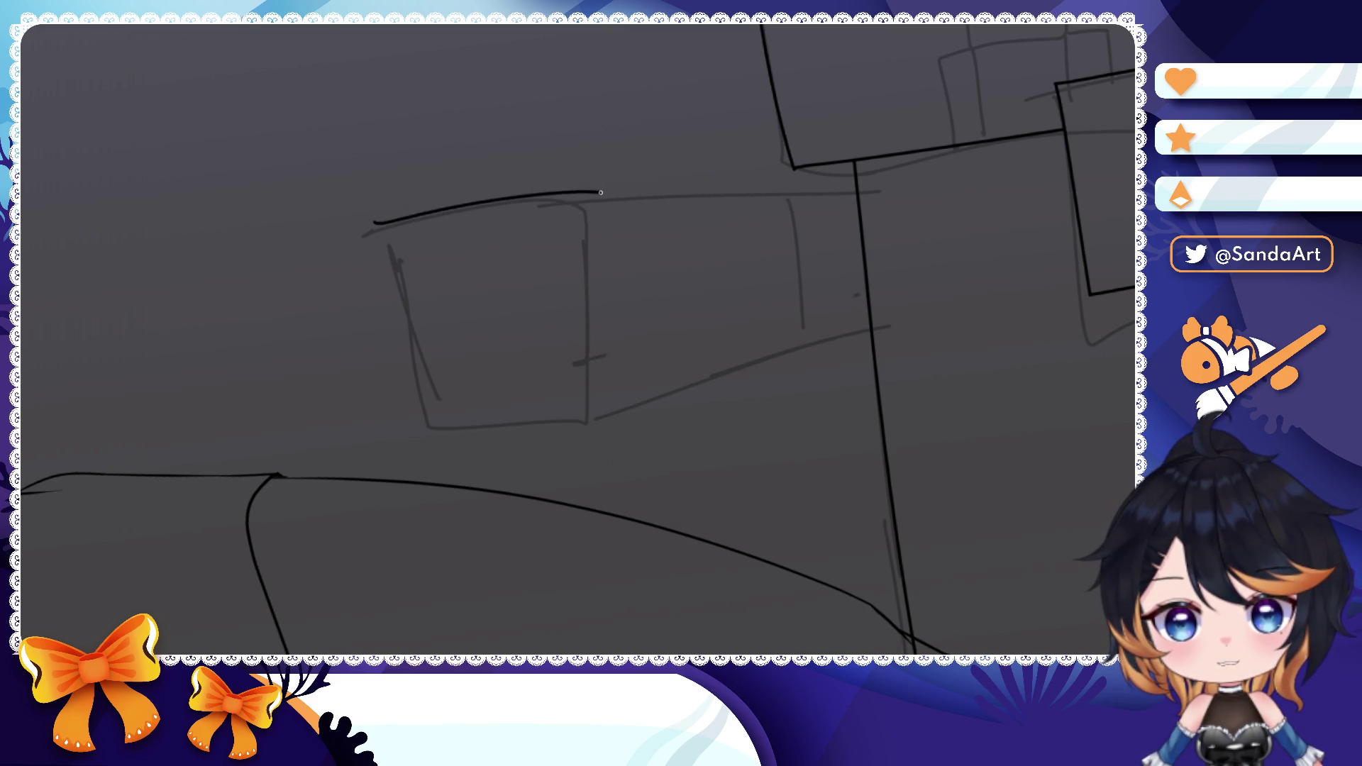
{"action": "key", "text": "ctrl+z"}
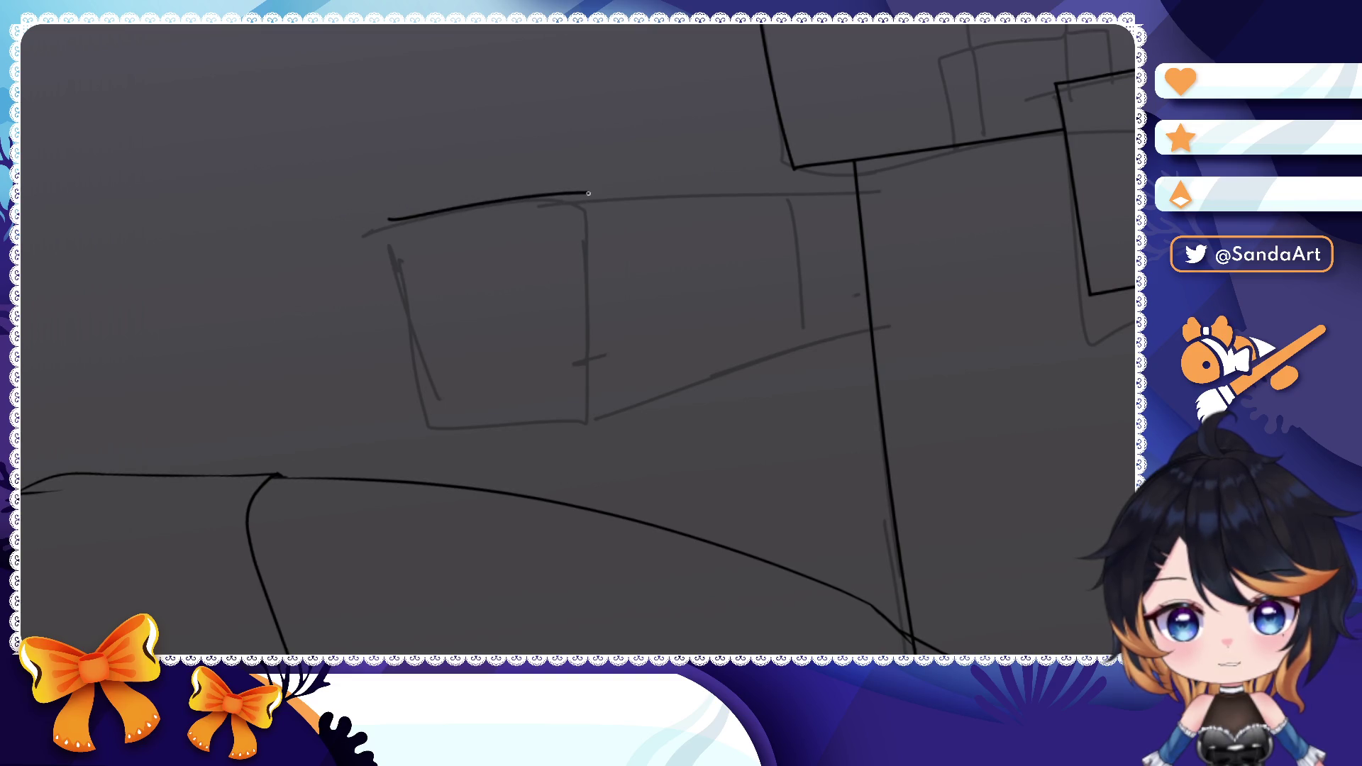
{"action": "left_click_drag", "start_coordinate": [613, 415], "coordinate": [613, 423]}
{"action": "key", "text": "ctrl+z"}
{"action": "left_click_drag", "start_coordinate": [592, 226], "coordinate": [611, 431]}
{"action": "mouse_move", "coordinate": [589, 189]}
{"action": "left_mouse_down"}
{"action": "mouse_move", "coordinate": [366, 231]}
{"action": "mouse_move", "coordinate": [425, 468]}
{"action": "left_mouse_up"}
{"action": "left_click_drag", "start_coordinate": [364, 410], "coordinate": [683, 402]}
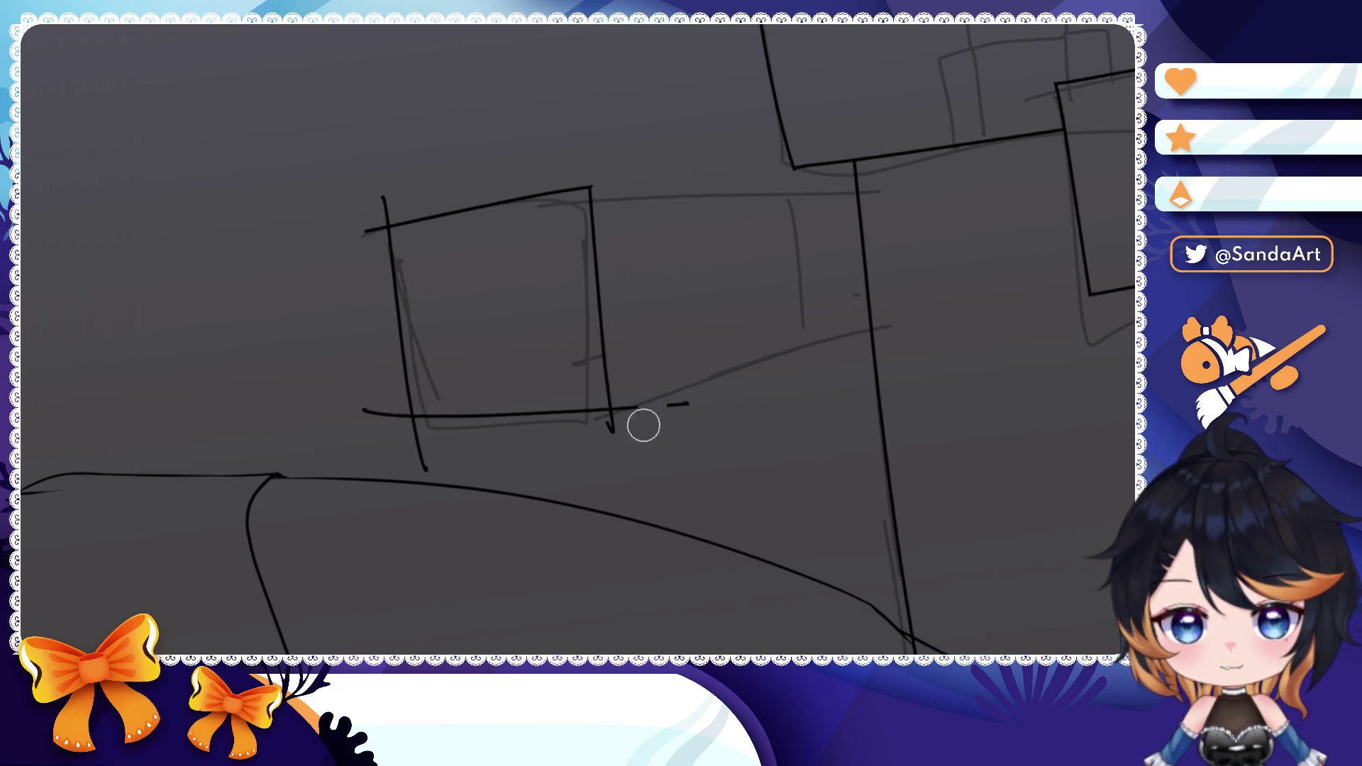
{"action": "left_click_drag", "start_coordinate": [500, 447], "coordinate": [382, 405]}
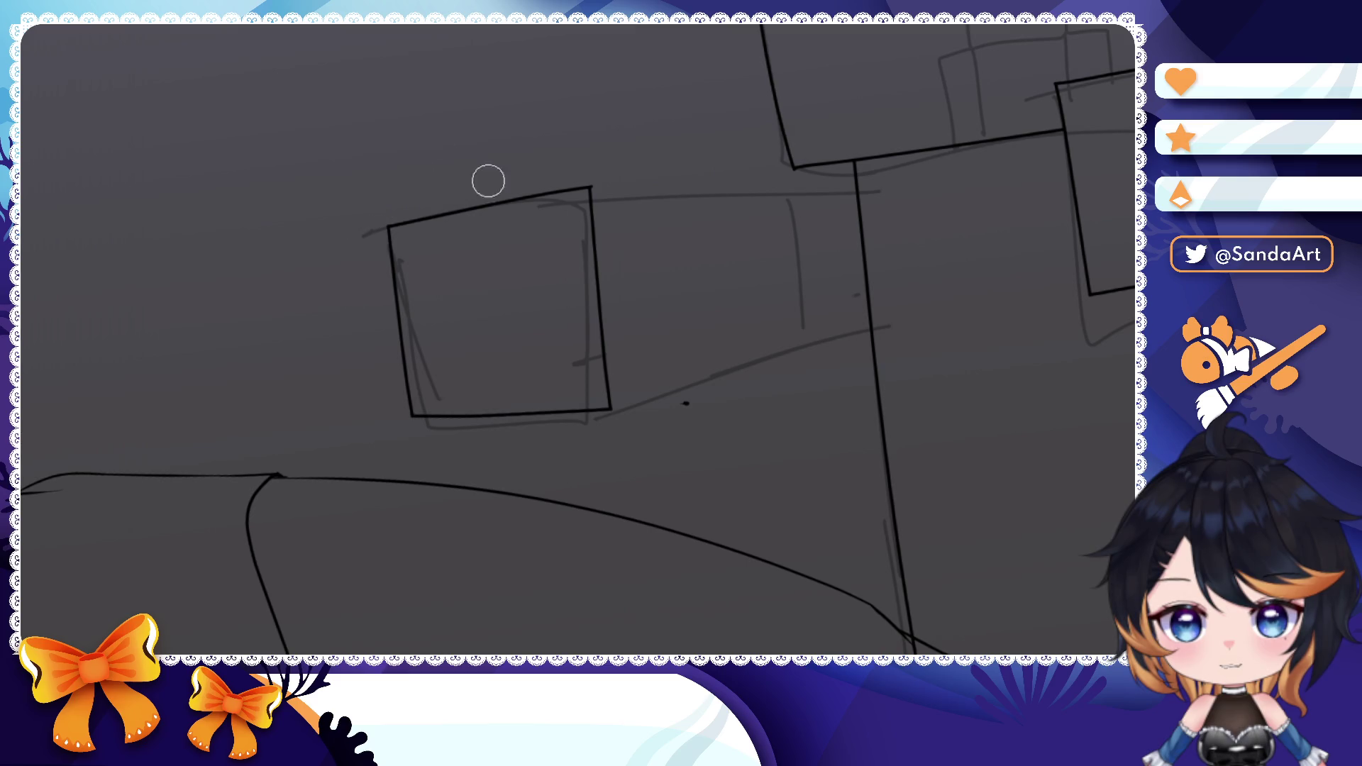
- Ink the arm's long top and lower edges with the canvas rotated to align, then frame the whole character
{"action": "left_click_drag", "start_coordinate": [664, 277], "coordinate": [567, 260]}
{"action": "left_click_drag", "start_coordinate": [496, 175], "coordinate": [842, 162]}
{"action": "key", "text": "ctrl+z"}
{"action": "left_click_drag", "start_coordinate": [494, 176], "coordinate": [841, 163]}
{"action": "key", "text": "ctrl+z"}
{"action": "left_click_drag", "start_coordinate": [537, 372], "coordinate": [568, 222], "text": "shift"}
{"action": "left_click_drag", "start_coordinate": [424, 232], "coordinate": [744, 87]}
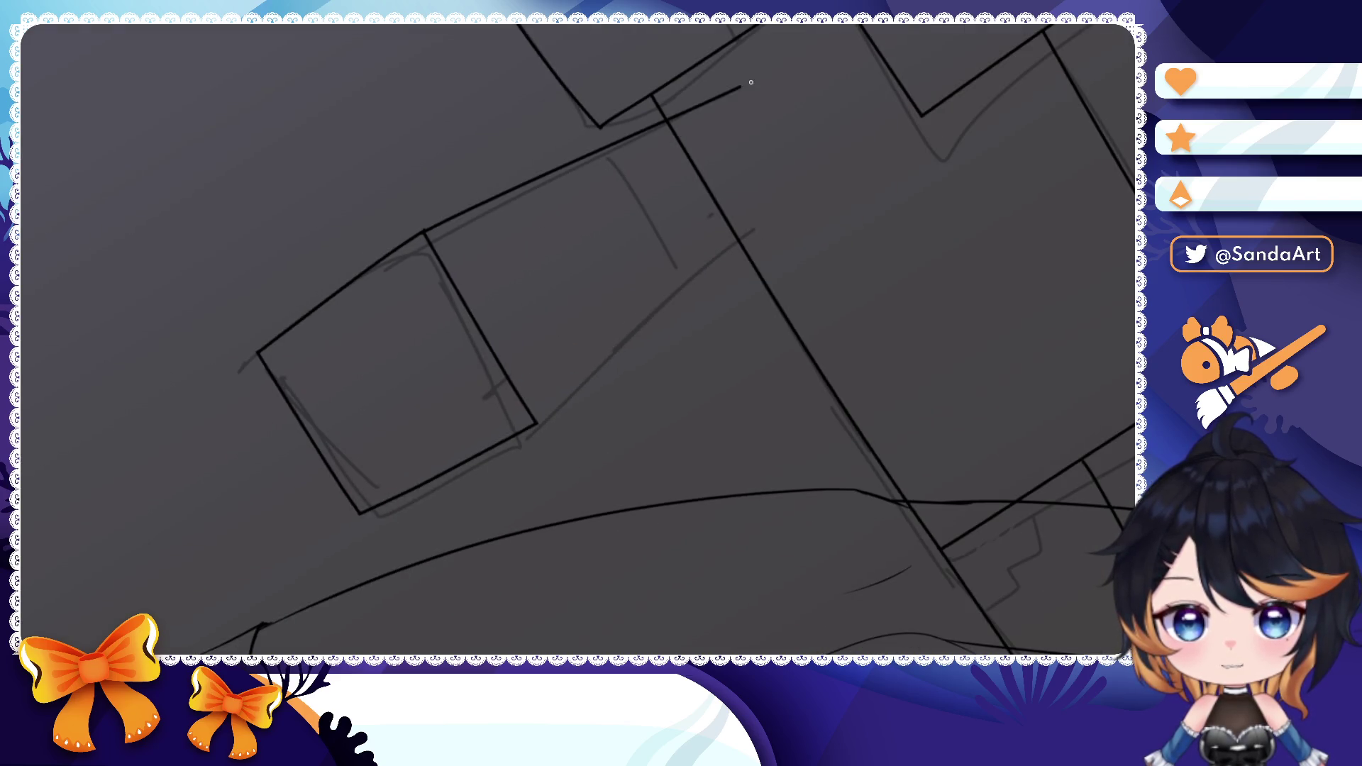
{"action": "left_click_drag", "start_coordinate": [540, 423], "coordinate": [775, 190]}
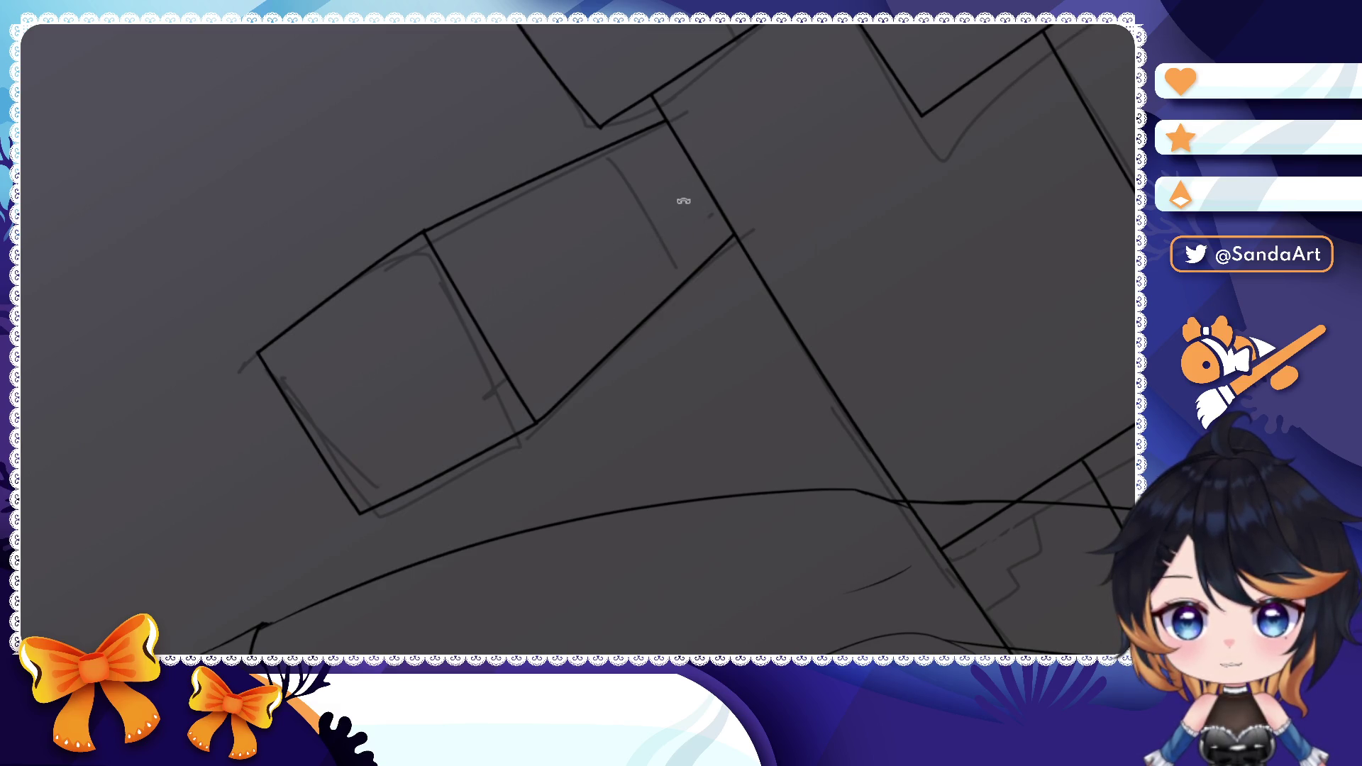
{"action": "left_click_drag", "start_coordinate": [679, 203], "coordinate": [745, 213]}
{"action": "scroll", "coordinate": [639, 320], "scroll_direction": "down", "scroll_amount": 3}
{"action": "mouse_move", "coordinate": [638, 351]}
{"action": "left_mouse_down"}
{"action": "mouse_move", "coordinate": [655, 405]}
{"action": "mouse_move", "coordinate": [647, 479]}
{"action": "left_mouse_up"}
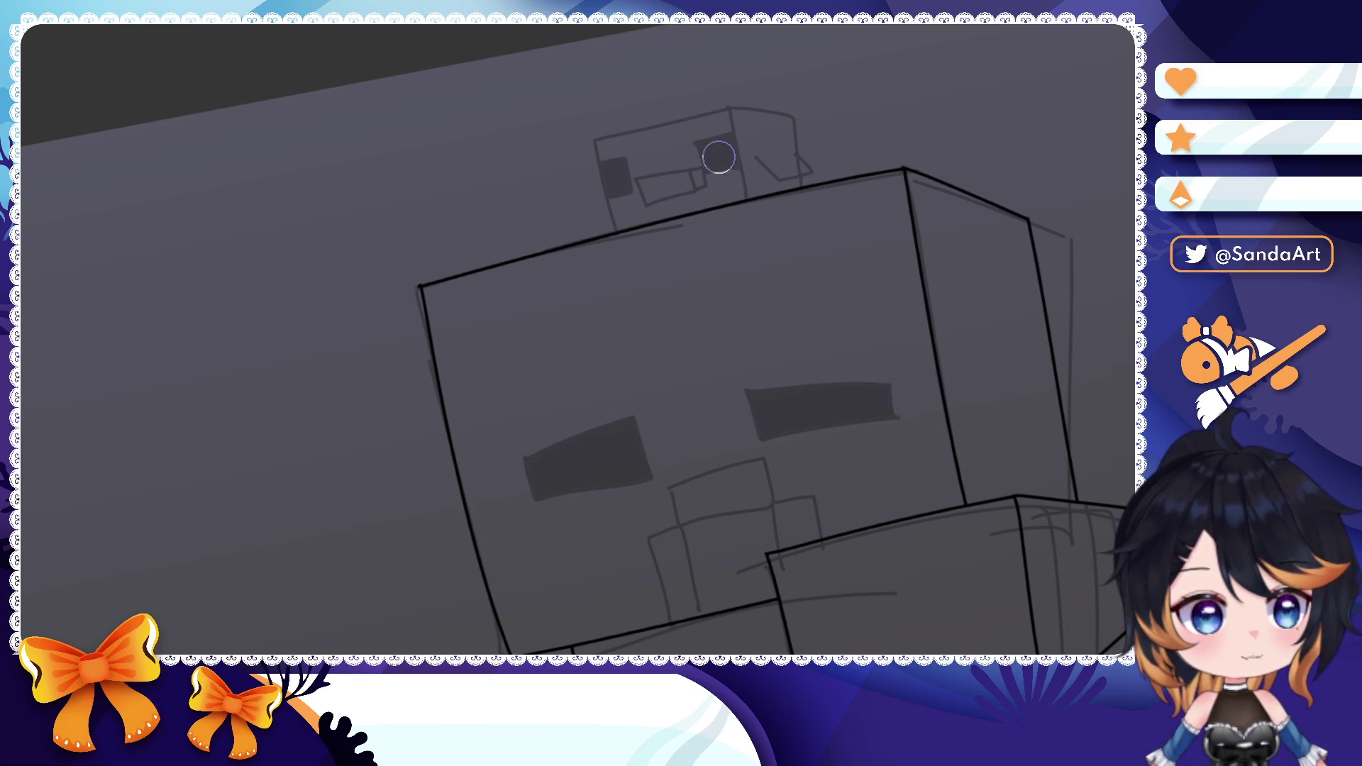
{"action": "scroll", "coordinate": [718, 158], "scroll_direction": "up", "scroll_amount": 5}
{"action": "scroll", "coordinate": [660, 235], "scroll_direction": "up", "scroll_amount": 3}
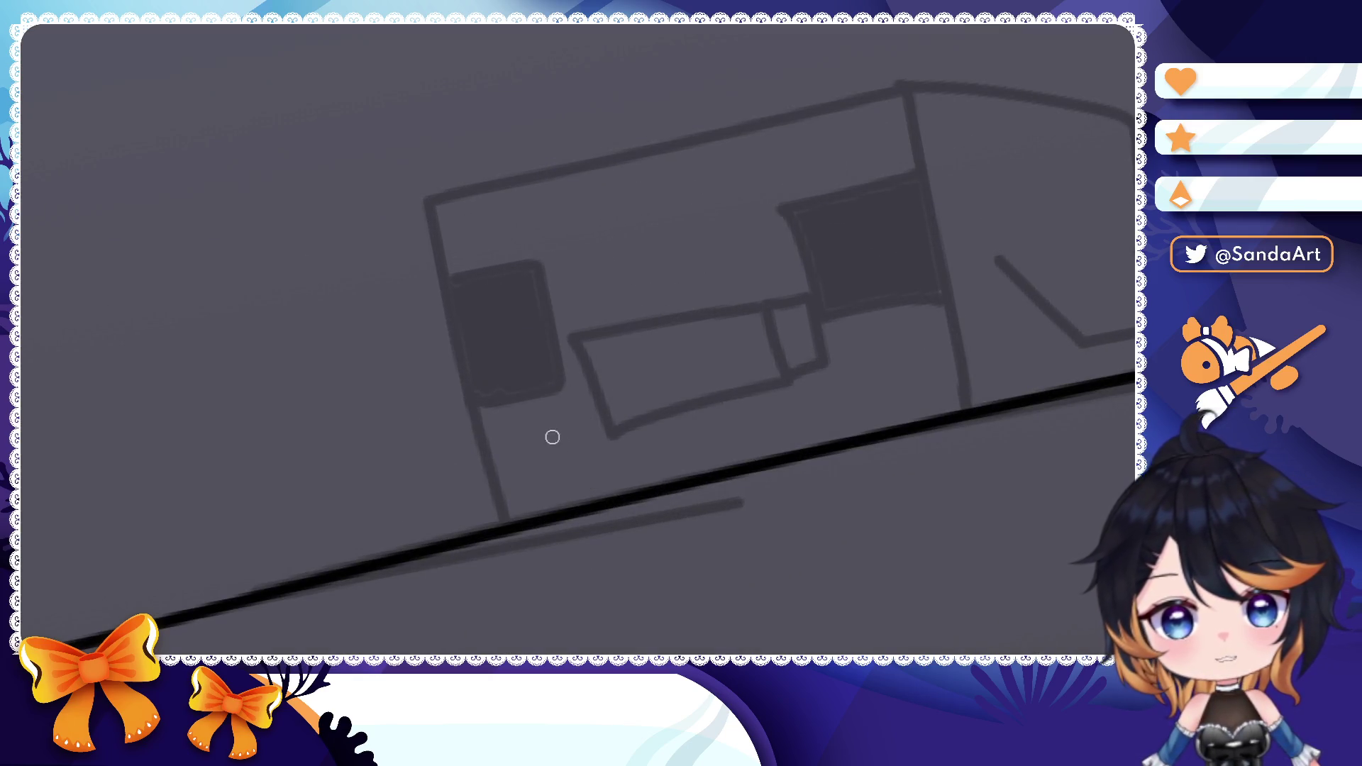
{"action": "scroll", "coordinate": [560, 445], "scroll_direction": "down", "scroll_amount": 1}
- Ink the duck head's full left edge after several undone attempts
{"action": "left_click_drag", "start_coordinate": [503, 513], "coordinate": [421, 149]}
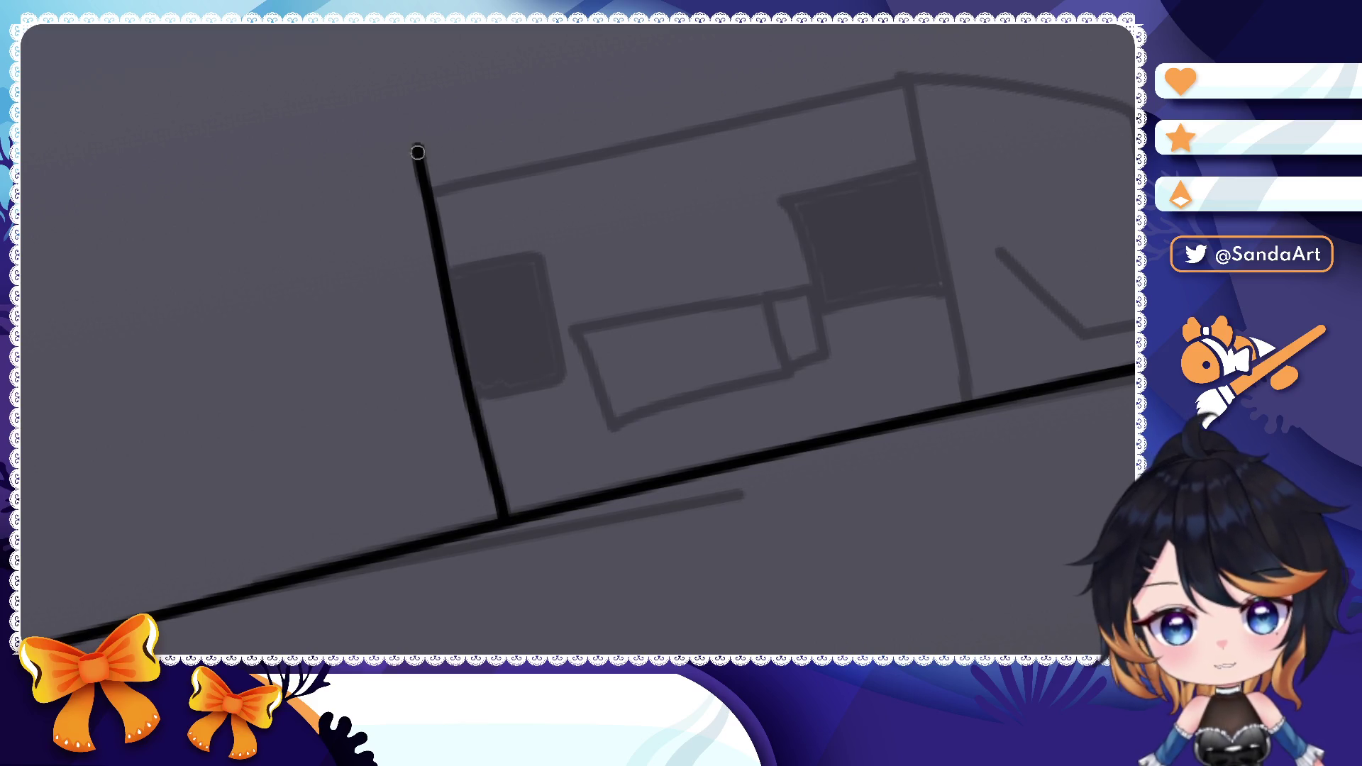
{"action": "key", "text": "ctrl+z"}
{"action": "scroll", "coordinate": [653, 296], "scroll_direction": "down", "scroll_amount": 2}
{"action": "left_click_drag", "start_coordinate": [654, 296], "coordinate": [590, 361]}
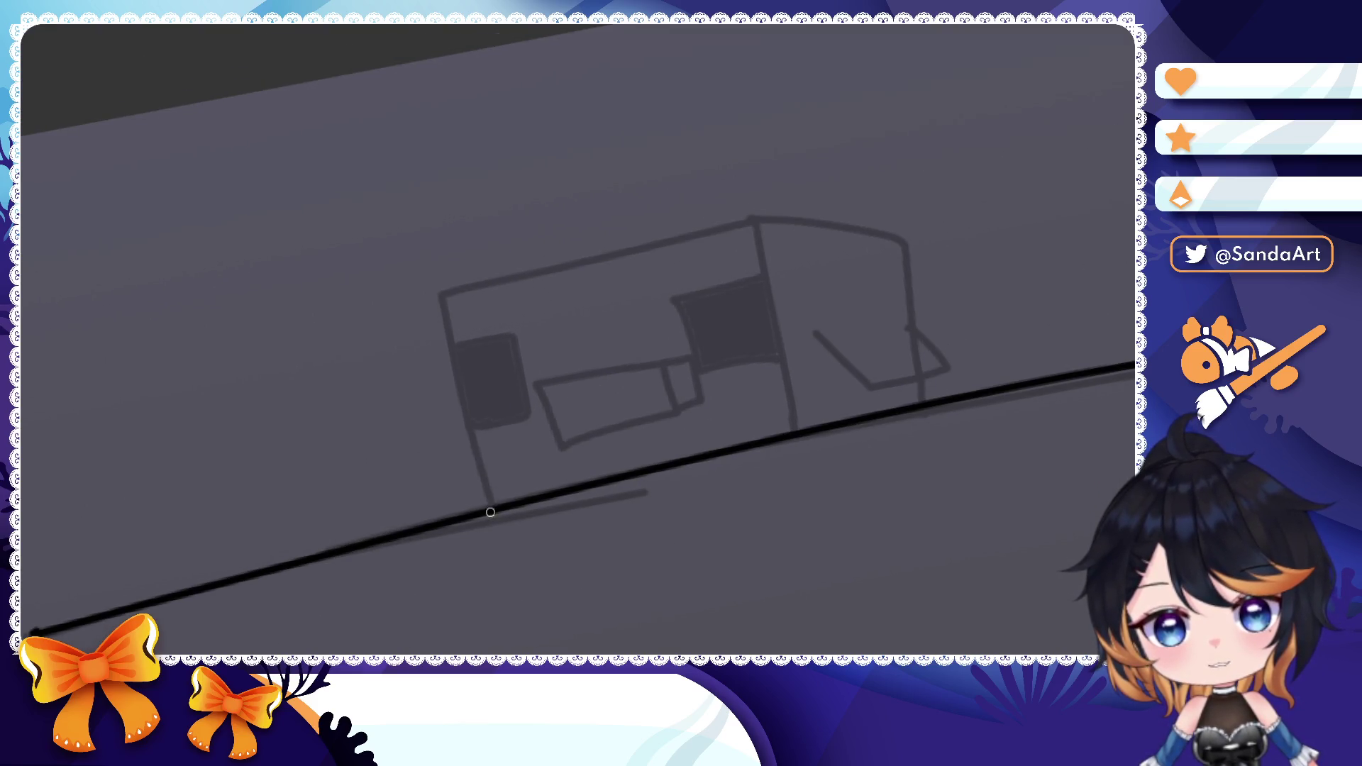
{"action": "left_click_drag", "start_coordinate": [490, 512], "coordinate": [413, 208]}
{"action": "key", "text": "ctrl+z"}
{"action": "left_click_drag", "start_coordinate": [506, 559], "coordinate": [404, 192]}
{"action": "key", "text": "ctrl+z"}
{"action": "mouse_move", "coordinate": [510, 643]}
{"action": "left_mouse_down"}
{"action": "mouse_move", "coordinate": [420, 176]}
{"action": "mouse_move", "coordinate": [851, 107]}
{"action": "left_mouse_up"}
- Ink the duck head's curved top, middle vertical edge and right edge
{"action": "left_click_drag", "start_coordinate": [767, 115], "coordinate": [843, 468]}
{"action": "key", "text": "ctrl+z"}
{"action": "left_click_drag", "start_coordinate": [837, 111], "coordinate": [900, 458]}
{"action": "key", "text": "ctrl+z"}
{"action": "left_click_drag", "start_coordinate": [777, 116], "coordinate": [832, 548]}
{"action": "key", "text": "ctrl+z"}
{"action": "key", "text": "ctrl+z"}
{"action": "left_click_drag", "start_coordinate": [363, 279], "coordinate": [895, 156]}
{"action": "key", "text": "ctrl+z"}
{"action": "left_click_drag", "start_coordinate": [396, 224], "coordinate": [778, 139]}
{"action": "left_click_drag", "start_coordinate": [745, 91], "coordinate": [820, 548]}
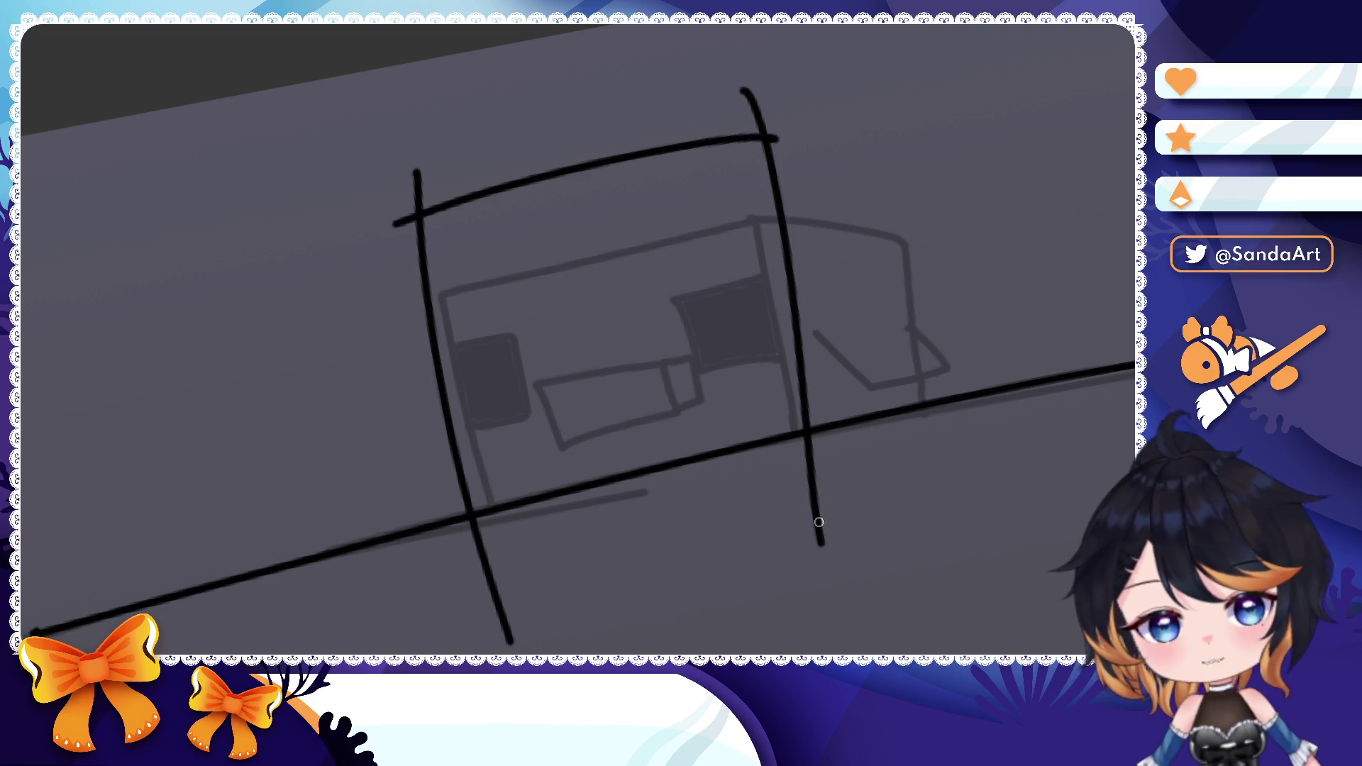
{"action": "left_click_drag", "start_coordinate": [767, 136], "coordinate": [960, 202]}
- Erase line ends poking below the baseline and above the top curve of the duck head
{"action": "left_click_drag", "start_coordinate": [914, 147], "coordinate": [963, 403]}
{"action": "left_click_drag", "start_coordinate": [511, 638], "coordinate": [474, 527]}
{"action": "mouse_move", "coordinate": [418, 170]}
{"action": "left_mouse_down"}
{"action": "mouse_move", "coordinate": [393, 229]}
{"action": "mouse_move", "coordinate": [421, 229]}
{"action": "left_mouse_up"}
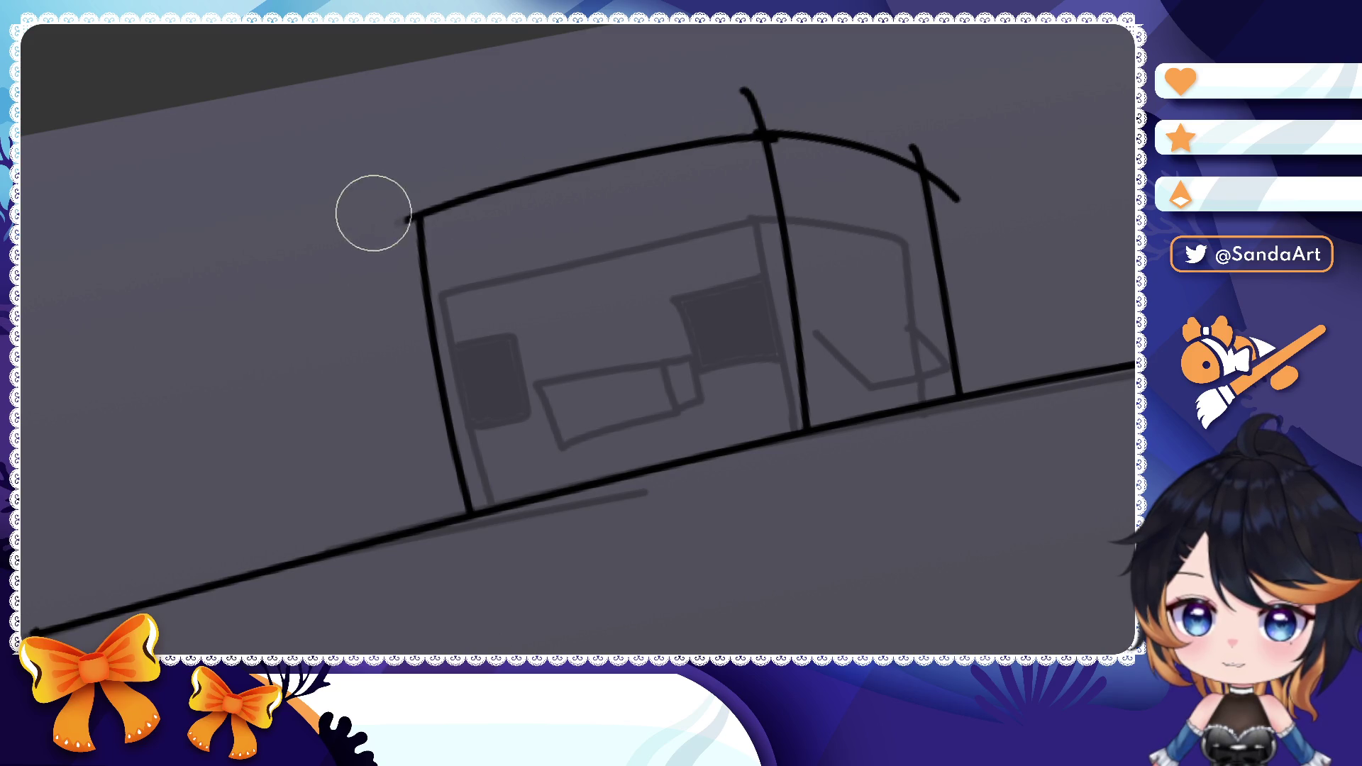
{"action": "left_click_drag", "start_coordinate": [745, 85], "coordinate": [761, 126]}
{"action": "left_click_drag", "start_coordinate": [910, 139], "coordinate": [969, 213]}
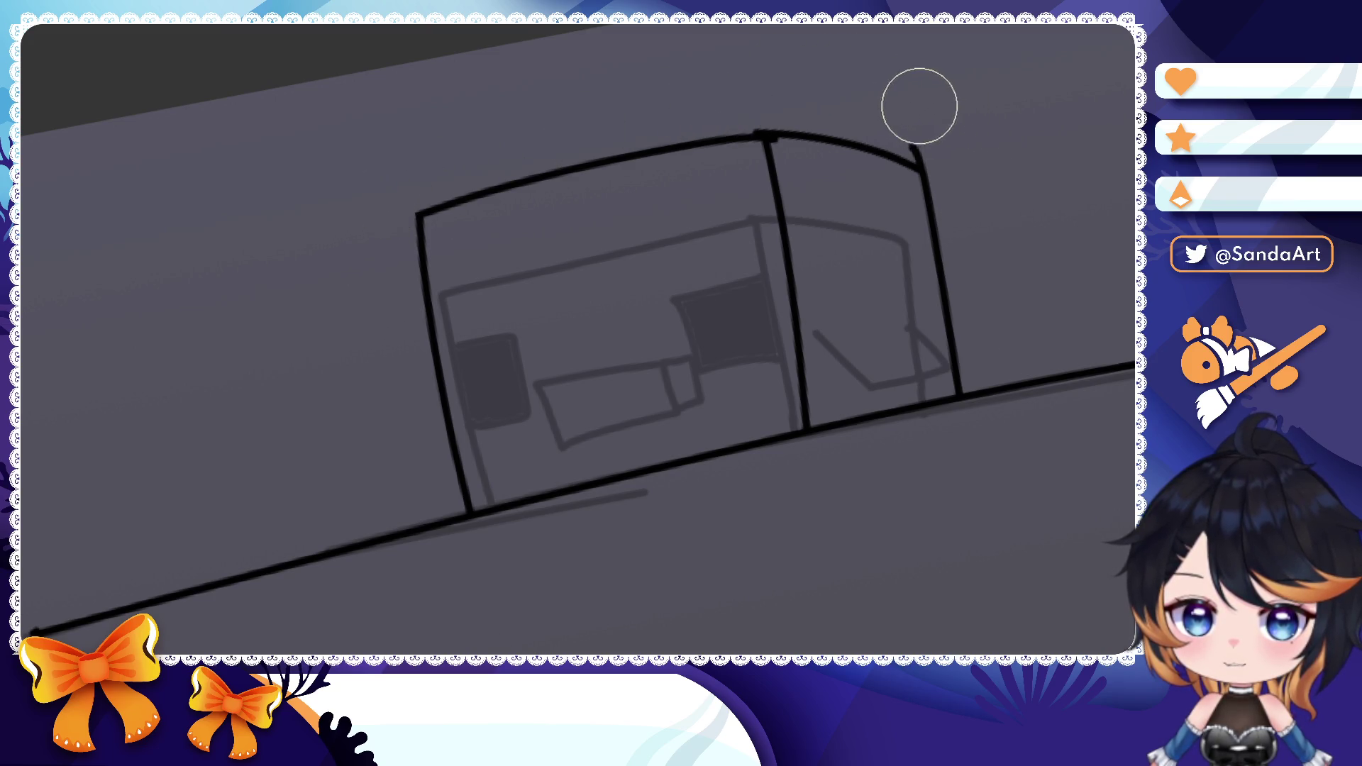
- Ink the duck's right eye outline, redoing misplaced strokes
{"action": "left_click_drag", "start_coordinate": [911, 109], "coordinate": [862, 69]}
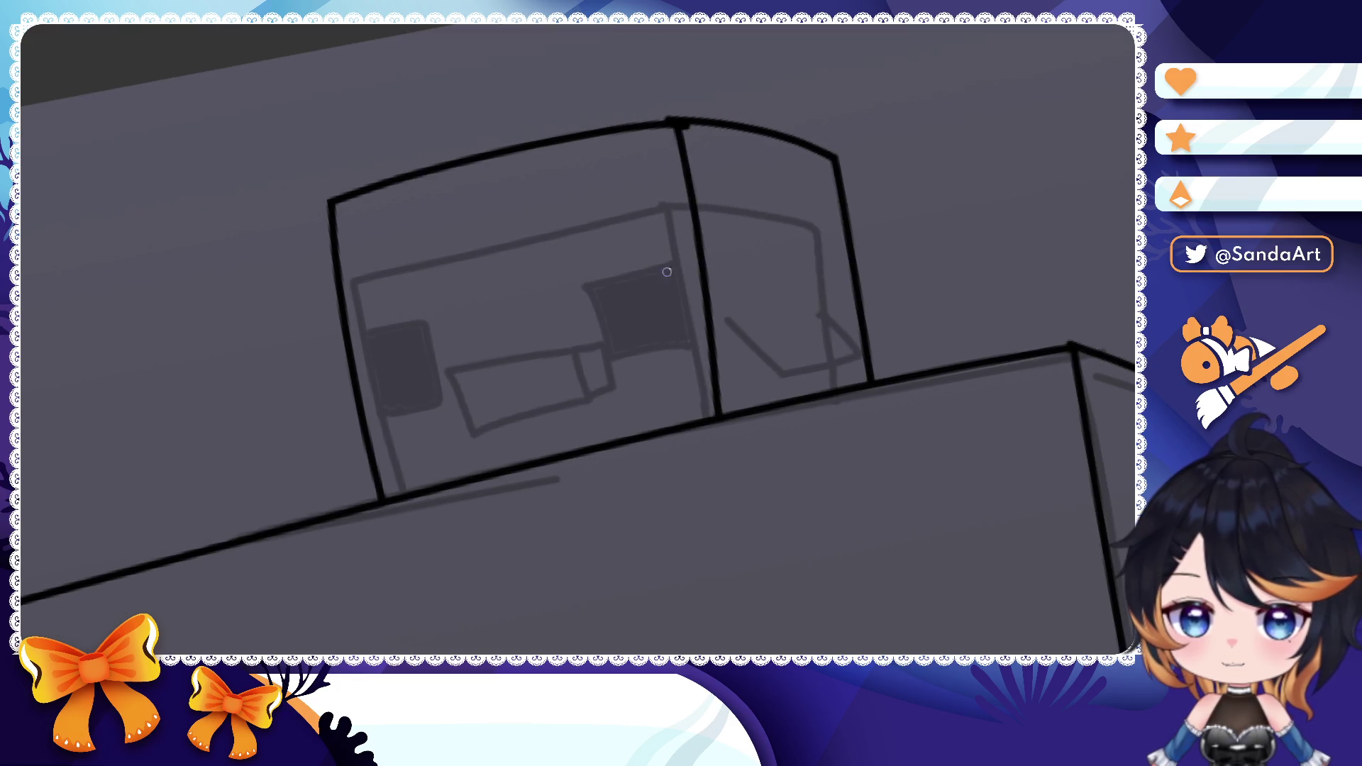
{"action": "left_click_drag", "start_coordinate": [725, 179], "coordinate": [631, 198]}
{"action": "key", "text": "ctrl+z"}
{"action": "mouse_move", "coordinate": [733, 171]}
{"action": "left_mouse_down"}
{"action": "mouse_move", "coordinate": [626, 191]}
{"action": "mouse_move", "coordinate": [654, 326]}
{"action": "mouse_move", "coordinate": [751, 320]}
{"action": "left_mouse_up"}
{"action": "key", "text": "ctrl+z"}
{"action": "key", "text": "ctrl+z"}
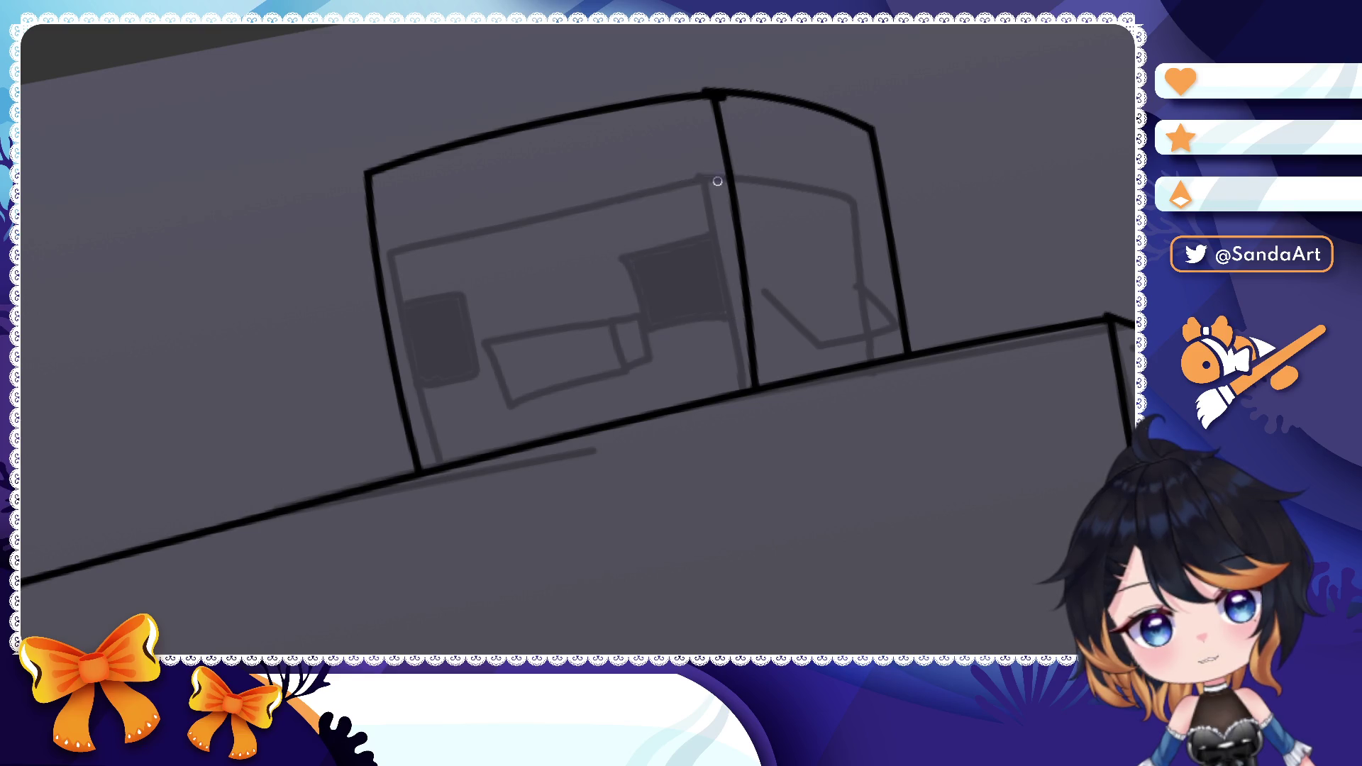
{"action": "left_click_drag", "start_coordinate": [728, 169], "coordinate": [629, 275]}
{"action": "key", "text": "ctrl+z"}
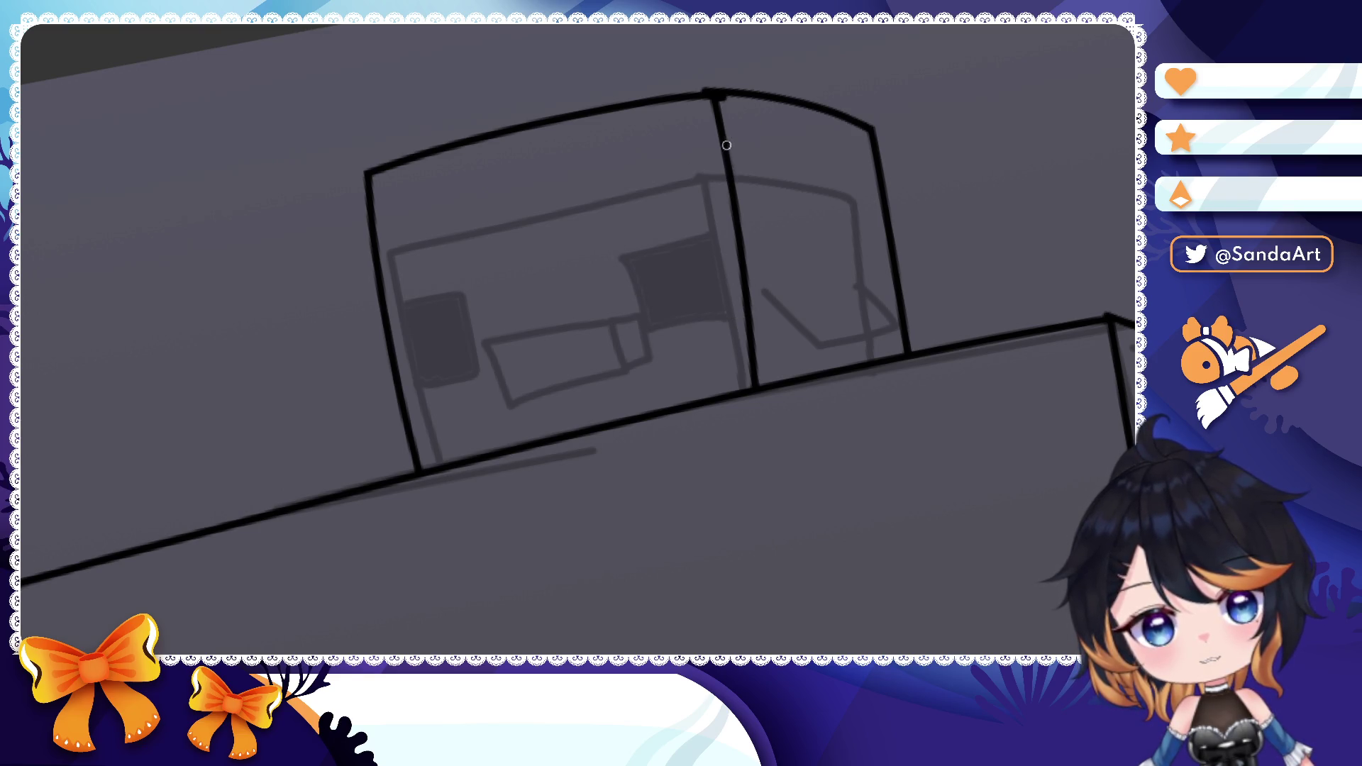
{"action": "key", "text": "ctrl+z"}
{"action": "left_click_drag", "start_coordinate": [723, 150], "coordinate": [740, 285]}
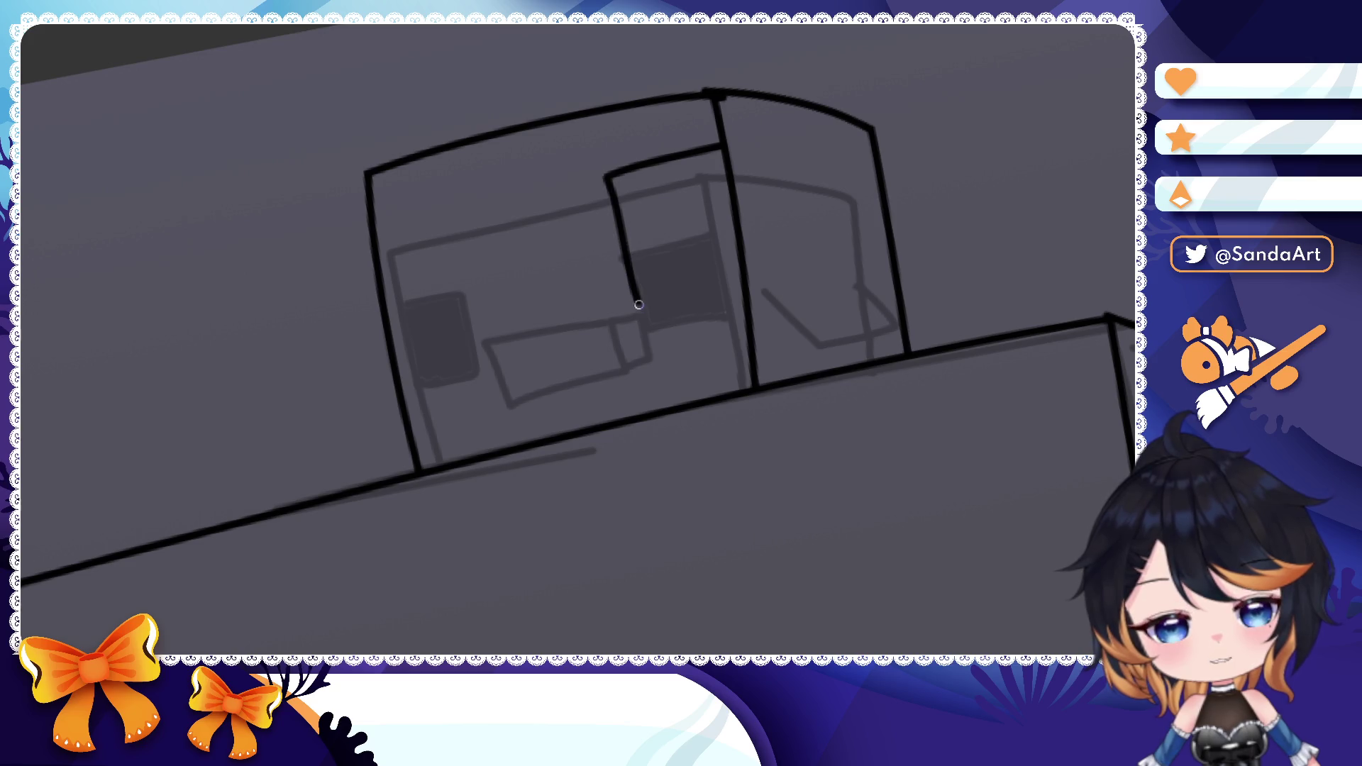
- Ink the duck's left eye outline and its beak, cleaning a stray corner mark
{"action": "left_click_drag", "start_coordinate": [372, 226], "coordinate": [478, 214]}
{"action": "key", "text": "ctrl+z"}
{"action": "left_click_drag", "start_coordinate": [375, 226], "coordinate": [509, 338]}
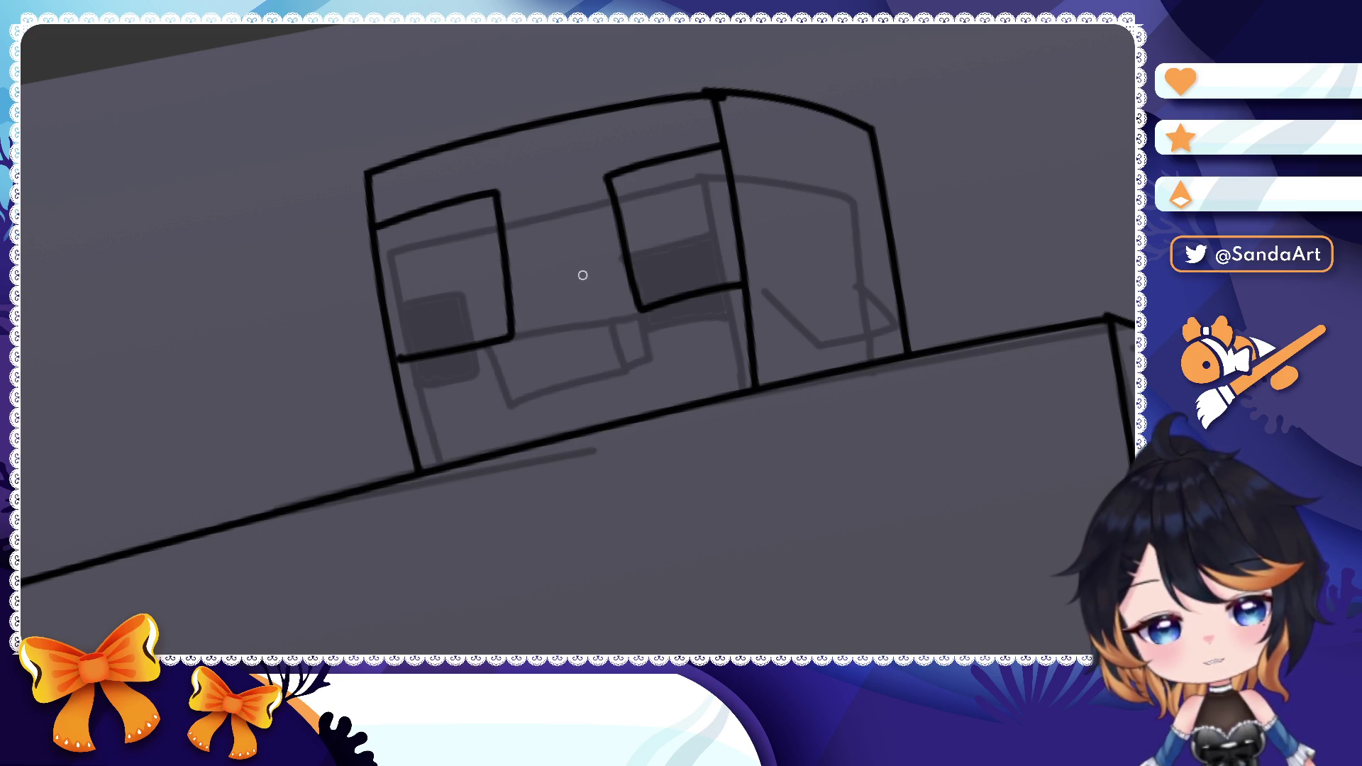
{"action": "left_click_drag", "start_coordinate": [612, 264], "coordinate": [484, 289]}
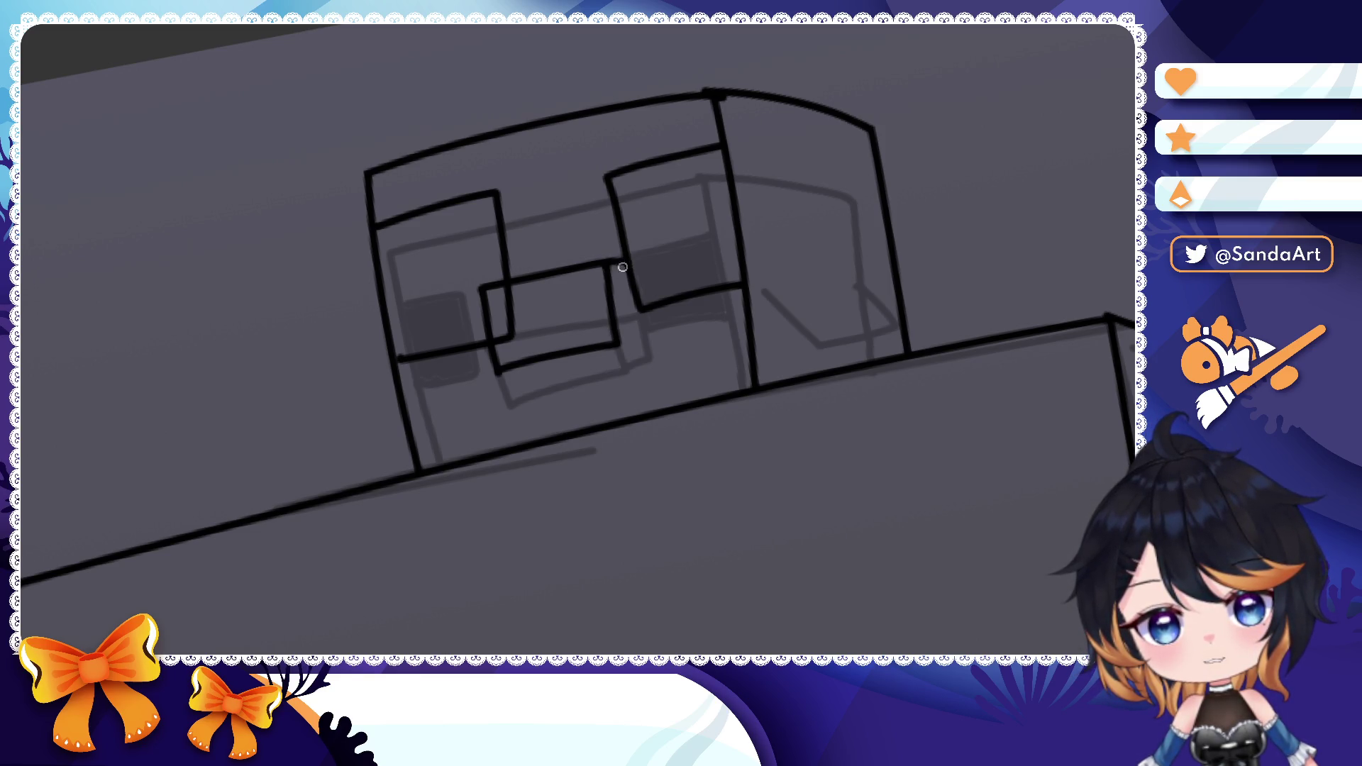
{"action": "left_click_drag", "start_coordinate": [623, 259], "coordinate": [642, 322]}
{"action": "left_click_drag", "start_coordinate": [532, 319], "coordinate": [501, 331]}
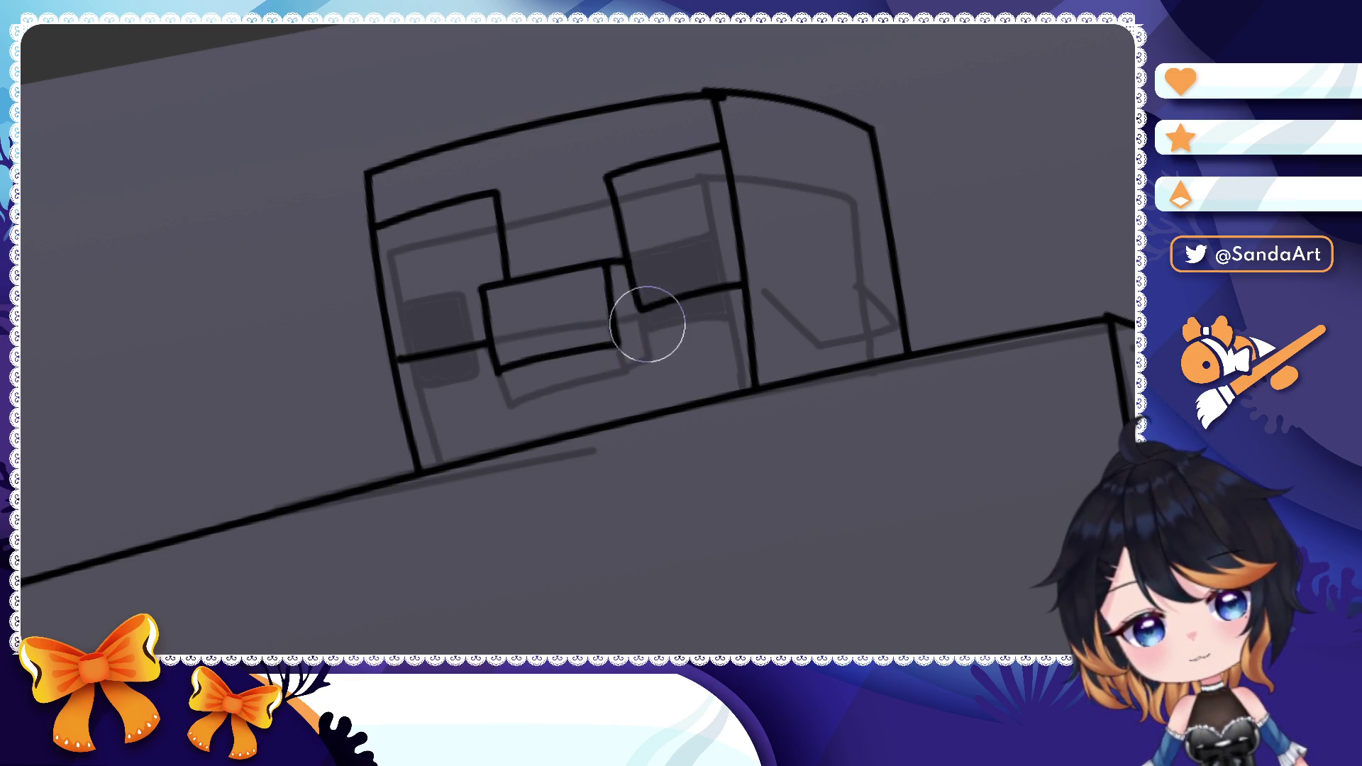
{"action": "left_click_drag", "start_coordinate": [624, 262], "coordinate": [643, 328]}
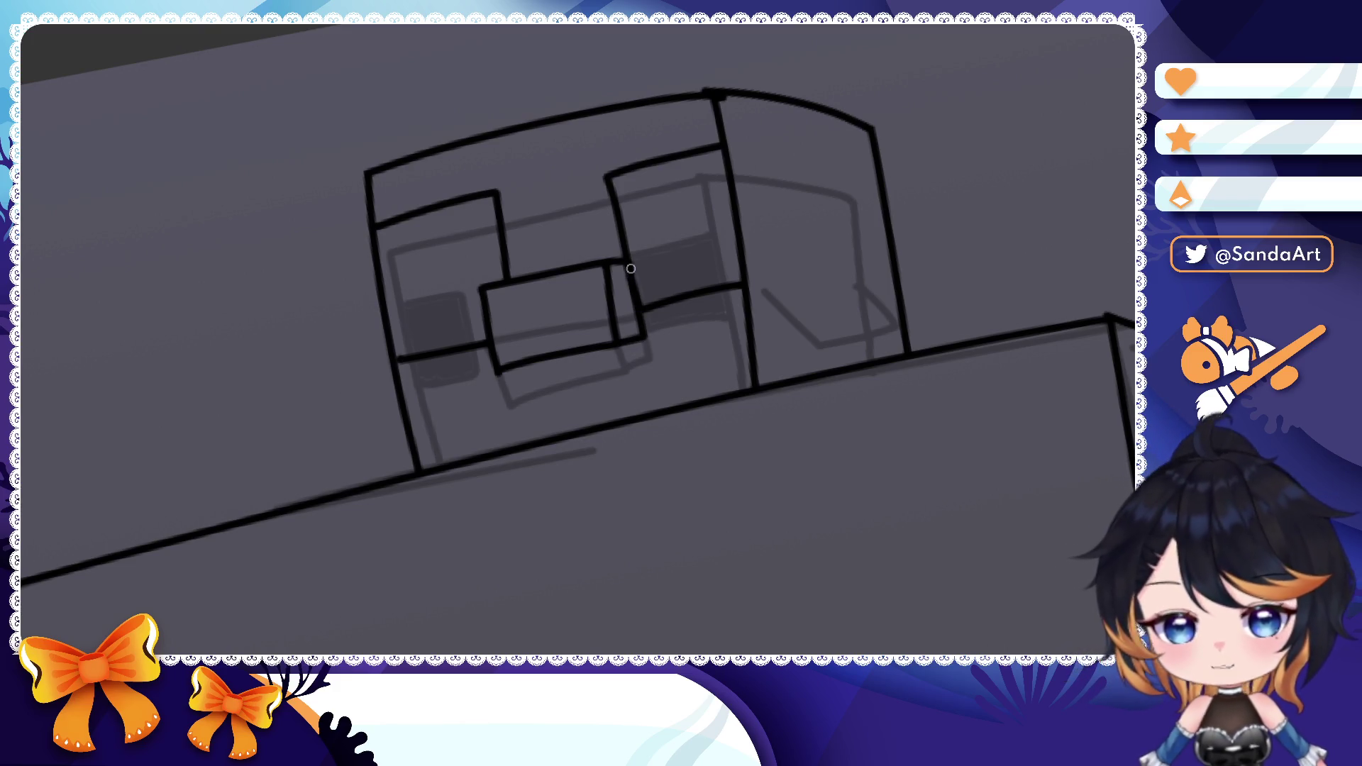
- Ink the duck's V-shaped wing and tidy its tip
{"action": "left_click_drag", "start_coordinate": [714, 298], "coordinate": [828, 320]}
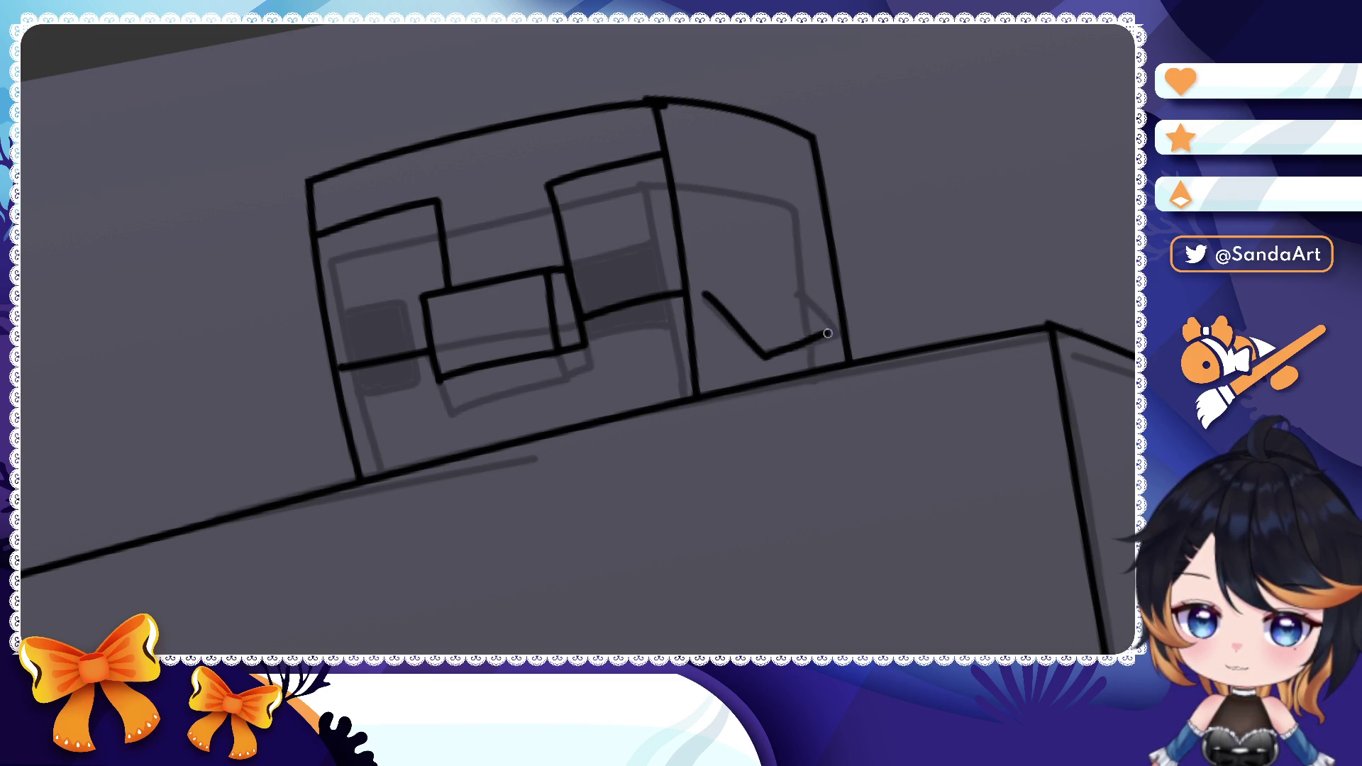
{"action": "key", "text": "ctrl+z"}
{"action": "mouse_move", "coordinate": [758, 349]}
{"action": "left_mouse_down"}
{"action": "mouse_move", "coordinate": [885, 311]}
{"action": "mouse_move", "coordinate": [831, 296]}
{"action": "left_mouse_up"}
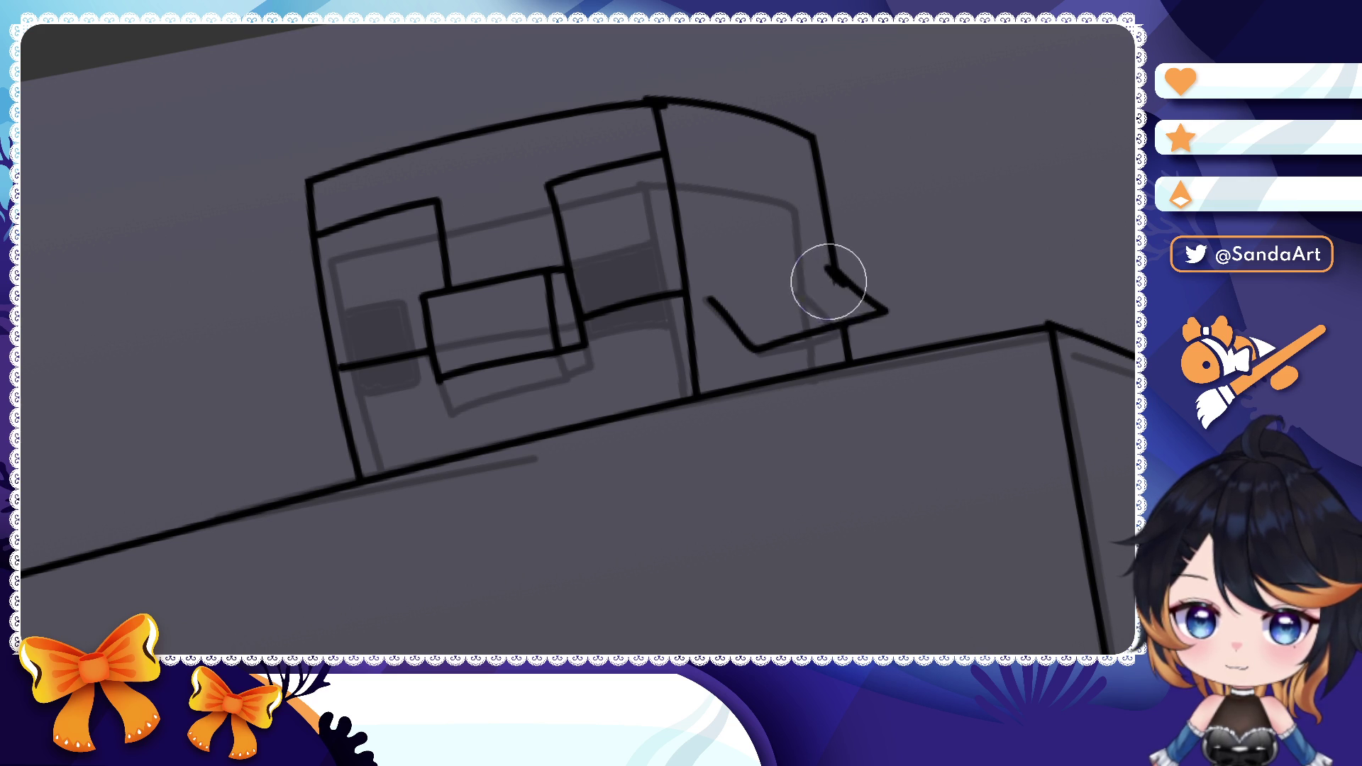
{"action": "left_click", "coordinate": [831, 287]}
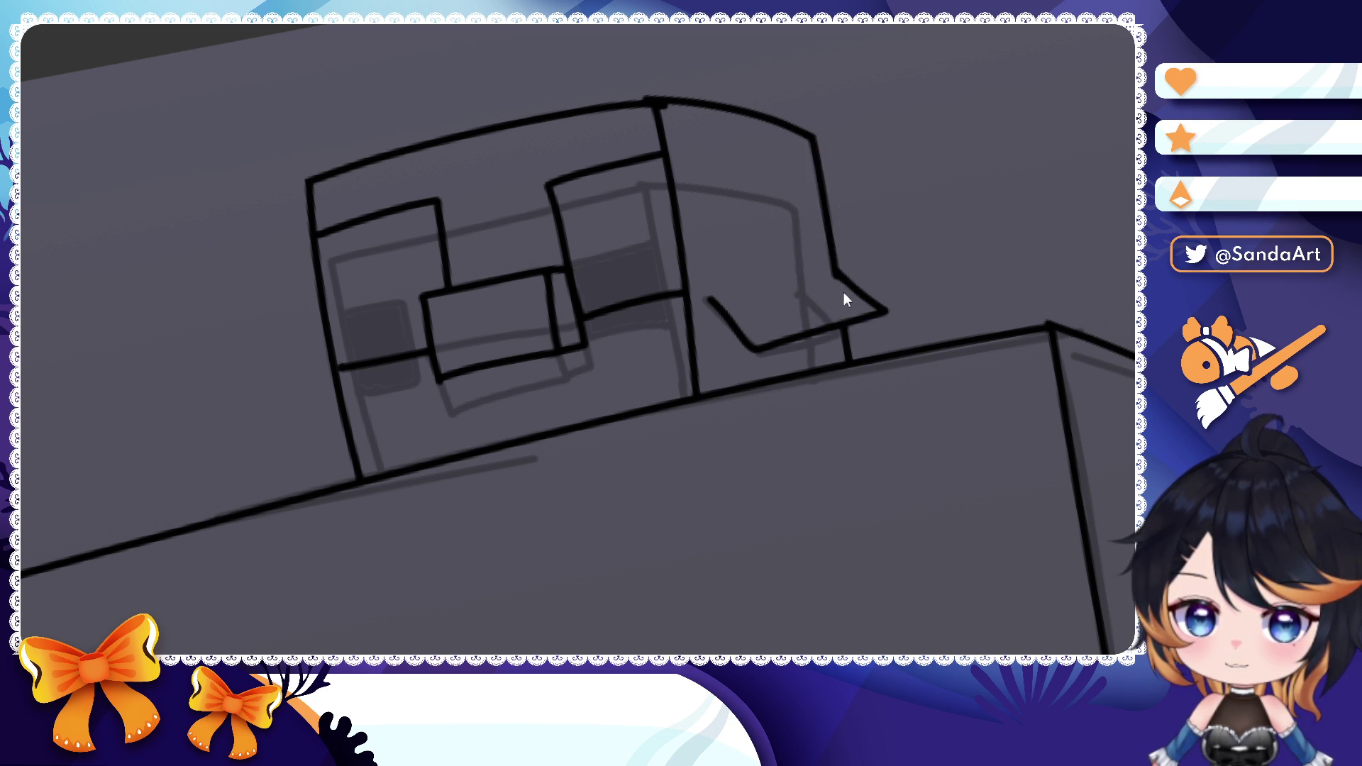
{"action": "mouse_move", "coordinate": [735, 319]}
{"action": "left_mouse_down"}
{"action": "mouse_move", "coordinate": [715, 293]}
{"action": "mouse_move", "coordinate": [769, 287]}
{"action": "left_mouse_up"}
{"action": "key", "text": "ctrl+z"}
{"action": "key", "text": "ctrl+z"}
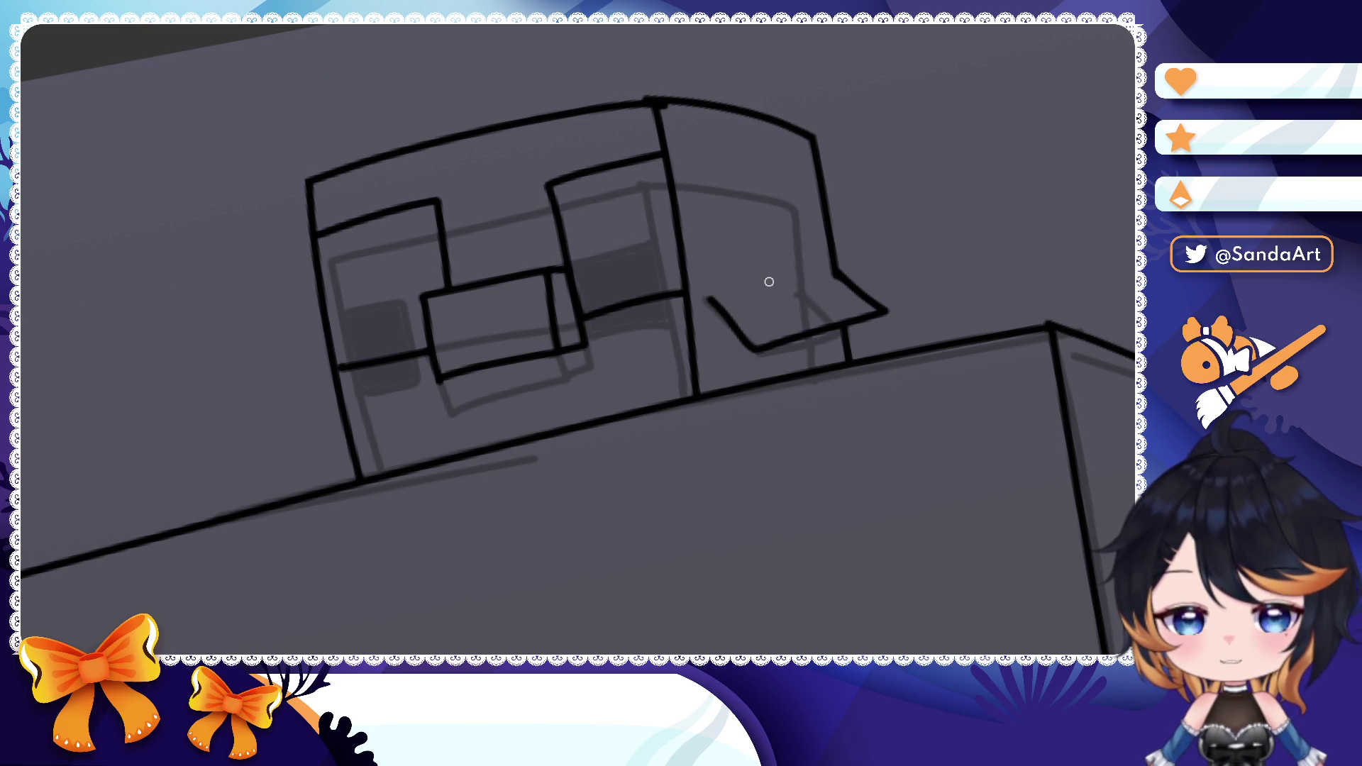
{"action": "scroll", "coordinate": [780, 295], "scroll_direction": "down", "scroll_amount": 5}
{"action": "scroll", "coordinate": [745, 223], "scroll_direction": "down", "scroll_amount": 3}
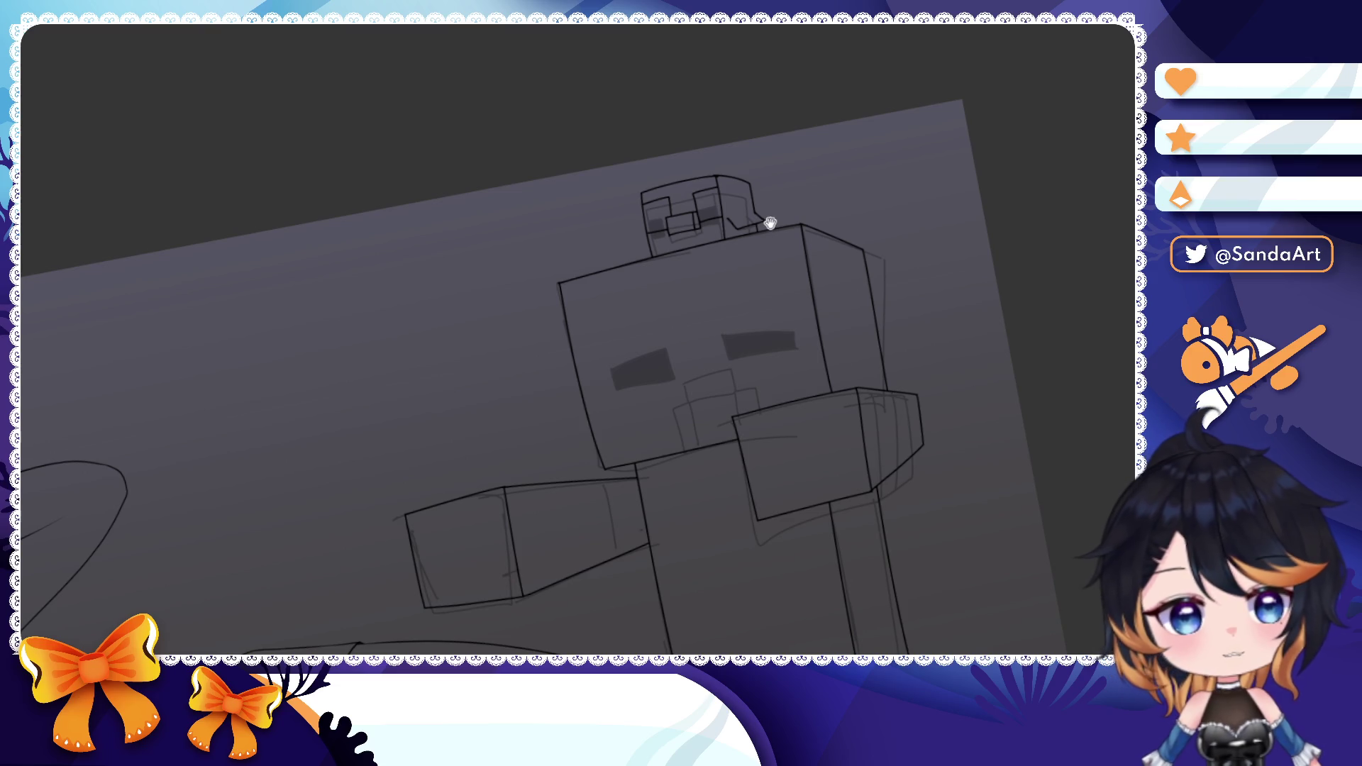
{"action": "scroll", "coordinate": [767, 221], "scroll_direction": "up", "scroll_amount": 3}
{"action": "scroll", "coordinate": [725, 213], "scroll_direction": "up", "scroll_amount": 5}
{"action": "scroll", "coordinate": [682, 193], "scroll_direction": "up", "scroll_amount": 3}
{"action": "scroll", "coordinate": [746, 218], "scroll_direction": "up", "scroll_amount": 5}
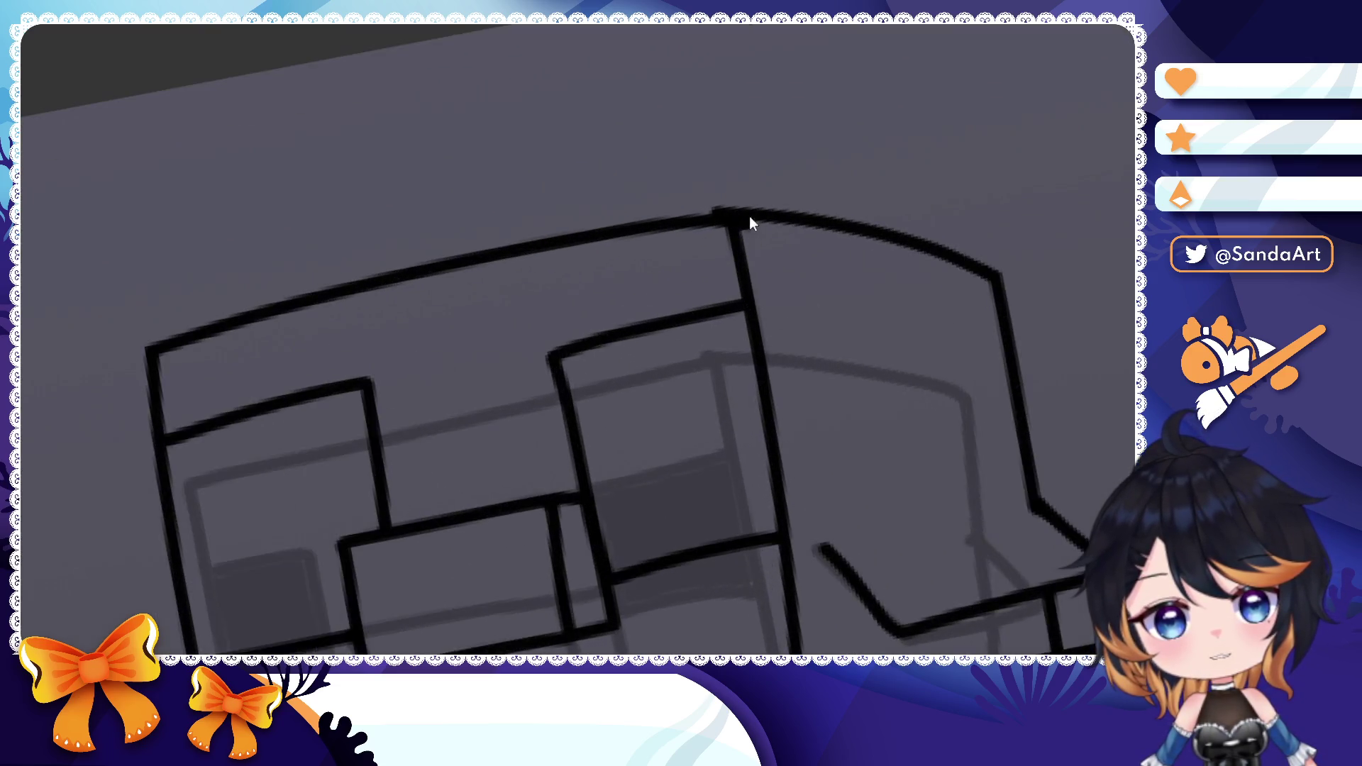
- Copy the zombie's left eye vector outline and place the duplicate onto the right eye
{"action": "left_click", "coordinate": [745, 213]}
{"action": "key", "text": "Escape"}
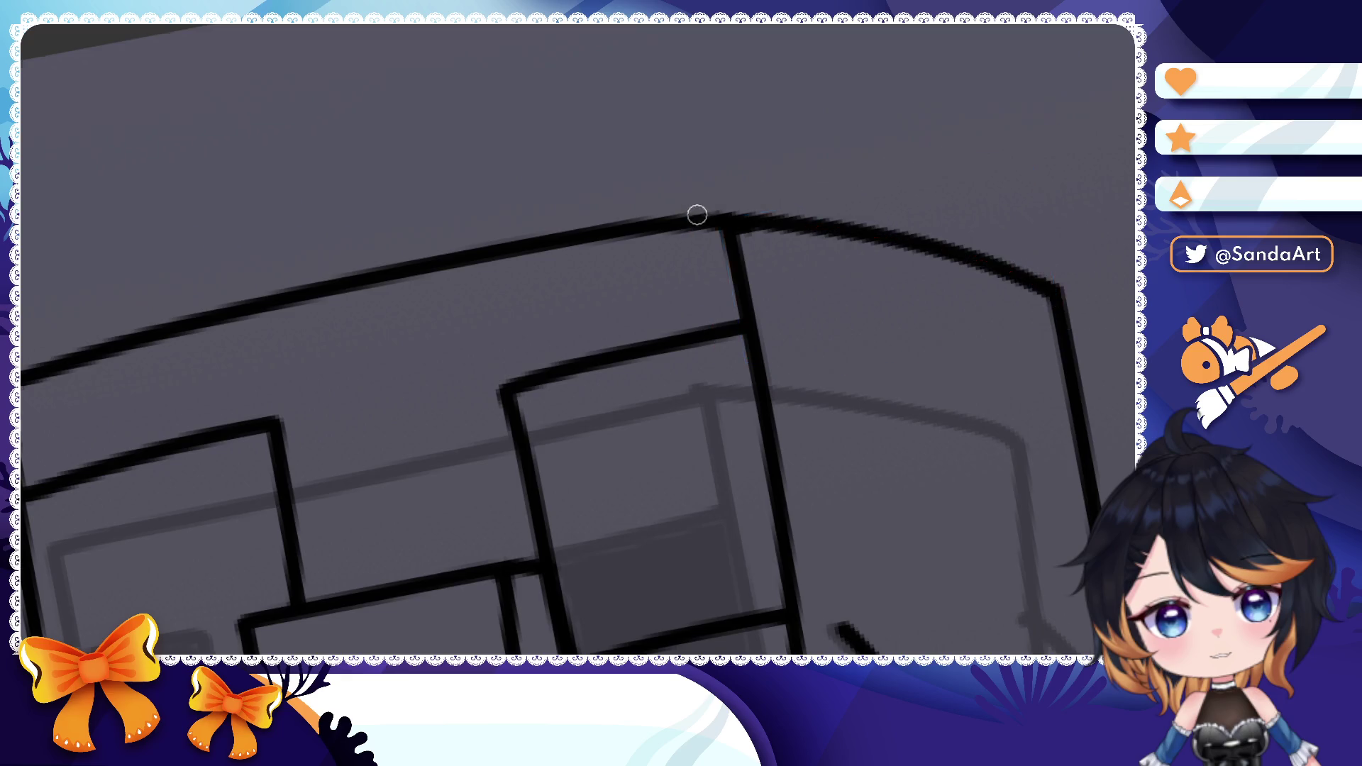
{"action": "scroll", "coordinate": [693, 213], "scroll_direction": "down", "scroll_amount": 5}
{"action": "scroll", "coordinate": [777, 279], "scroll_direction": "down", "scroll_amount": 3}
{"action": "scroll", "coordinate": [777, 280], "scroll_direction": "up", "scroll_amount": 3}
{"action": "scroll", "coordinate": [778, 280], "scroll_direction": "up", "scroll_amount": 4}
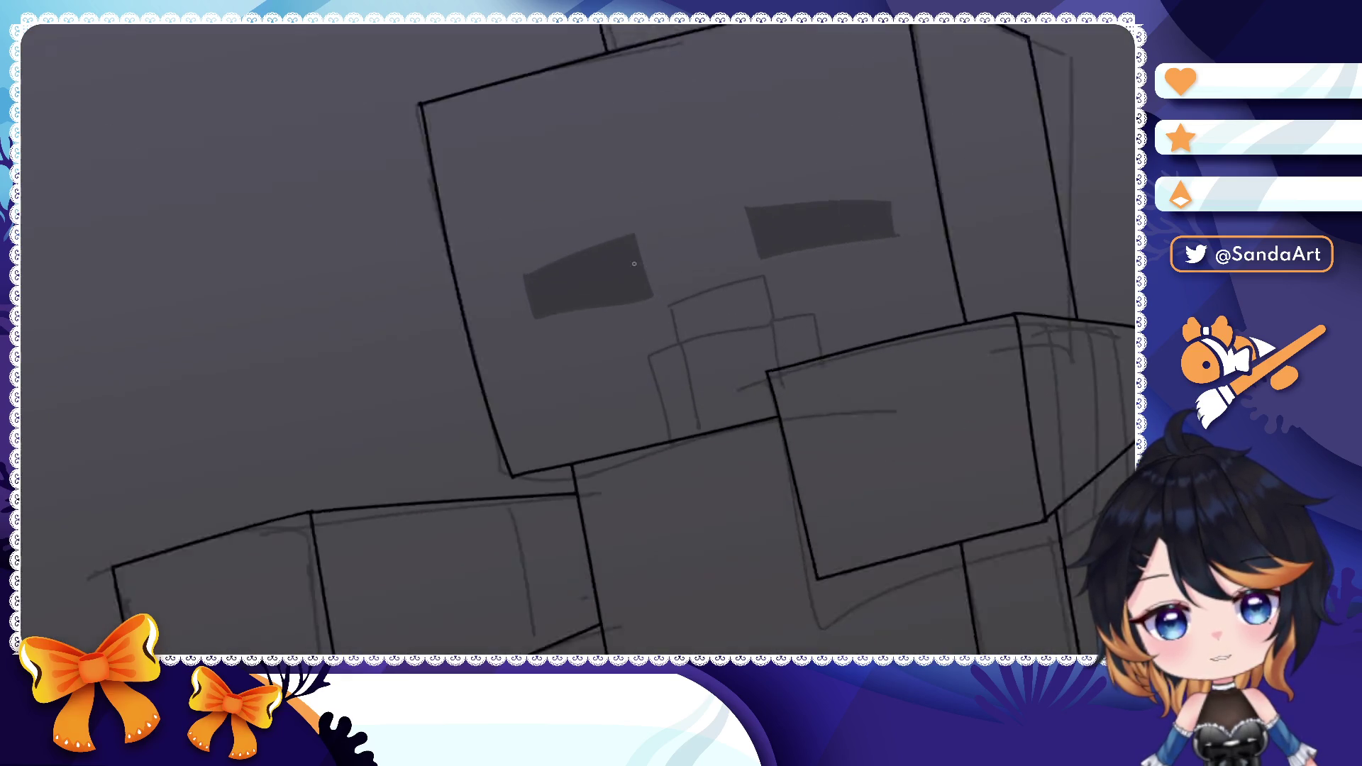
{"action": "scroll", "coordinate": [745, 309], "scroll_direction": "up", "scroll_amount": 4}
{"action": "mouse_move", "coordinate": [724, 323]}
{"action": "left_mouse_down"}
{"action": "mouse_move", "coordinate": [417, 274]}
{"action": "mouse_move", "coordinate": [415, 352]}
{"action": "mouse_move", "coordinate": [628, 285]}
{"action": "mouse_move", "coordinate": [392, 259]}
{"action": "left_mouse_up"}
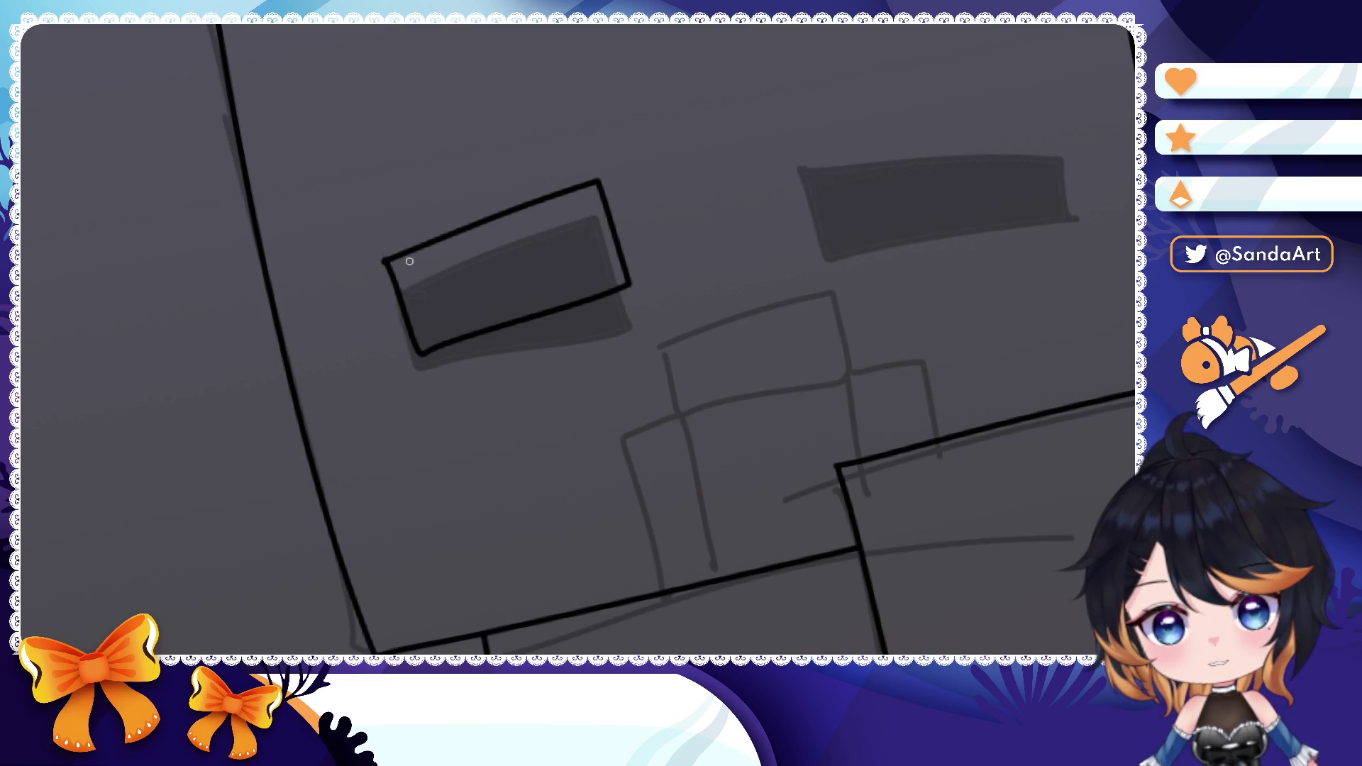
{"action": "key", "text": "ctrl+t"}
{"action": "key", "text": "ctrl+c"}
{"action": "key", "text": "ctrl+v"}
{"action": "left_click_drag", "start_coordinate": [575, 260], "coordinate": [881, 208]}
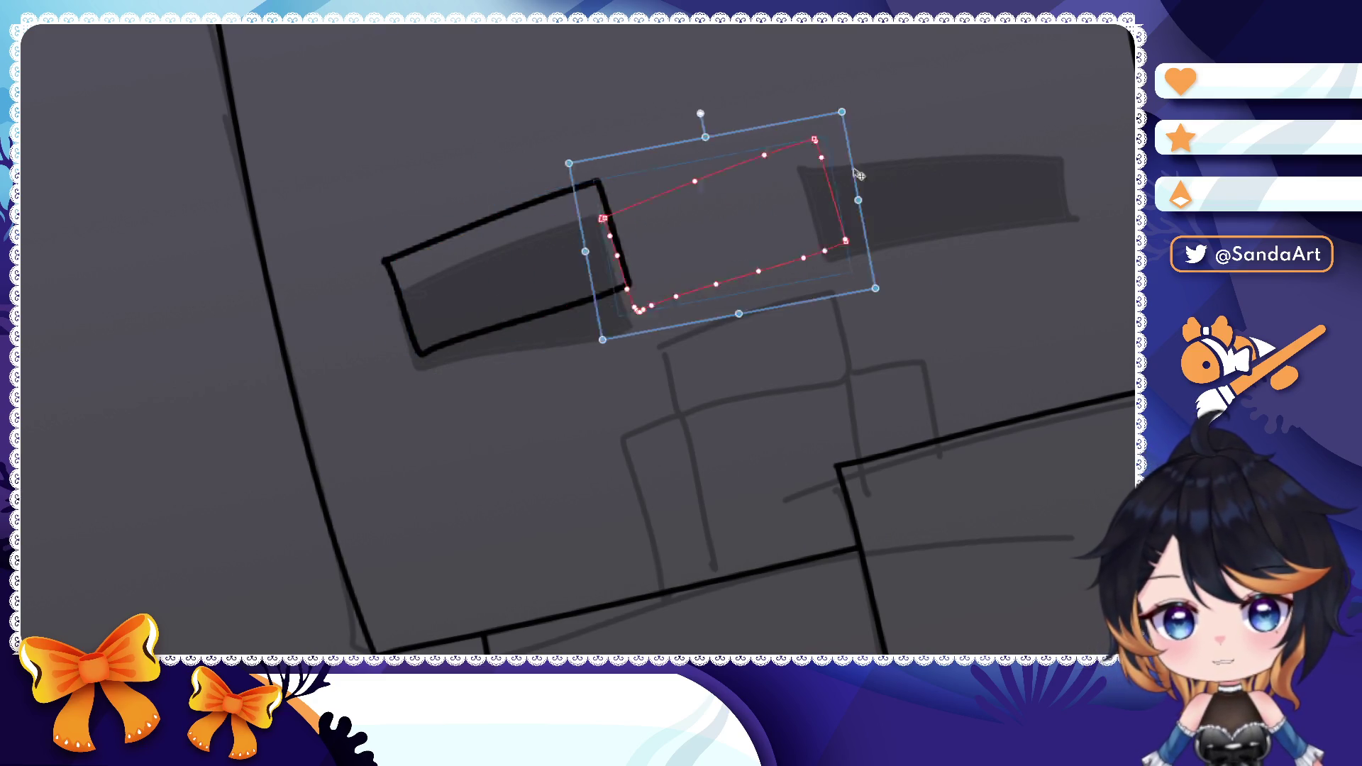
{"action": "key", "text": "Return"}
- Free-transform the right eye outline, rotating it level and moving it up and right
{"action": "left_click_drag", "start_coordinate": [694, 279], "coordinate": [1008, 98]}
{"action": "left_click_drag", "start_coordinate": [970, 295], "coordinate": [685, 72]}
{"action": "left_click_drag", "start_coordinate": [694, 288], "coordinate": [800, 317]}
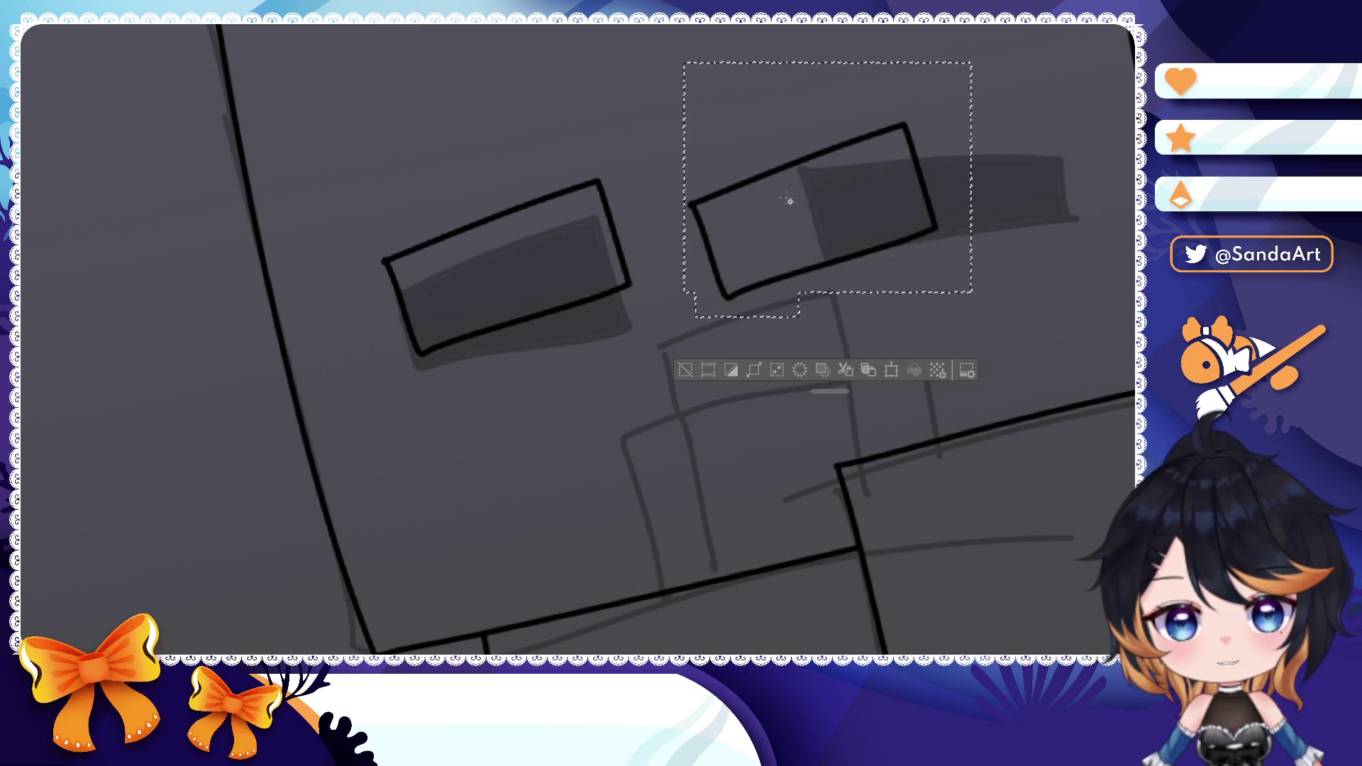
{"action": "key", "text": "ctrl+t"}
{"action": "left_click_drag", "start_coordinate": [858, 363], "coordinate": [858, 339]}
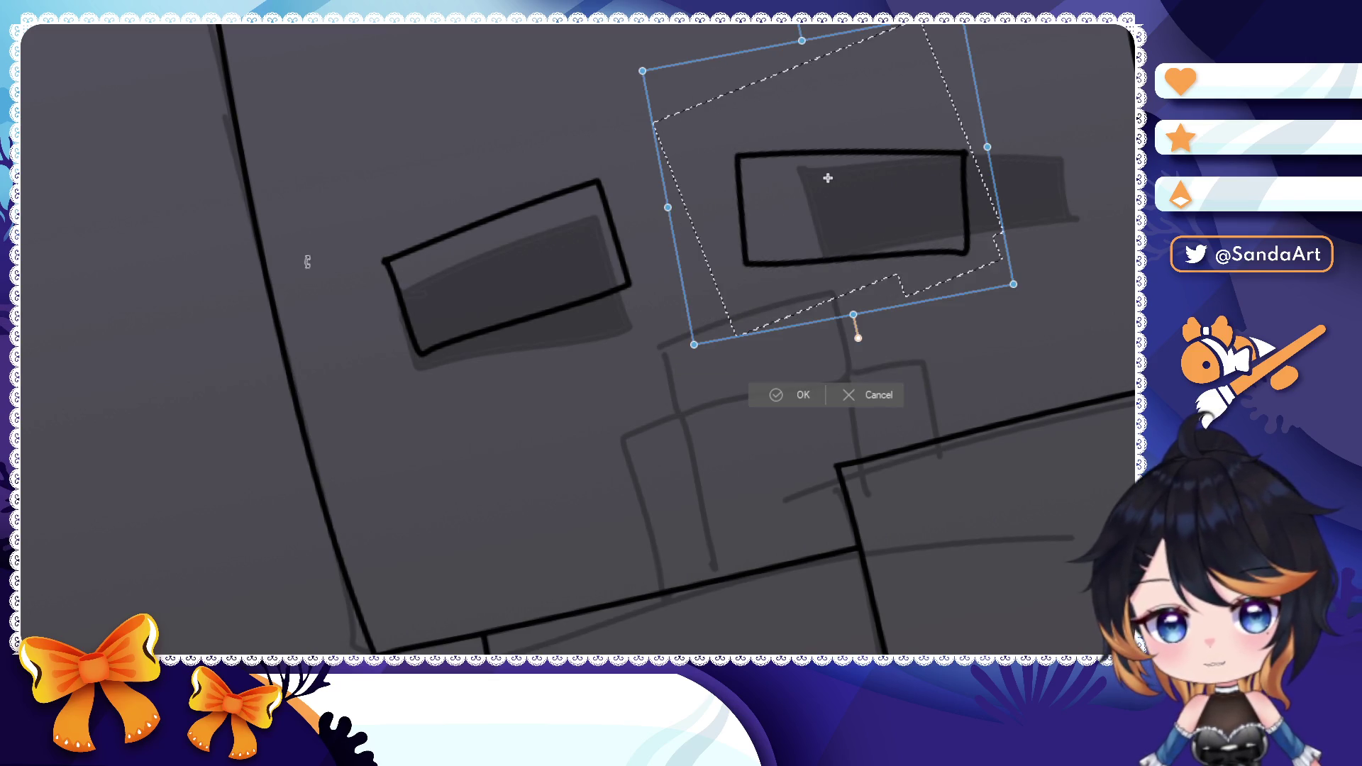
{"action": "left_click_drag", "start_coordinate": [883, 198], "coordinate": [958, 179]}
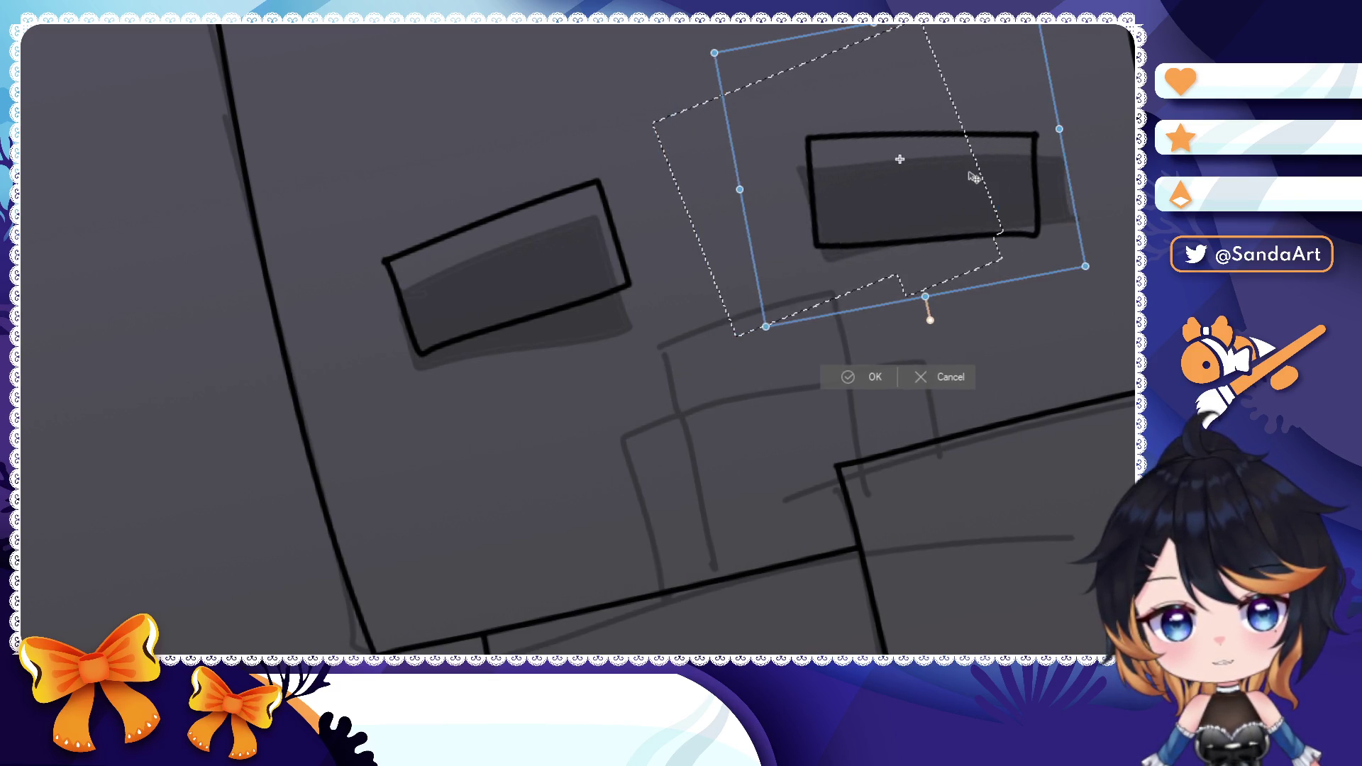
{"action": "left_click", "coordinate": [864, 375]}
{"action": "scroll", "coordinate": [831, 334], "scroll_direction": "down", "scroll_amount": 3}
{"action": "scroll", "coordinate": [809, 363], "scroll_direction": "down", "scroll_amount": 3}
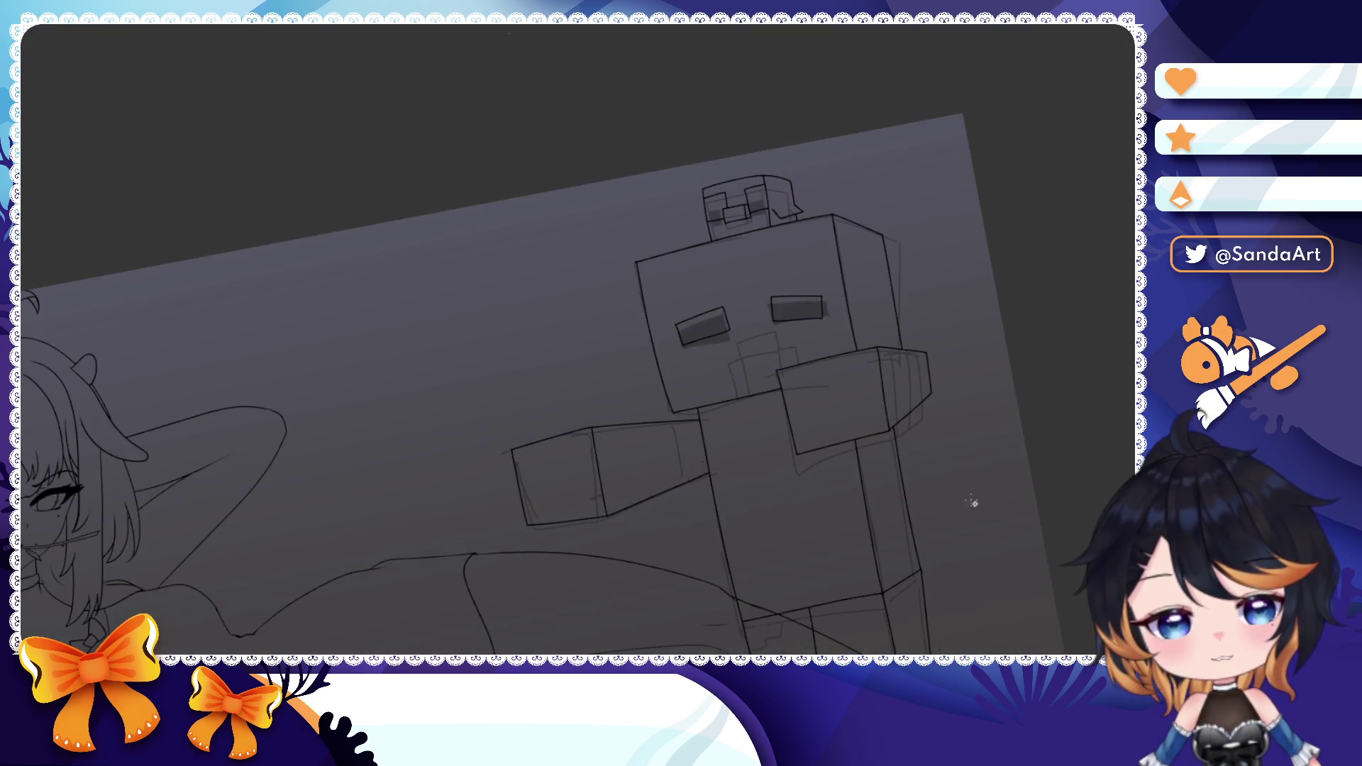
{"action": "scroll", "coordinate": [798, 341], "scroll_direction": "up", "scroll_amount": 3}
{"action": "scroll", "coordinate": [809, 320], "scroll_direction": "up", "scroll_amount": 3}
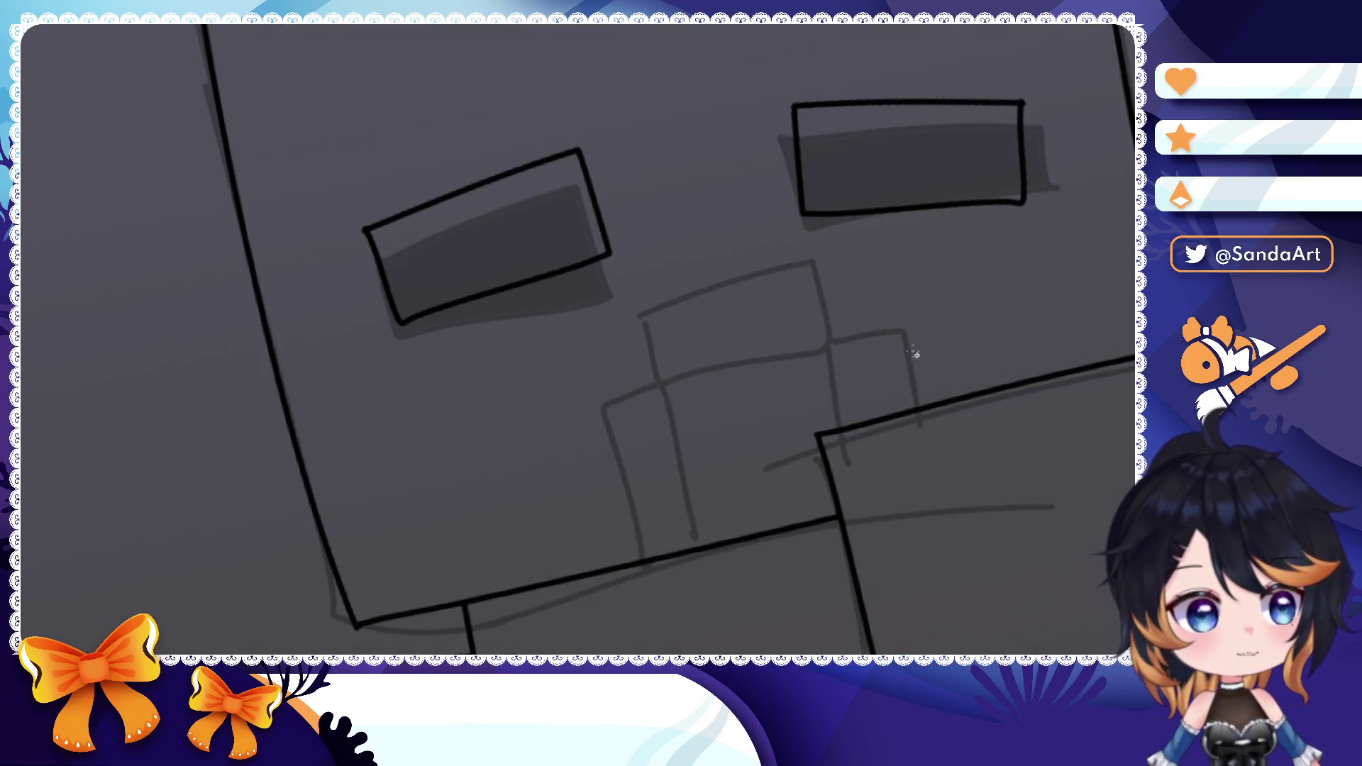
- Ink a straight left nose edge and the nose's top line after guide strokes and retries
{"action": "left_click_drag", "start_coordinate": [746, 282], "coordinate": [682, 246]}
{"action": "left_click_drag", "start_coordinate": [576, 279], "coordinate": [594, 343]}
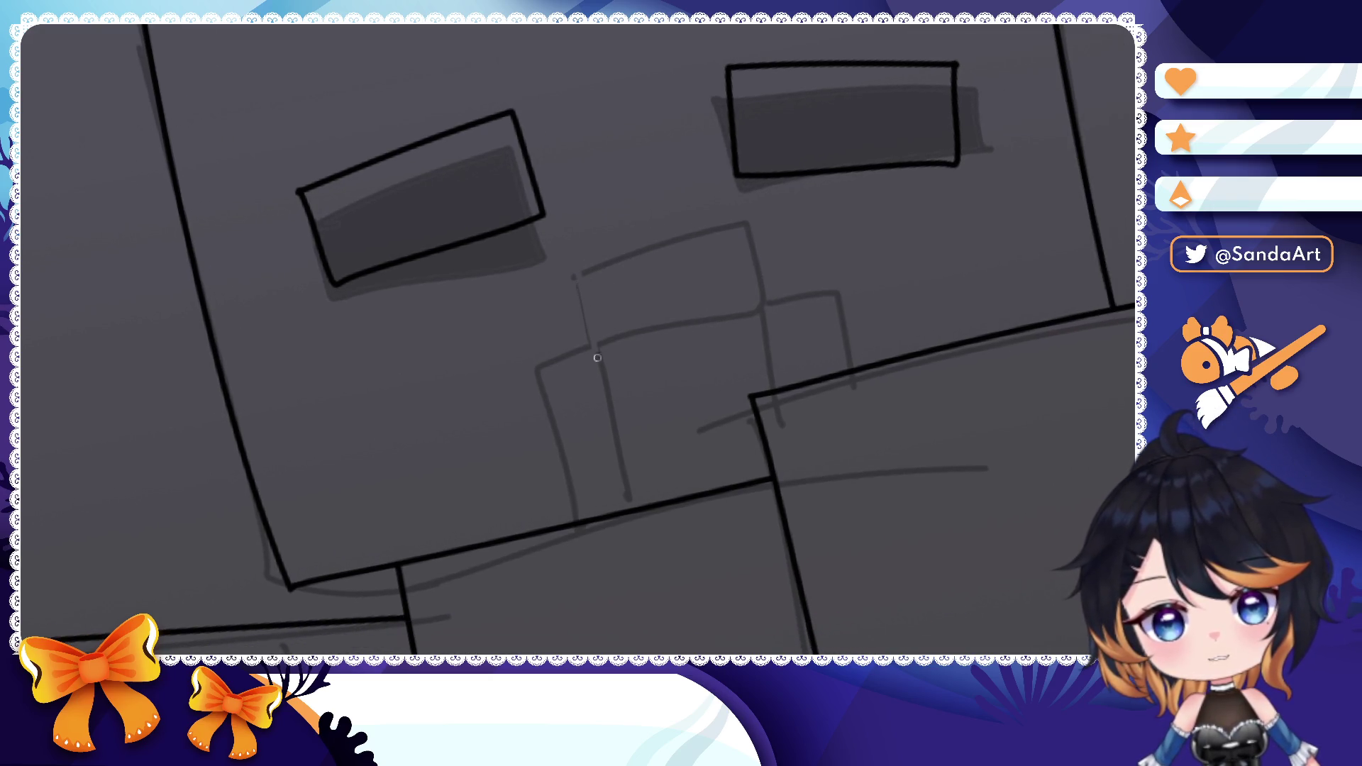
{"action": "left_click_drag", "start_coordinate": [581, 286], "coordinate": [614, 419]}
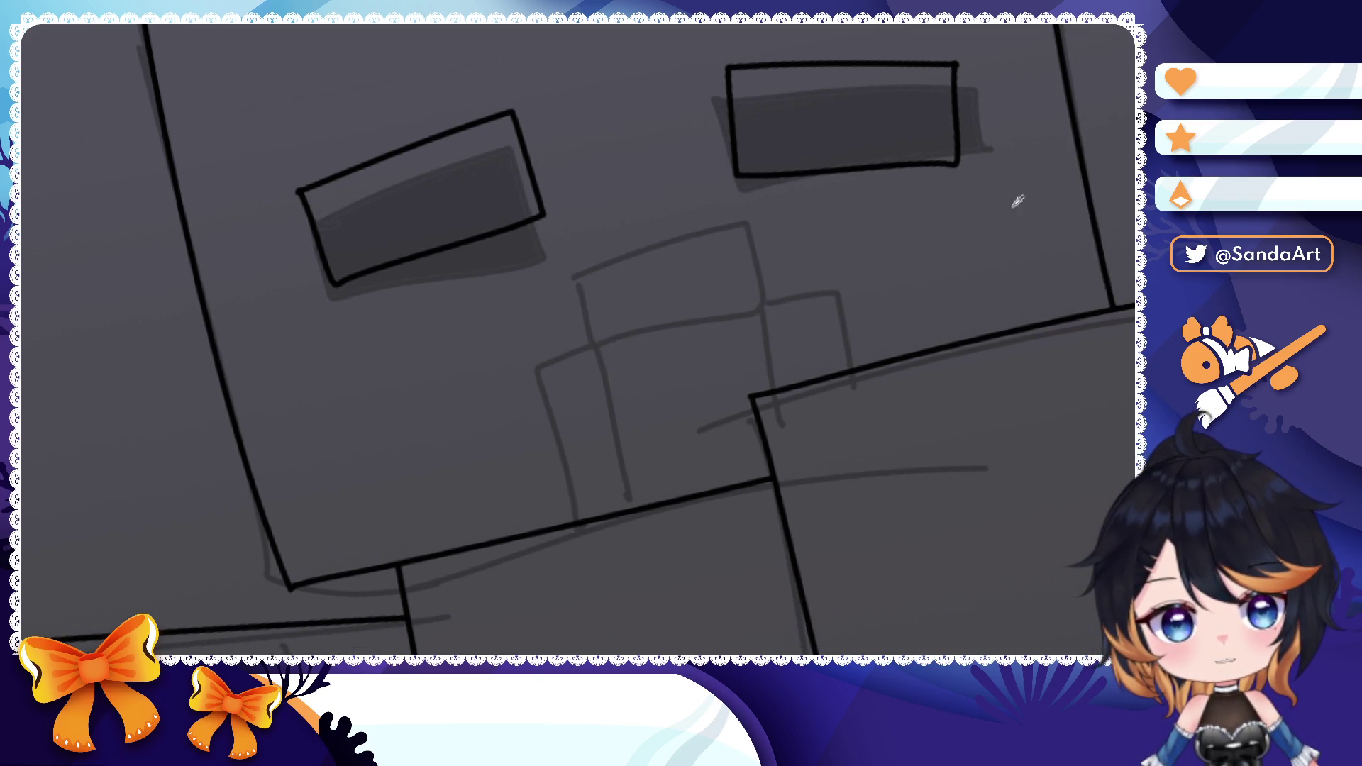
{"action": "left_click_drag", "start_coordinate": [563, 527], "coordinate": [528, 350]}
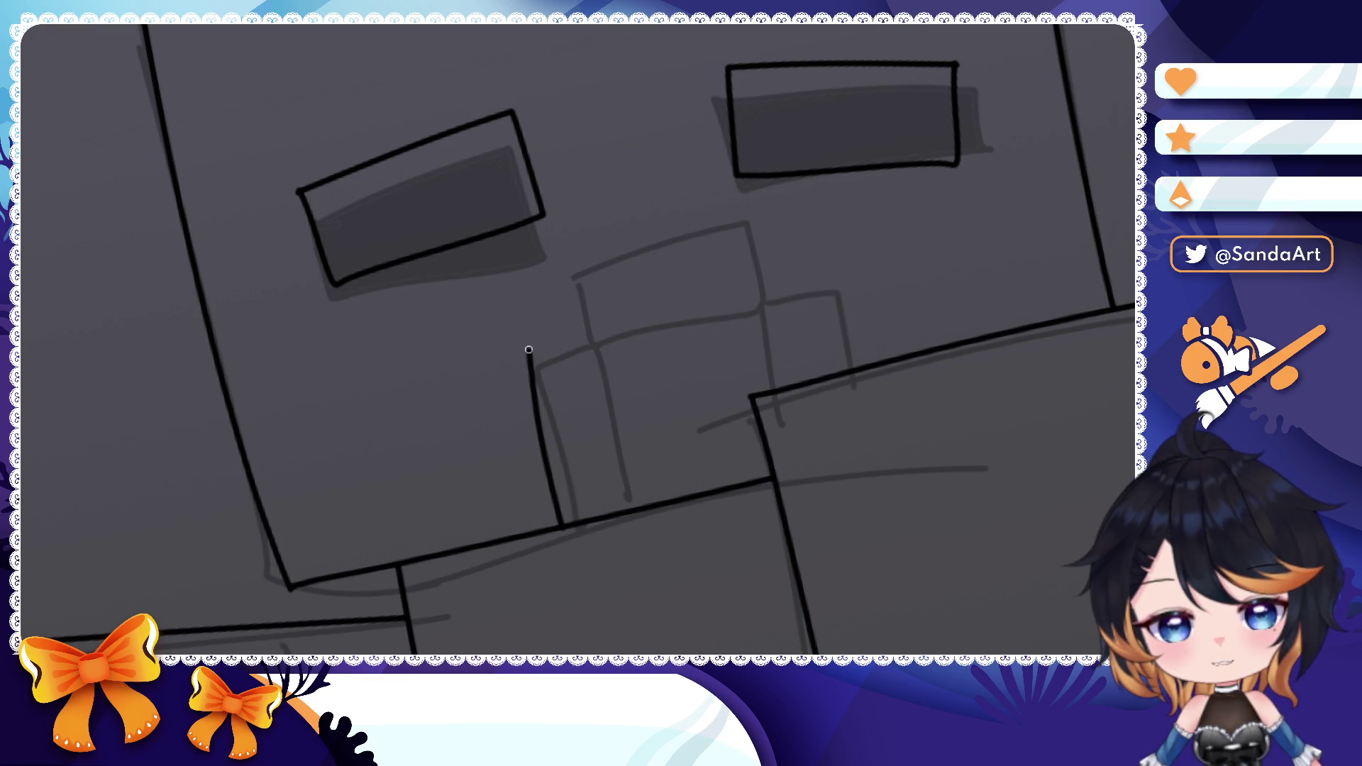
{"action": "key", "text": "ctrl+z"}
{"action": "mouse_move", "coordinate": [563, 526]}
{"action": "left_mouse_down"}
{"action": "mouse_move", "coordinate": [581, 341]}
{"action": "mouse_move", "coordinate": [564, 527]}
{"action": "left_mouse_up"}
{"action": "key", "text": "ctrl+z"}
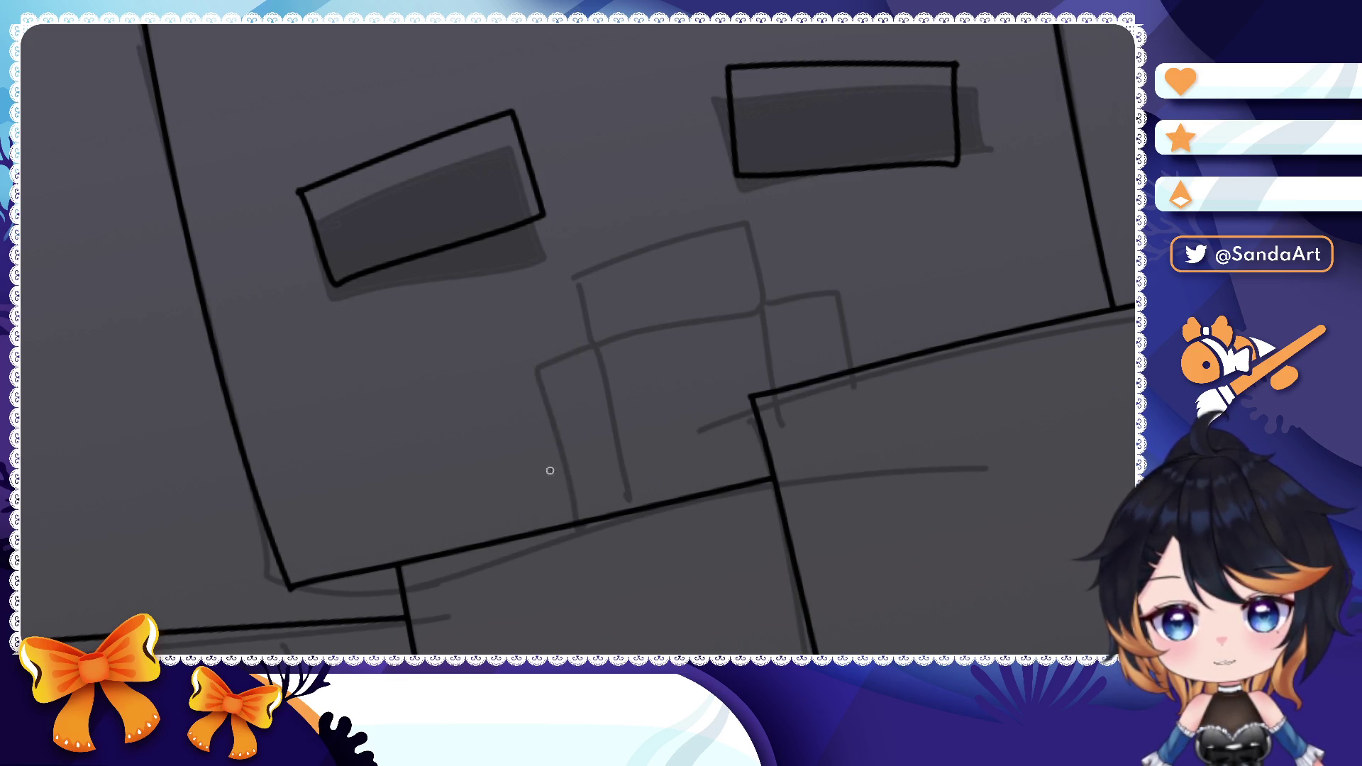
{"action": "left_click_drag", "start_coordinate": [562, 529], "coordinate": [529, 381]}
{"action": "key", "text": "ctrl+z"}
{"action": "left_click_drag", "start_coordinate": [564, 528], "coordinate": [537, 364]}
{"action": "mouse_move", "coordinate": [568, 525]}
{"action": "left_mouse_down"}
{"action": "mouse_move", "coordinate": [516, 367]}
{"action": "mouse_move", "coordinate": [865, 278]}
{"action": "left_mouse_up"}
- Ink the nose's vertical lines and right edge, erasing an overshooting tail
{"action": "left_click_drag", "start_coordinate": [579, 275], "coordinate": [638, 508]}
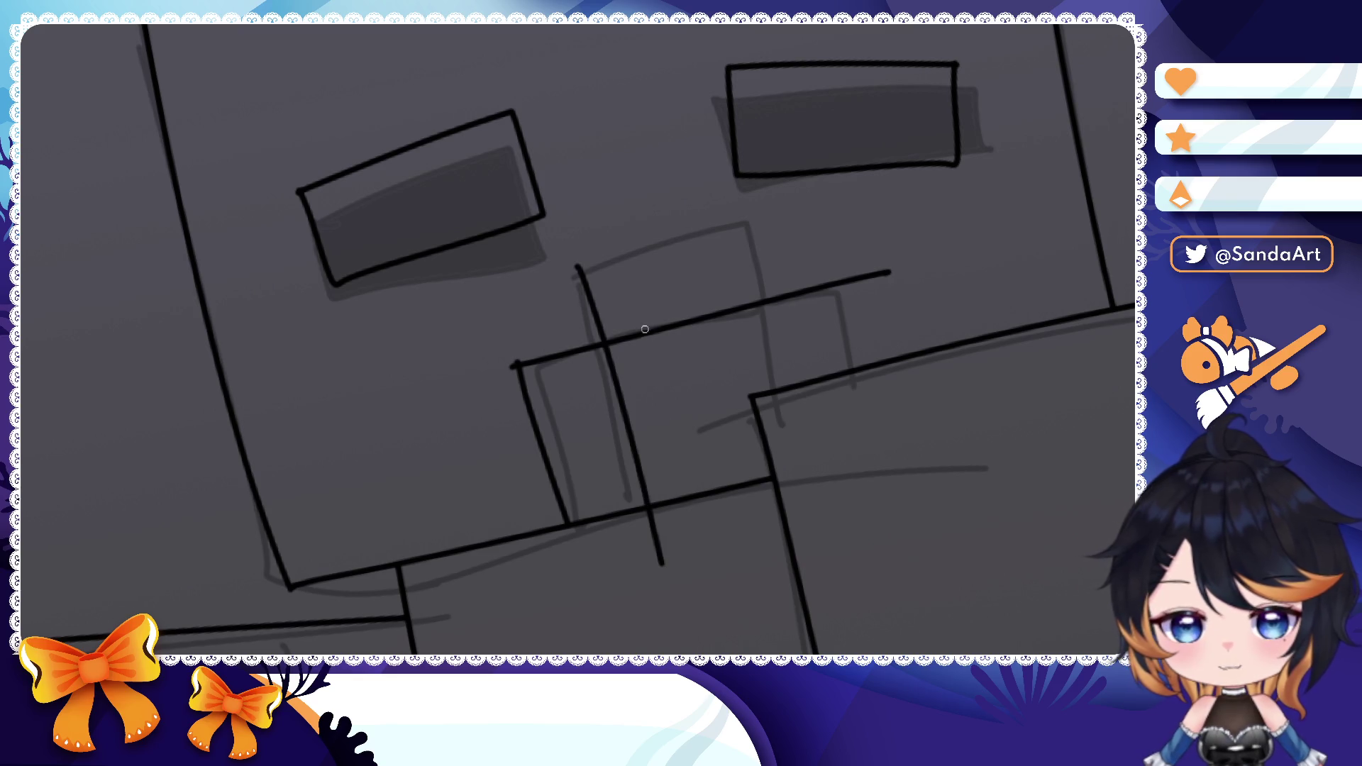
{"action": "key", "text": "ctrl+z"}
{"action": "left_click_drag", "start_coordinate": [575, 267], "coordinate": [651, 564]}
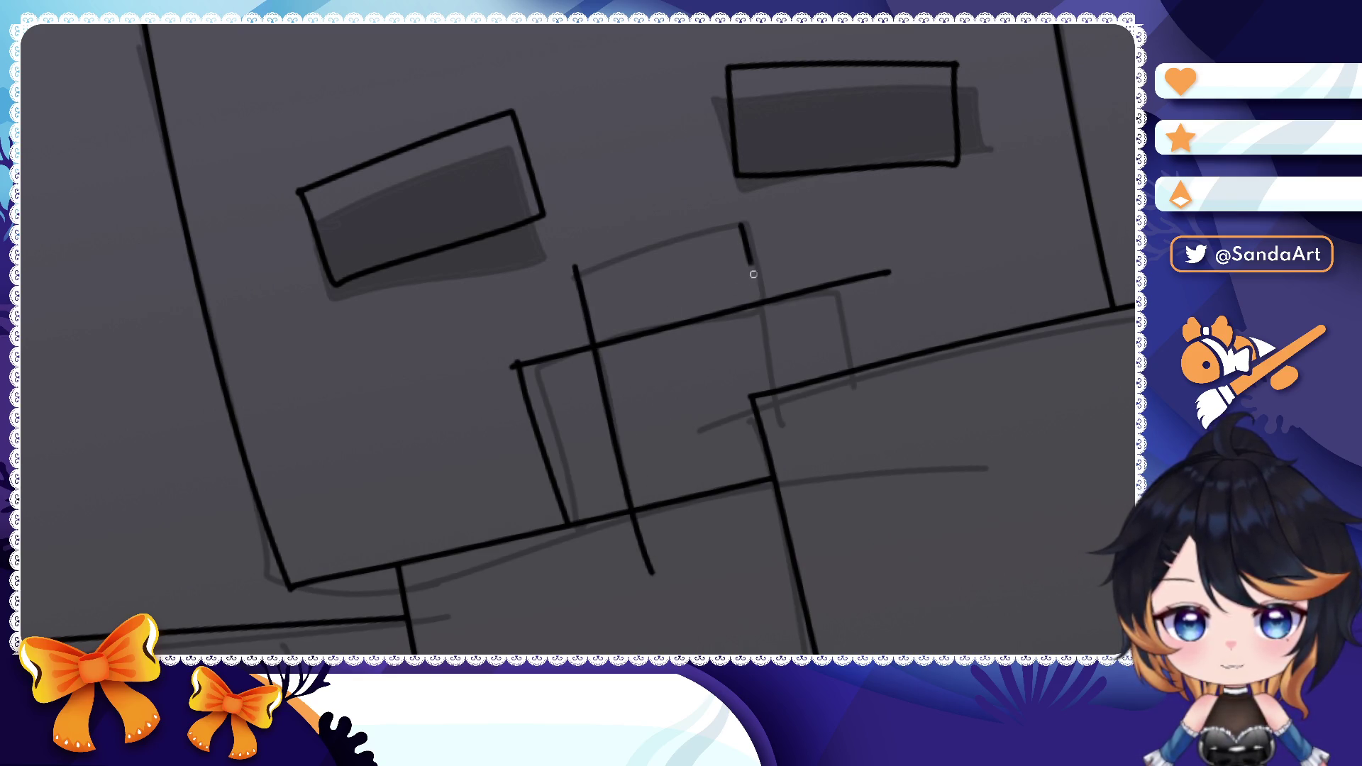
{"action": "left_click_drag", "start_coordinate": [742, 226], "coordinate": [807, 508]}
{"action": "left_click_drag", "start_coordinate": [833, 272], "coordinate": [858, 385]}
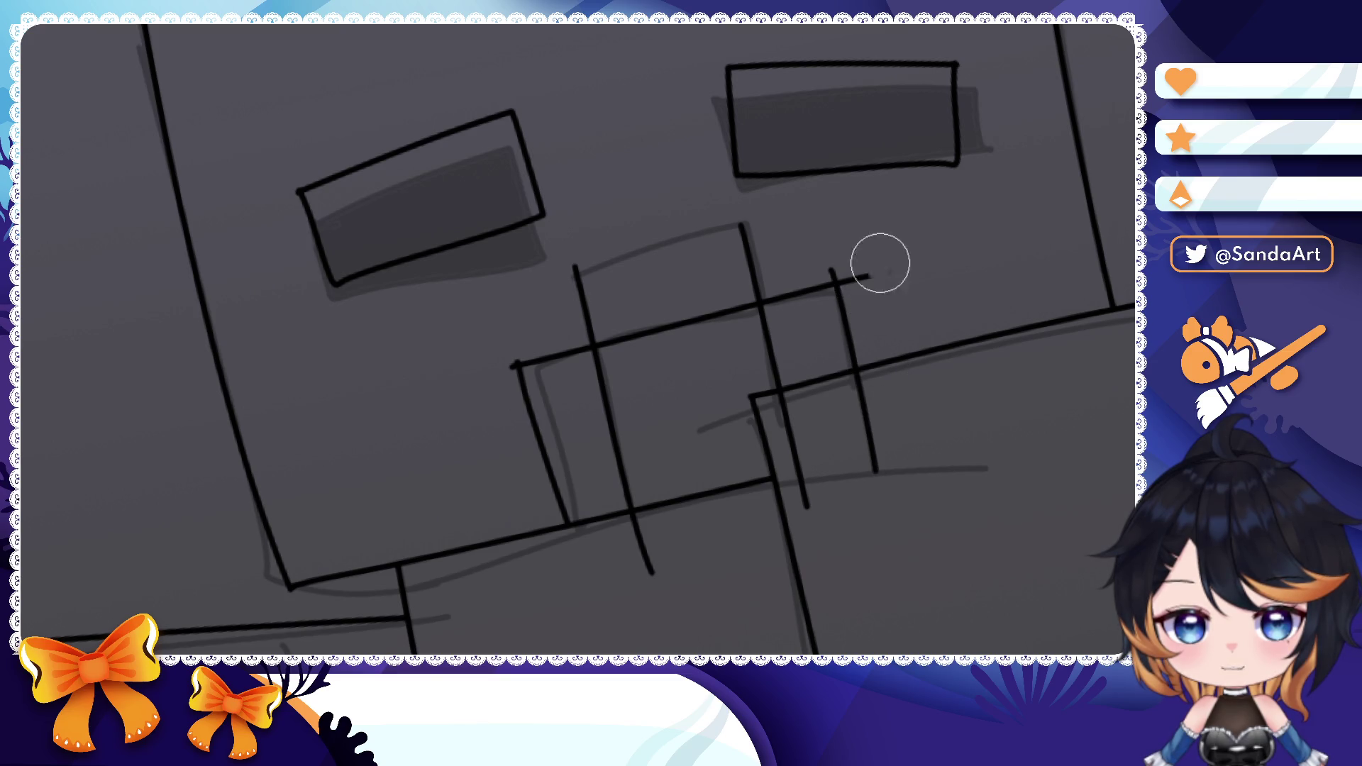
{"action": "left_click_drag", "start_coordinate": [655, 575], "coordinate": [638, 526]}
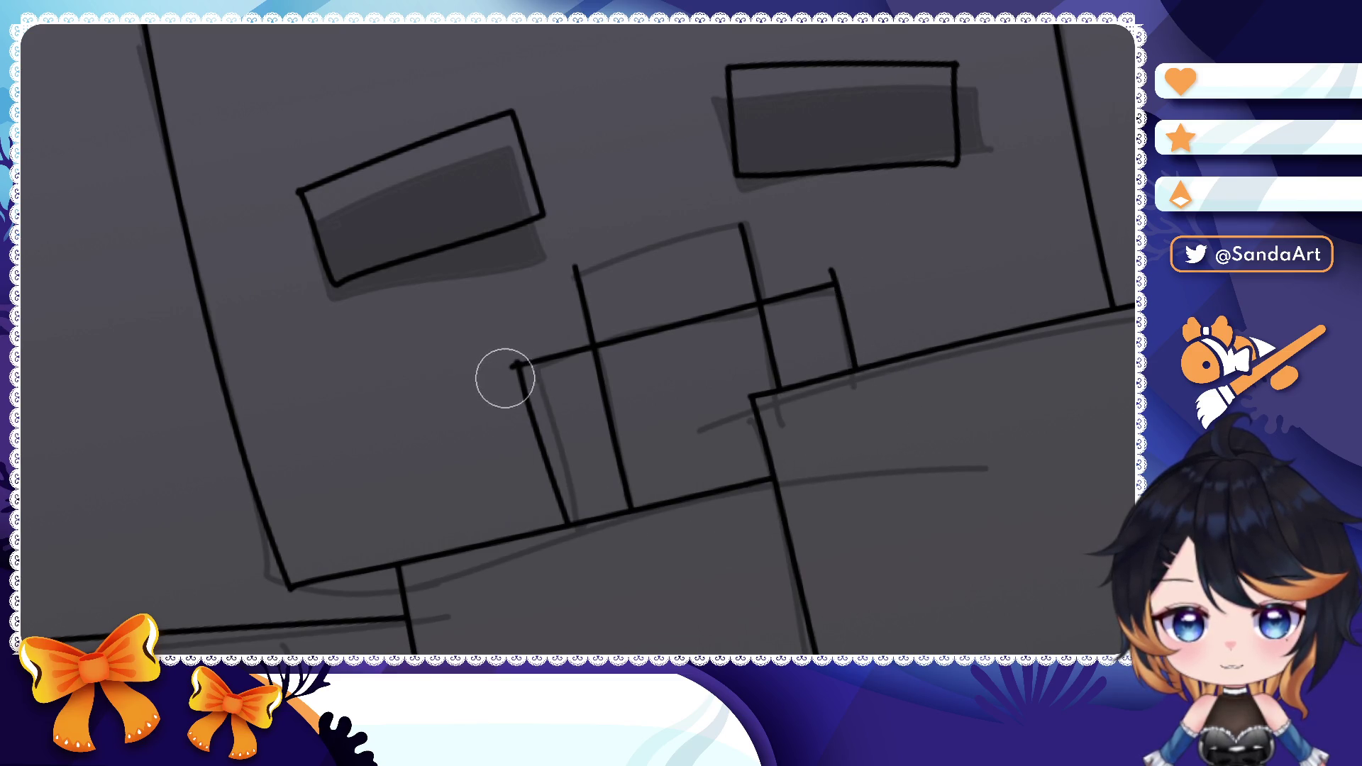
- Ink the upper nose block's top line and erase its overshooting end
{"action": "left_click_drag", "start_coordinate": [608, 274], "coordinate": [745, 245]}
{"action": "key", "text": "ctrl+z"}
{"action": "left_click_drag", "start_coordinate": [529, 304], "coordinate": [745, 245]}
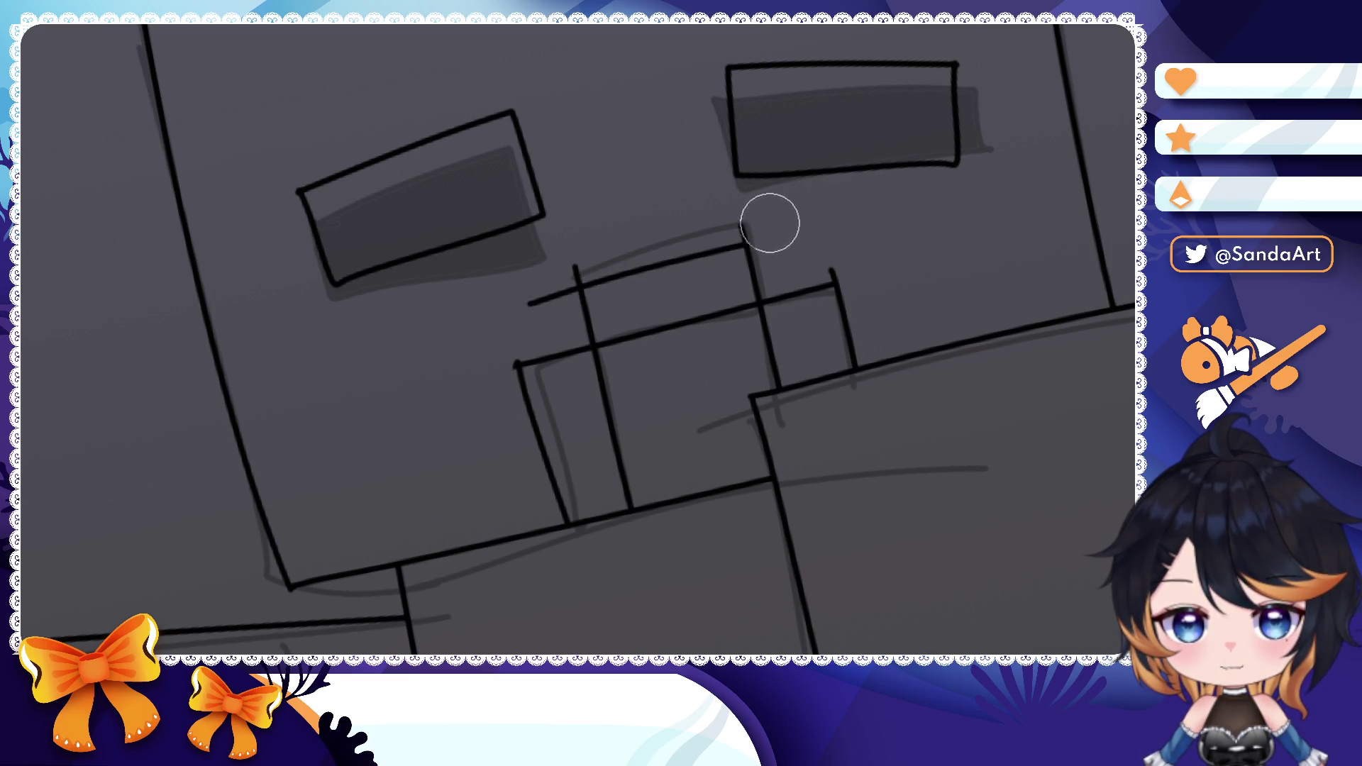
{"action": "left_click_drag", "start_coordinate": [523, 319], "coordinate": [564, 282]}
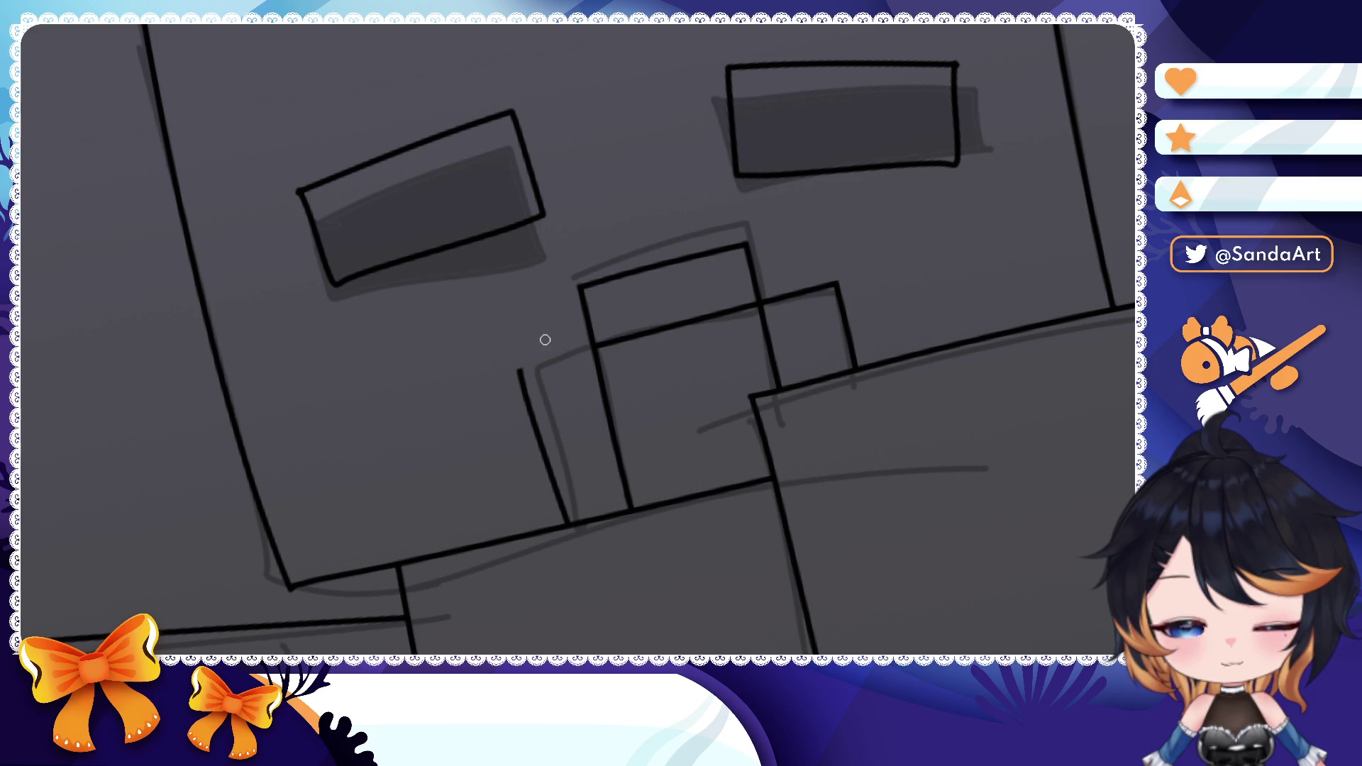
{"action": "scroll", "coordinate": [545, 339], "scroll_direction": "up", "scroll_amount": 5}
- Reposition one nose line's left endpoint and remove the grey shading inside the eyes
{"action": "left_click", "coordinate": [460, 346]}
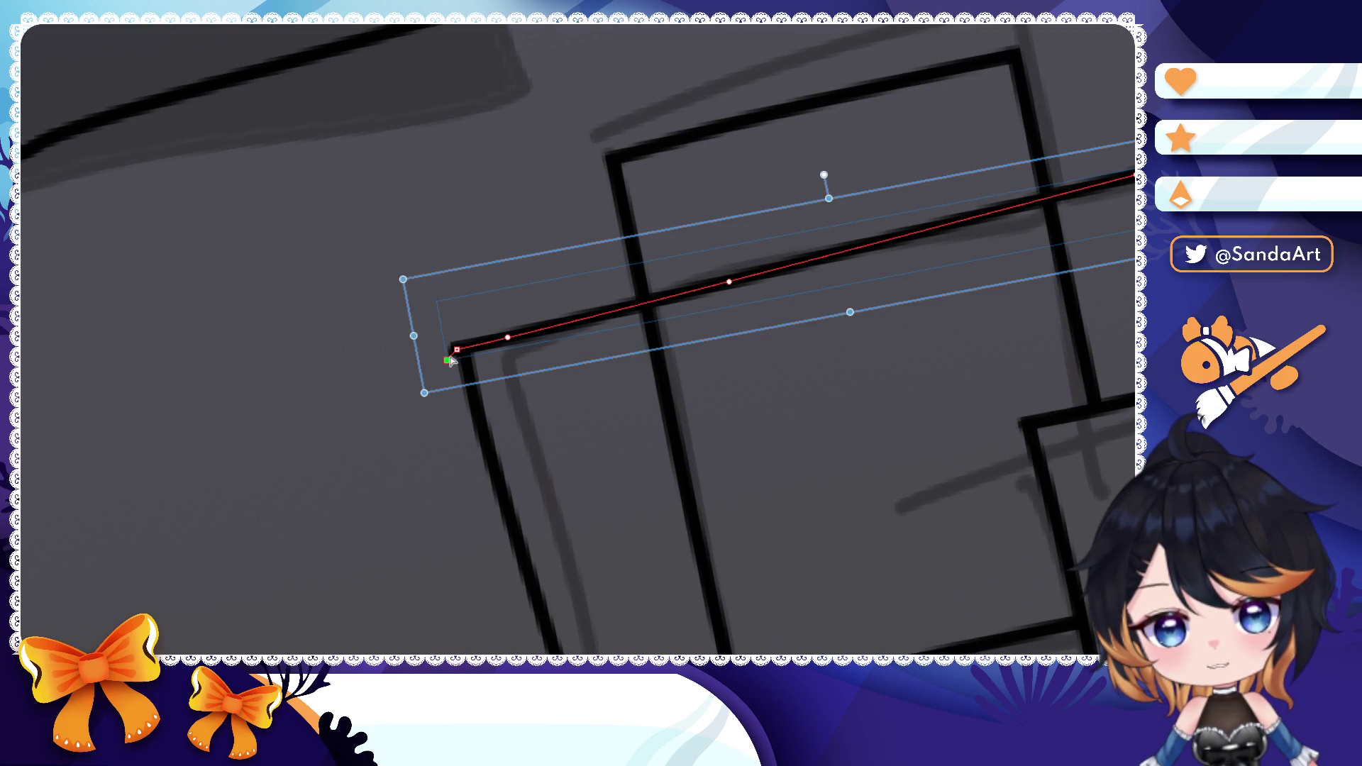
{"action": "left_click_drag", "start_coordinate": [450, 362], "coordinate": [456, 356]}
{"action": "key", "text": "Escape"}
{"action": "scroll", "coordinate": [466, 347], "scroll_direction": "down", "scroll_amount": 6}
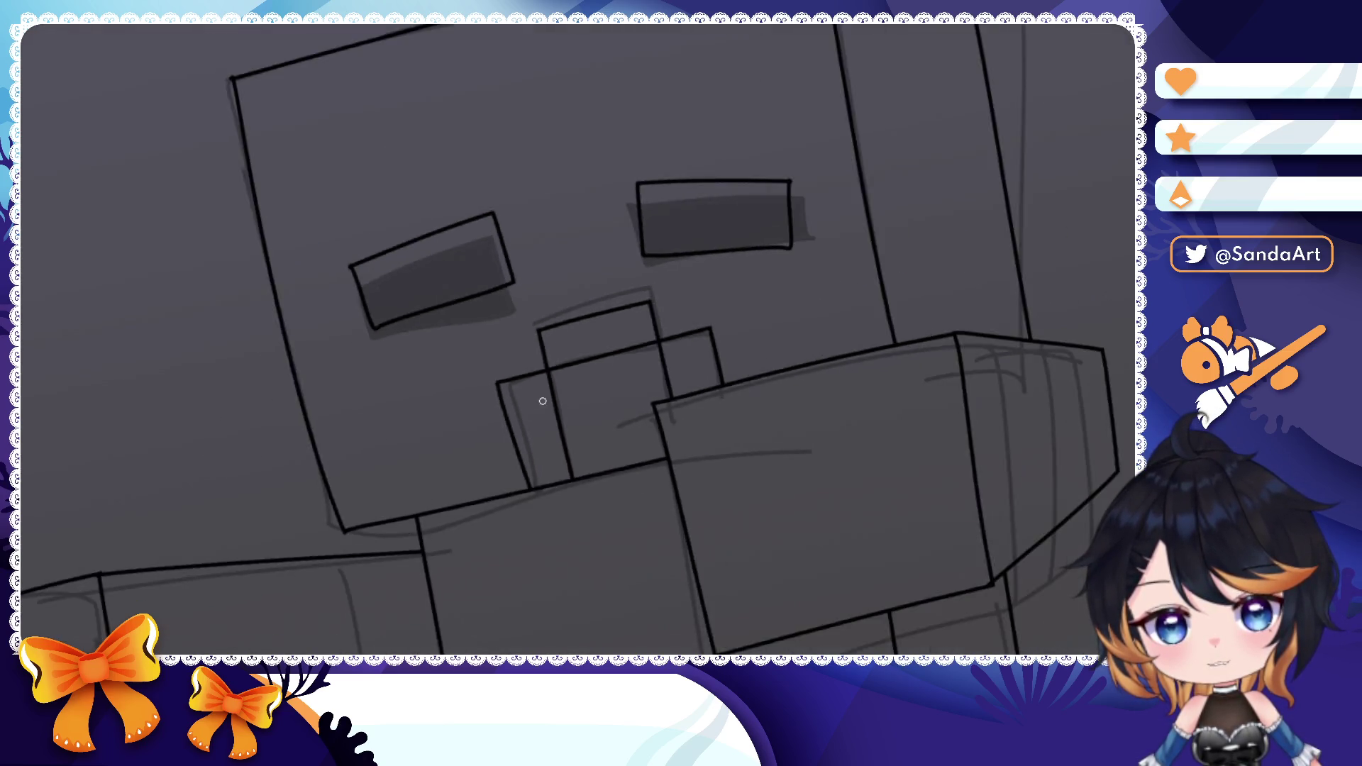
{"action": "mouse_move", "coordinate": [639, 426]}
{"action": "left_mouse_down"}
{"action": "mouse_move", "coordinate": [520, 276]}
{"action": "mouse_move", "coordinate": [574, 390]}
{"action": "left_mouse_up"}
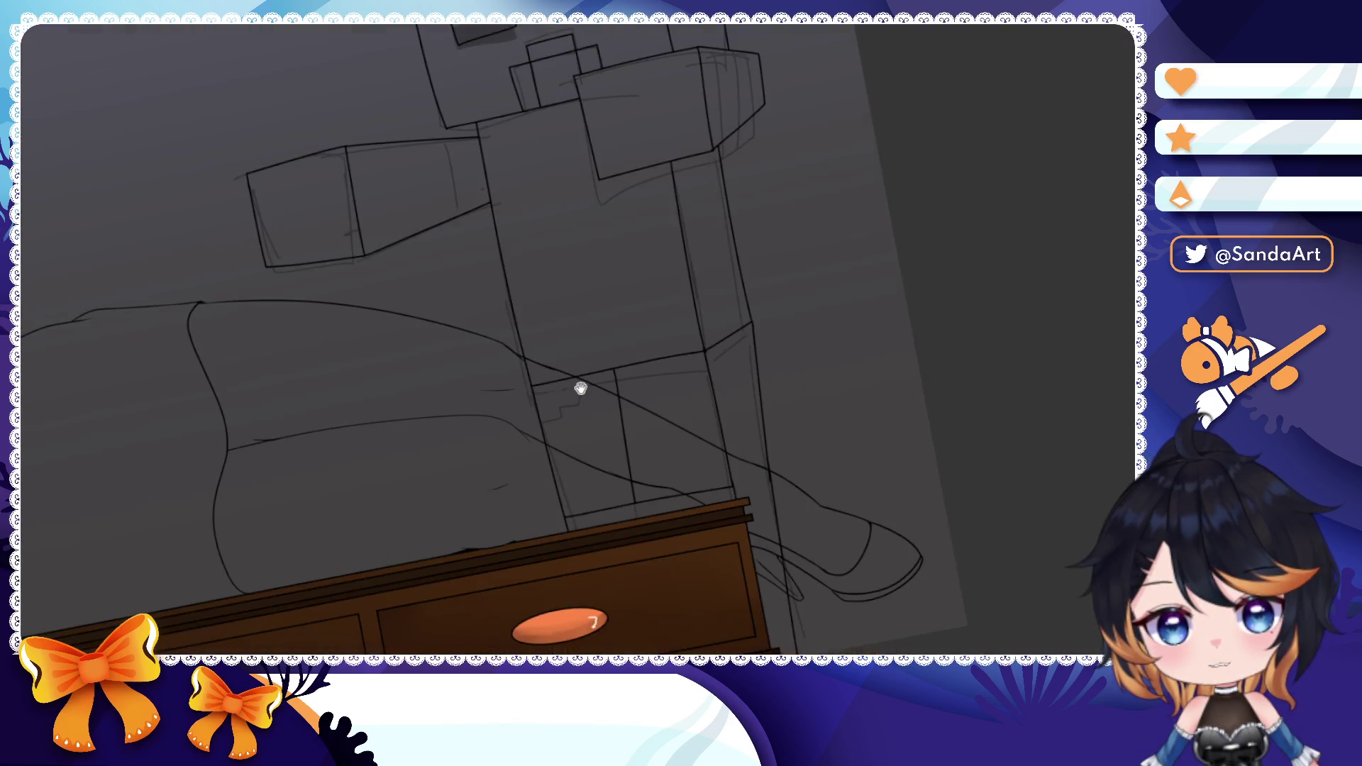
{"action": "scroll", "coordinate": [574, 390], "scroll_direction": "down", "scroll_amount": 5}
{"action": "left_click_drag", "start_coordinate": [625, 462], "coordinate": [659, 496]}
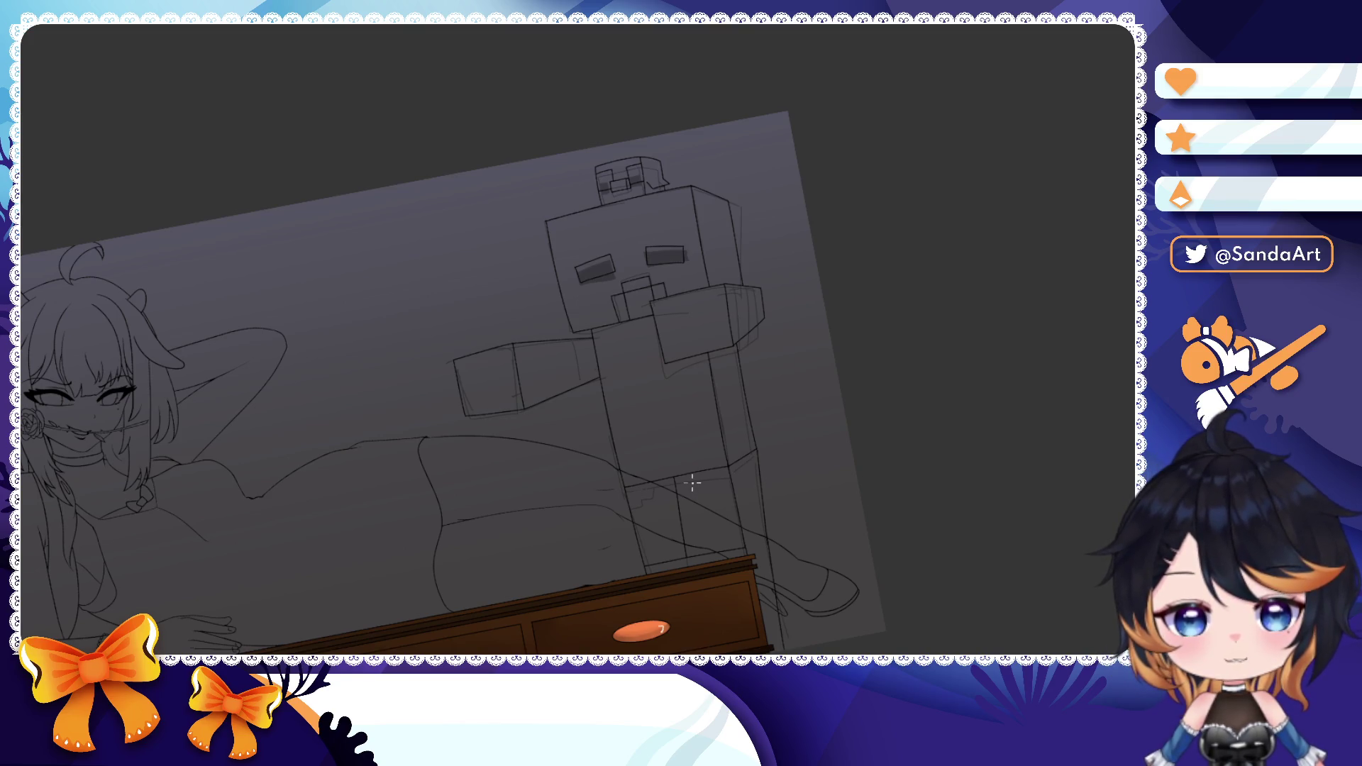
{"action": "key", "text": "ctrl+z"}
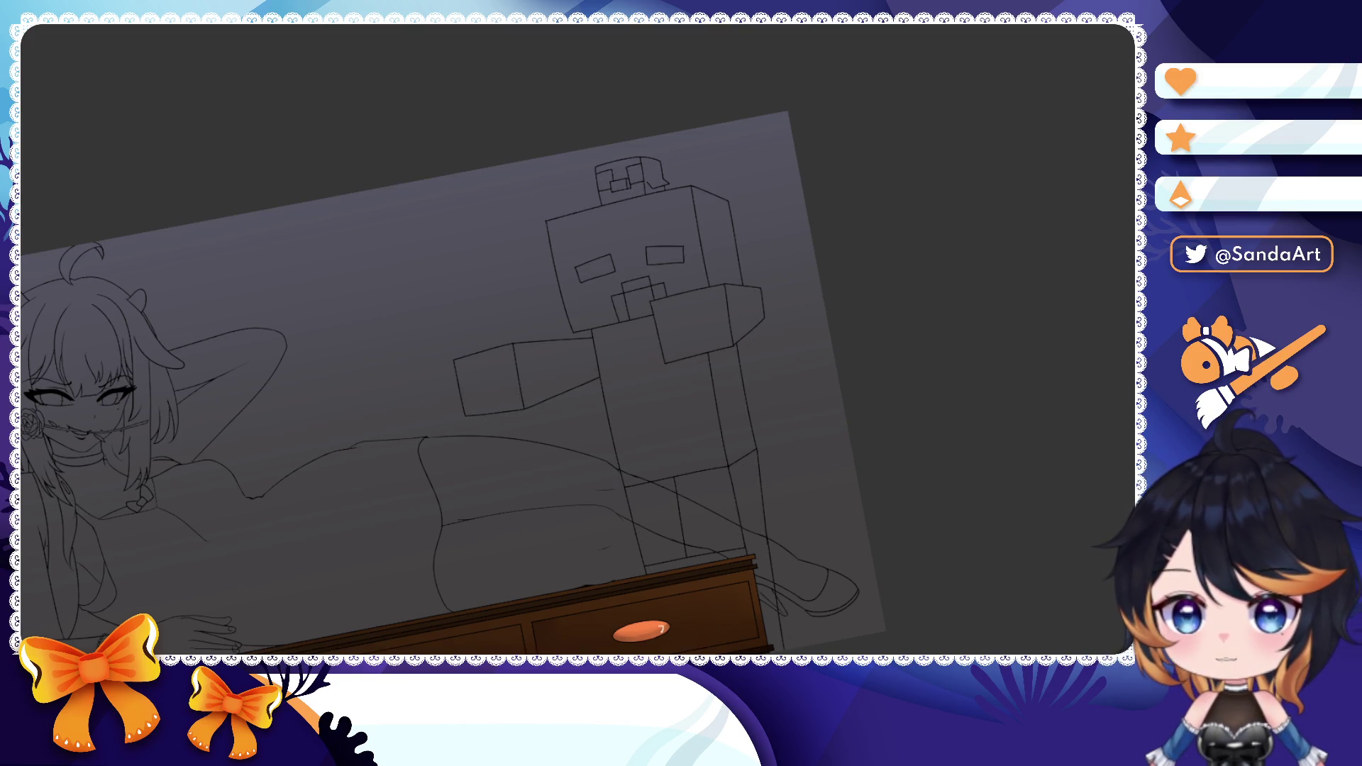
{"action": "scroll", "coordinate": [653, 298], "scroll_direction": "up", "scroll_amount": 6}
- Tilt the left eye outline slightly and move the right eye outline up and right
{"action": "left_click", "coordinate": [593, 279]}
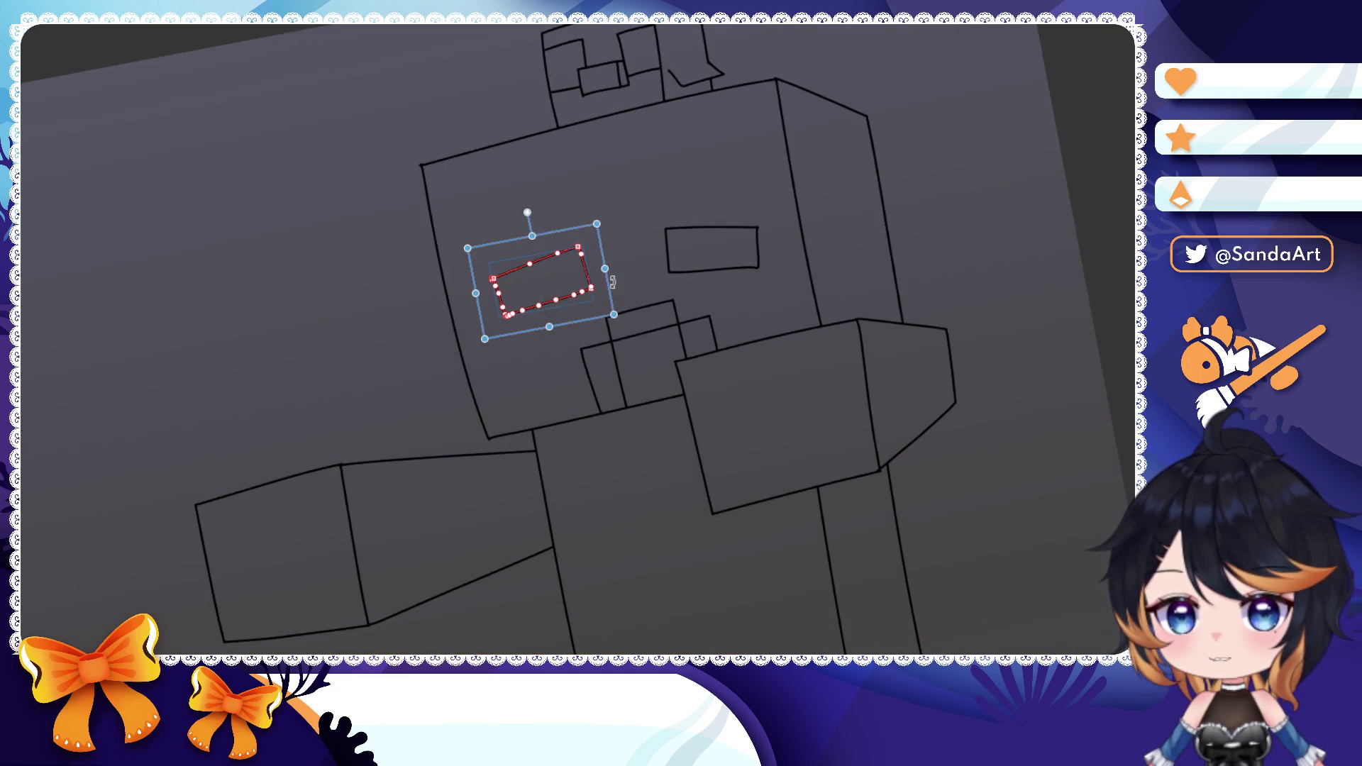
{"action": "left_click_drag", "start_coordinate": [613, 280], "coordinate": [608, 283]}
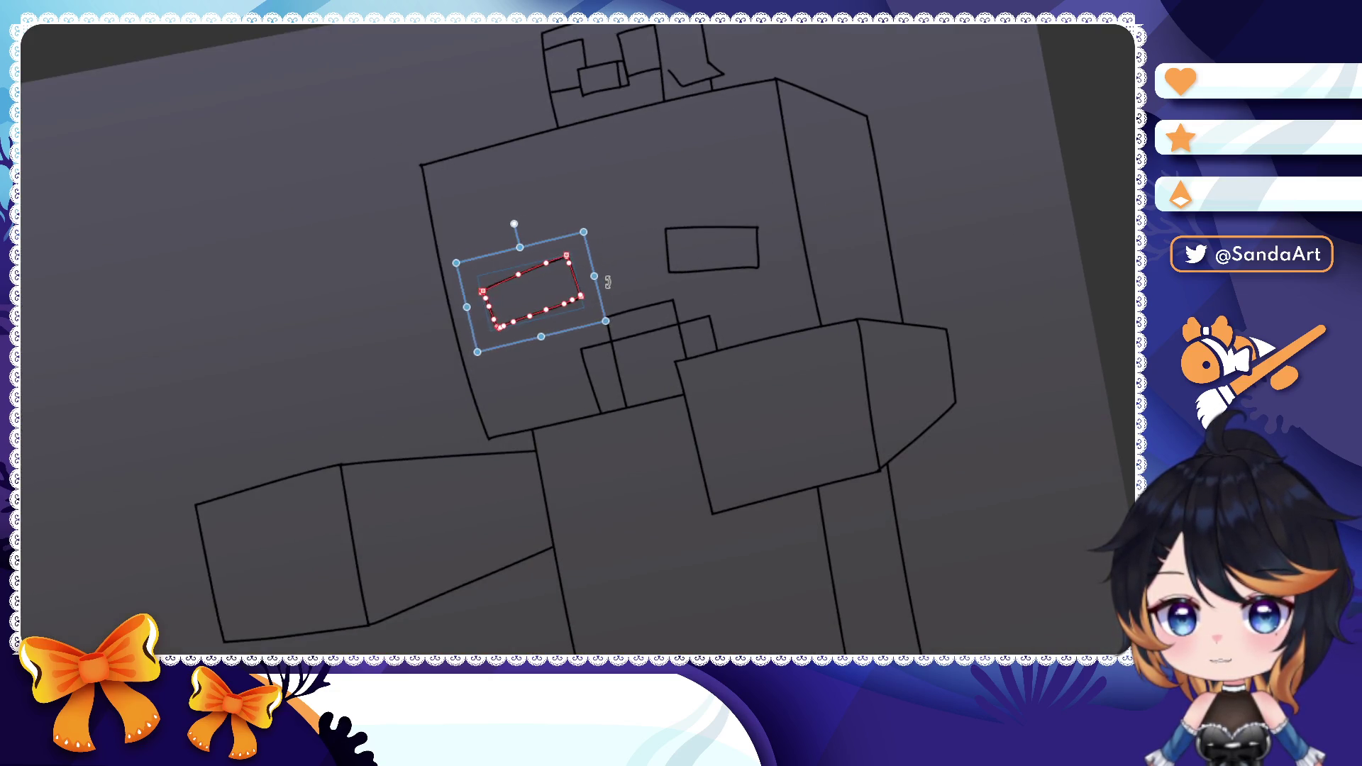
{"action": "left_click", "coordinate": [708, 251]}
{"action": "left_click_drag", "start_coordinate": [785, 272], "coordinate": [806, 269]}
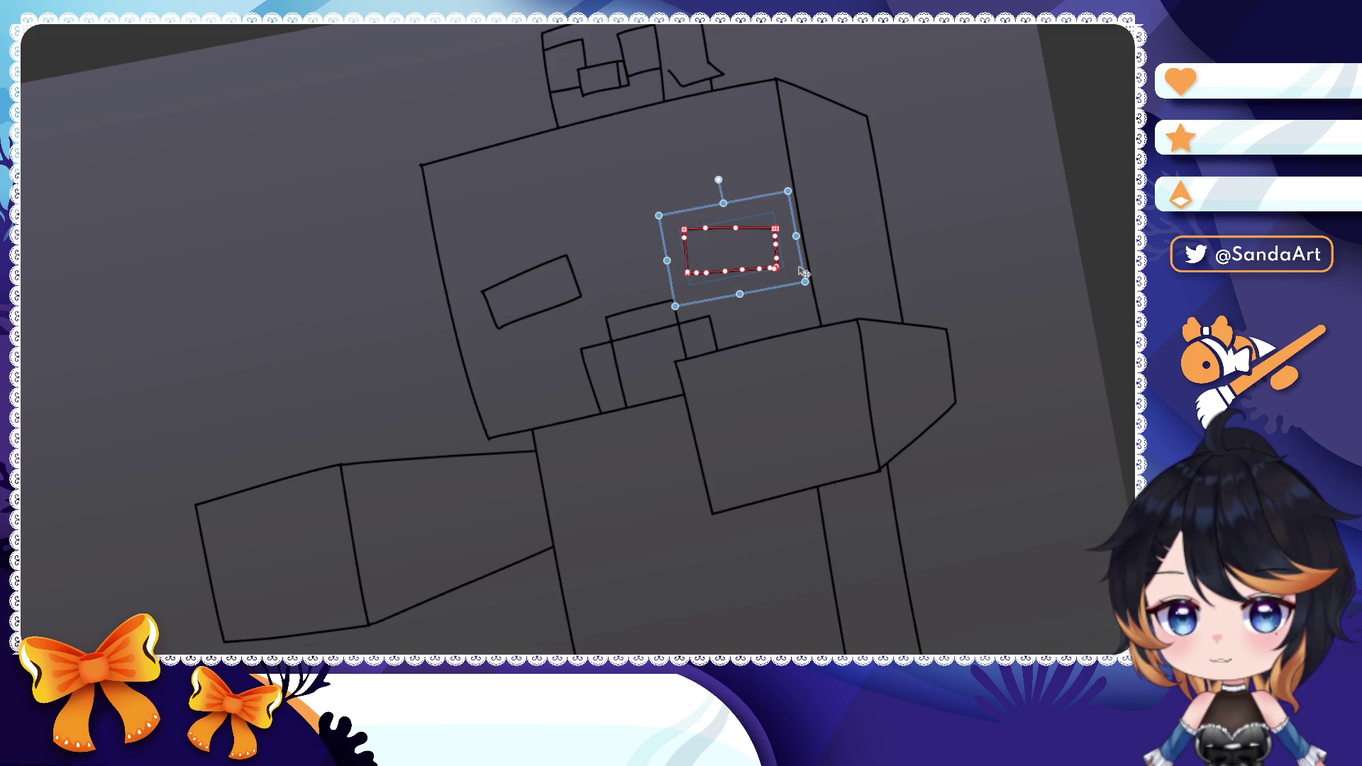
{"action": "scroll", "coordinate": [709, 311], "scroll_direction": "down", "scroll_amount": 5}
{"action": "scroll", "coordinate": [746, 352], "scroll_direction": "down", "scroll_amount": 2}
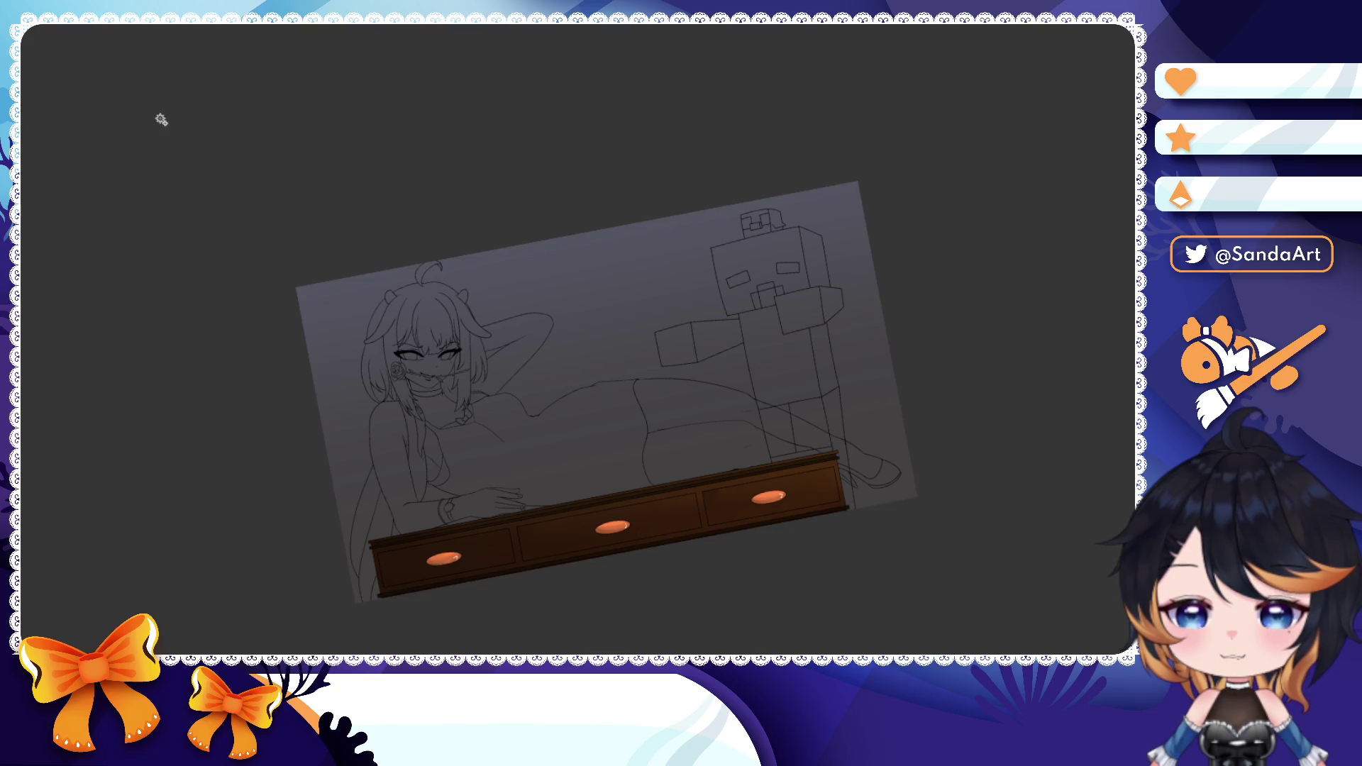
- Magic-wand the zombie shape and fill it green, then clear the selection
{"action": "left_click", "coordinate": [698, 341]}
{"action": "left_click", "coordinate": [745, 323]}
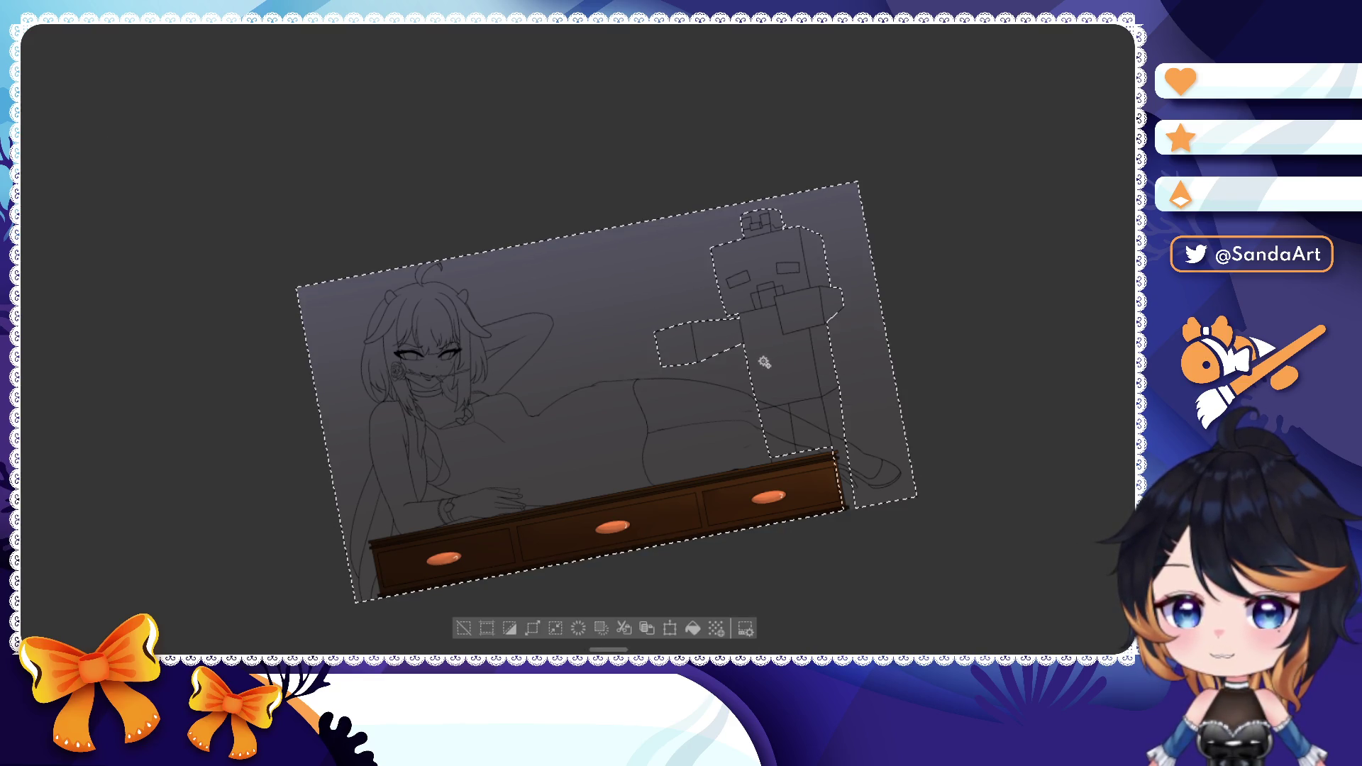
{"action": "left_click", "coordinate": [514, 629]}
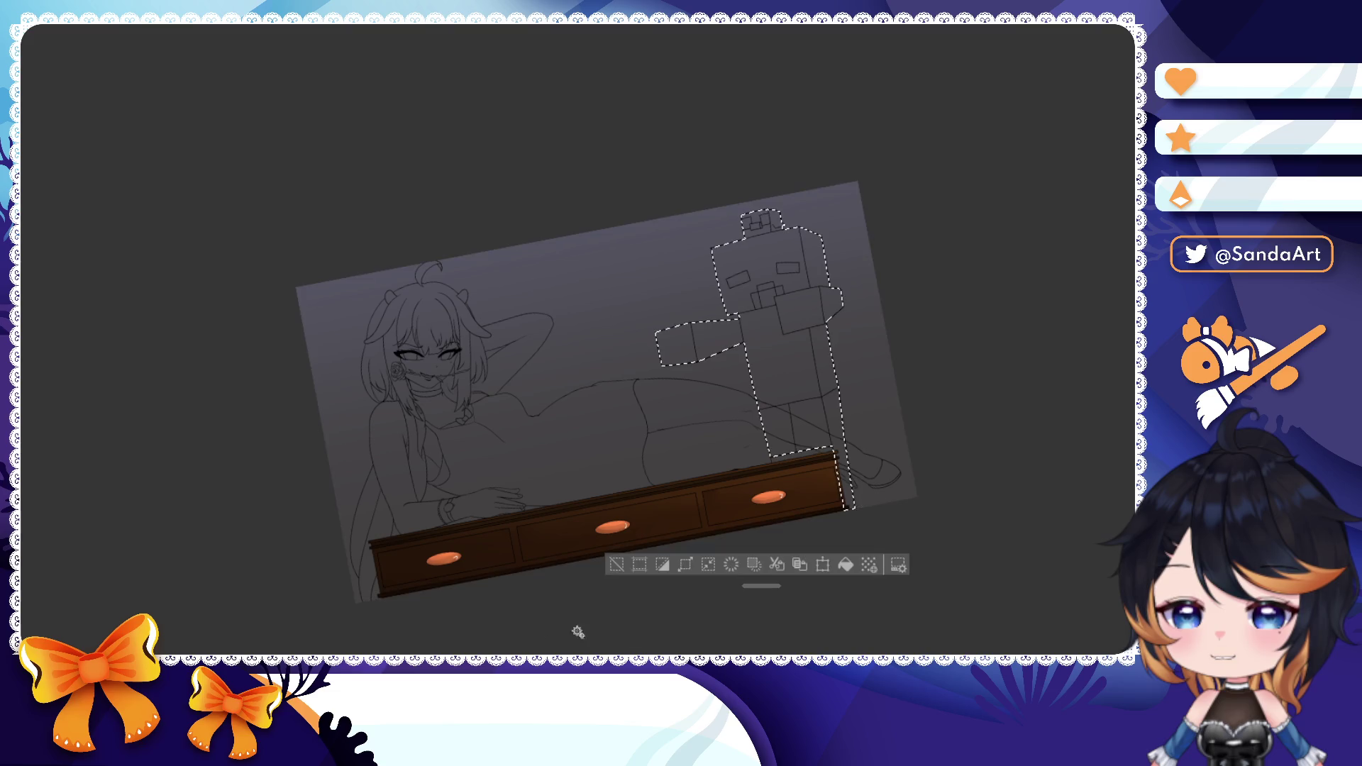
{"action": "left_click", "coordinate": [841, 565]}
{"action": "scroll", "coordinate": [831, 458], "scroll_direction": "up", "scroll_amount": 2}
{"action": "scroll", "coordinate": [793, 282], "scroll_direction": "up", "scroll_amount": 2}
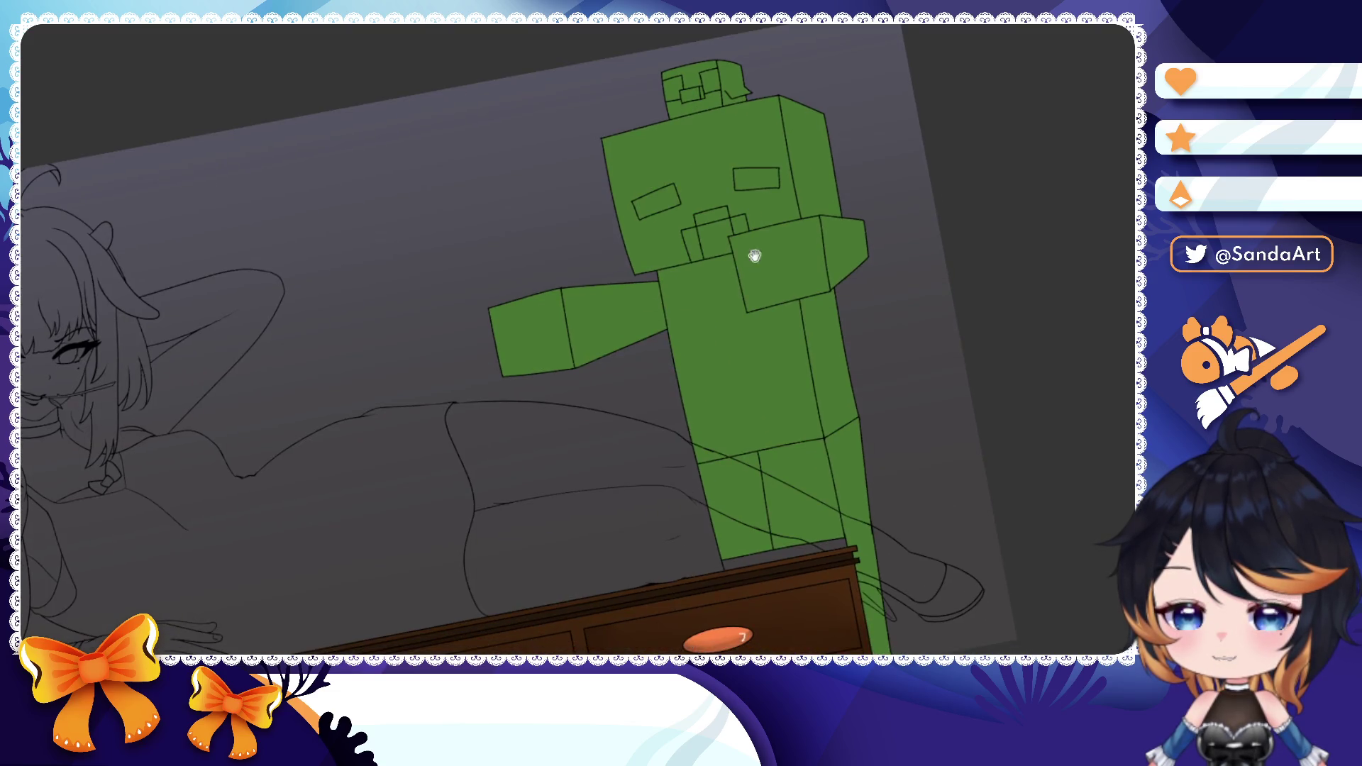
{"action": "key", "text": "ctrl+d"}
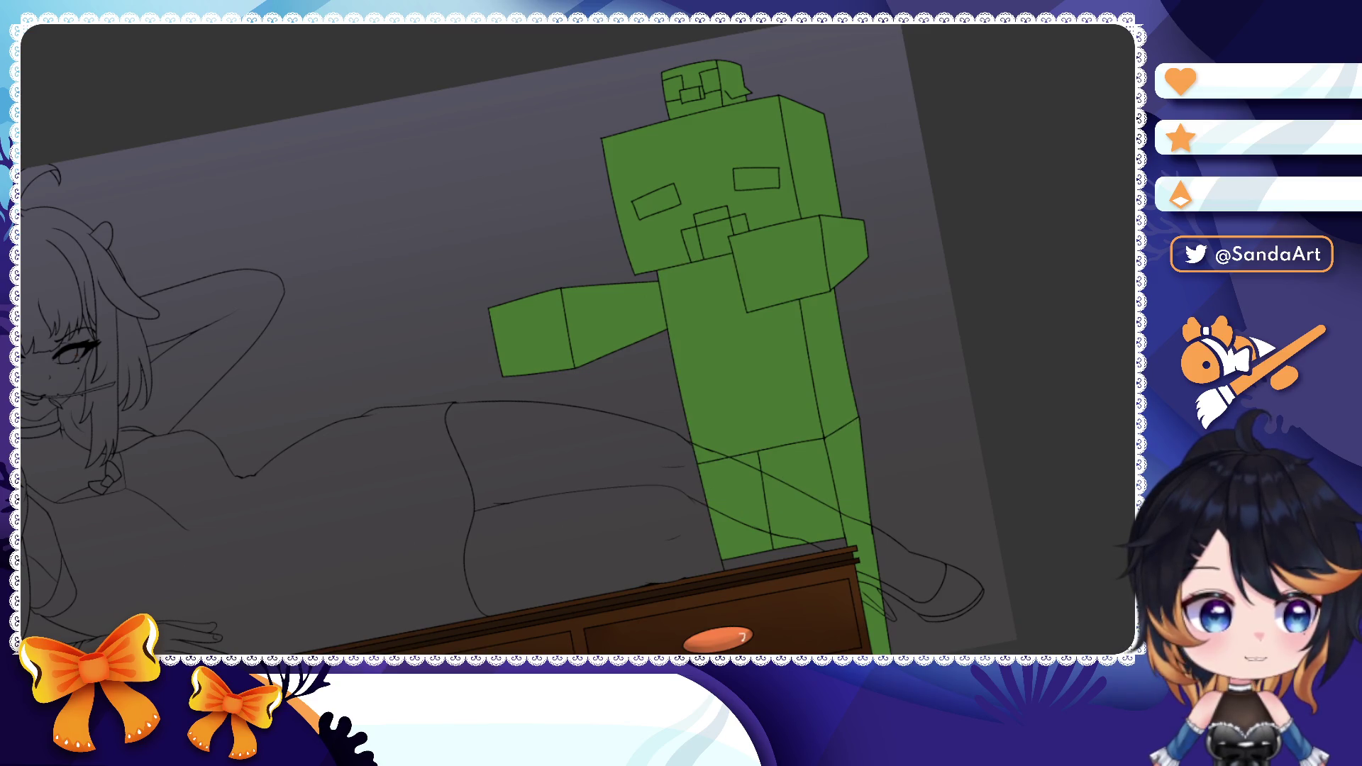
- Fill the zombie's torso cyan and both legs purple
{"action": "left_click", "coordinate": [745, 351]}
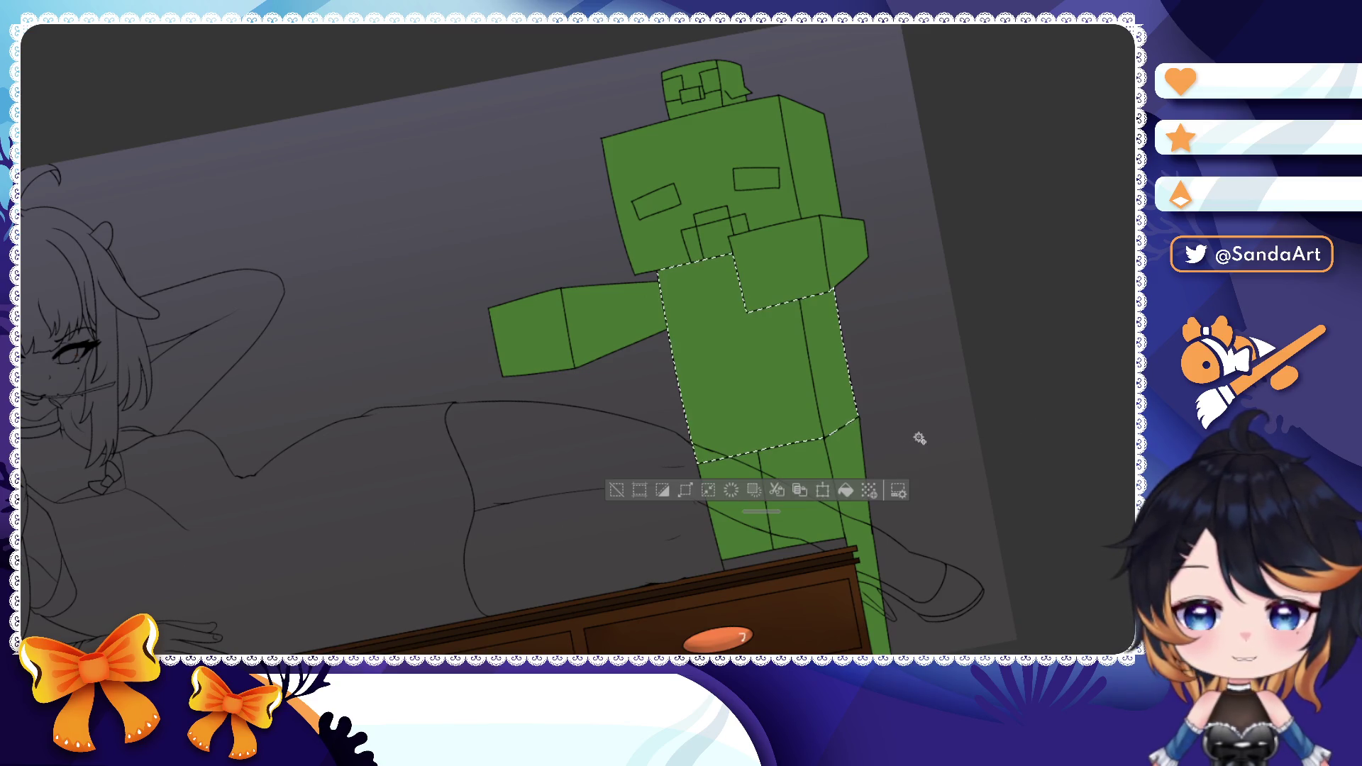
{"action": "left_click", "coordinate": [851, 491]}
{"action": "key", "text": "ctrl+d"}
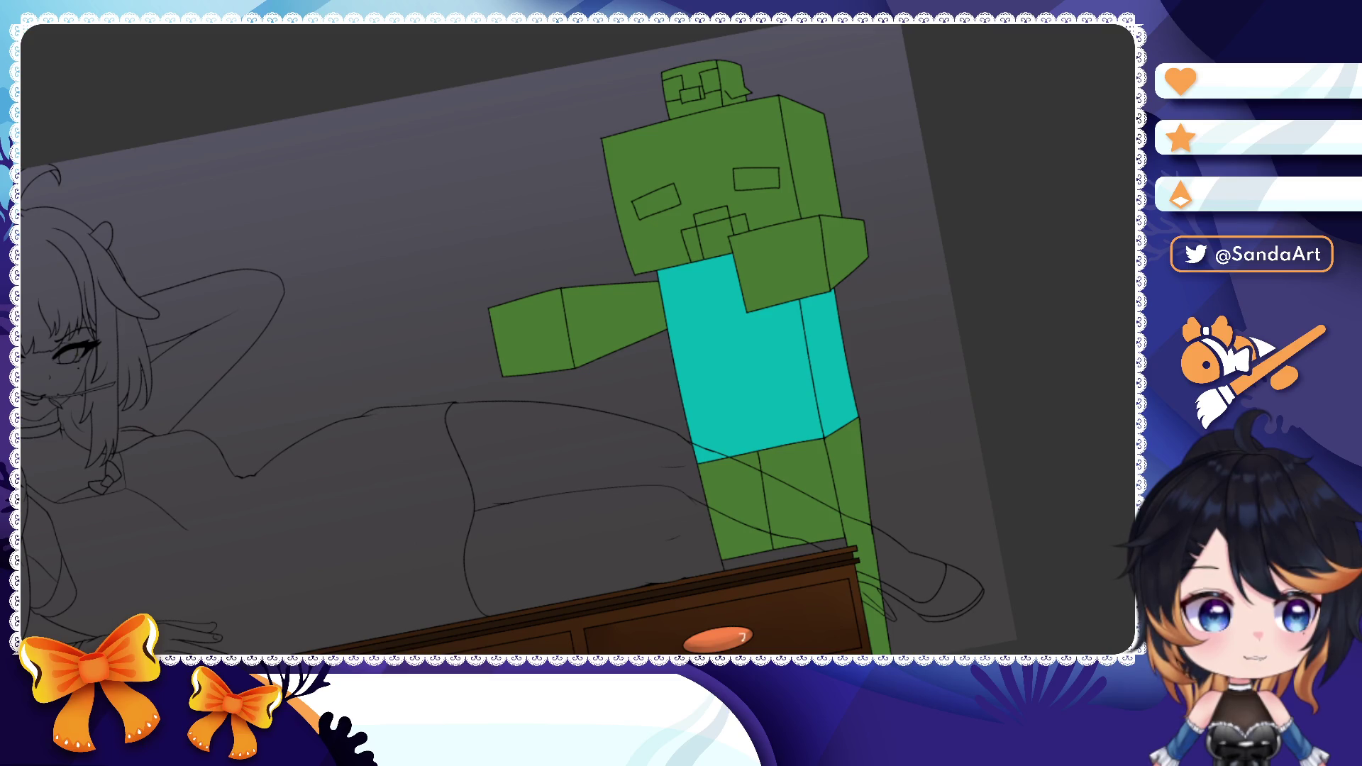
{"action": "left_click", "coordinate": [789, 500]}
{"action": "left_click", "coordinate": [868, 571]}
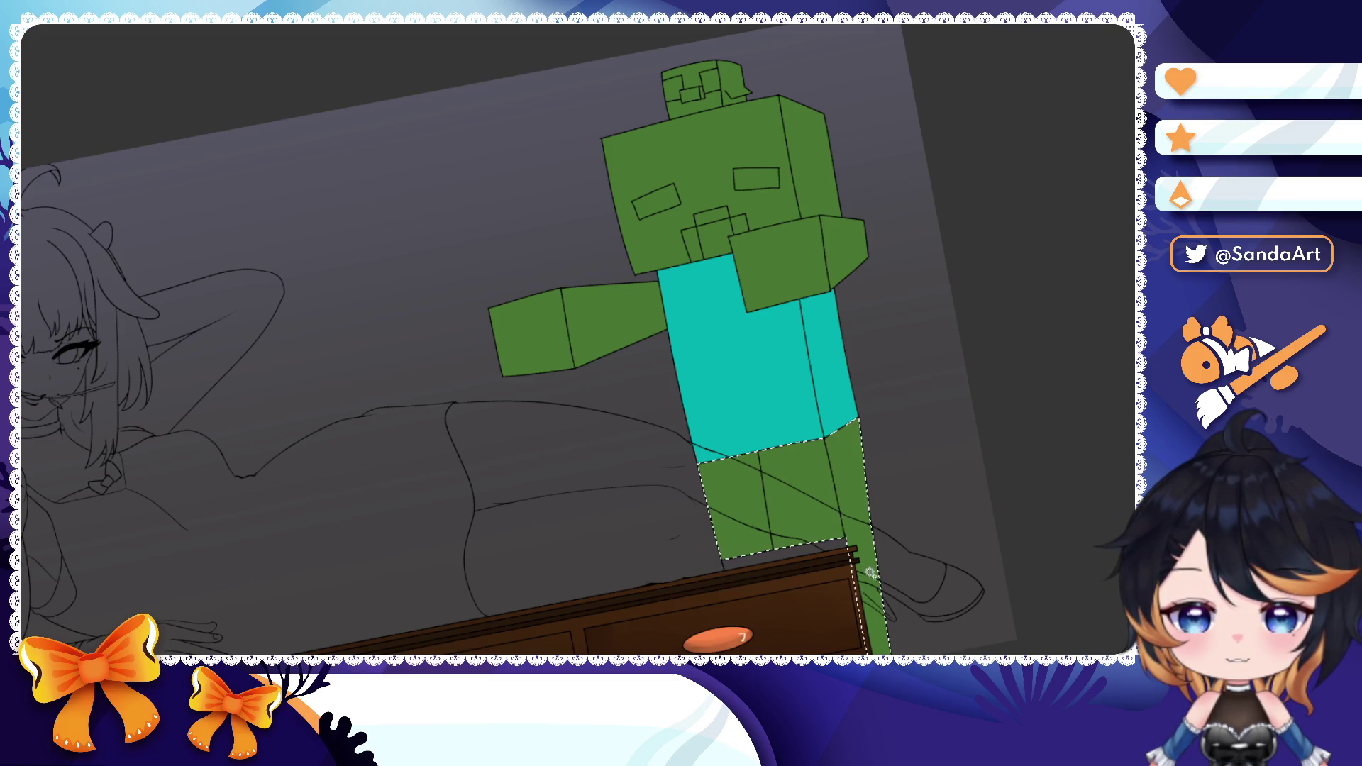
{"action": "key", "text": "alt+Delete"}
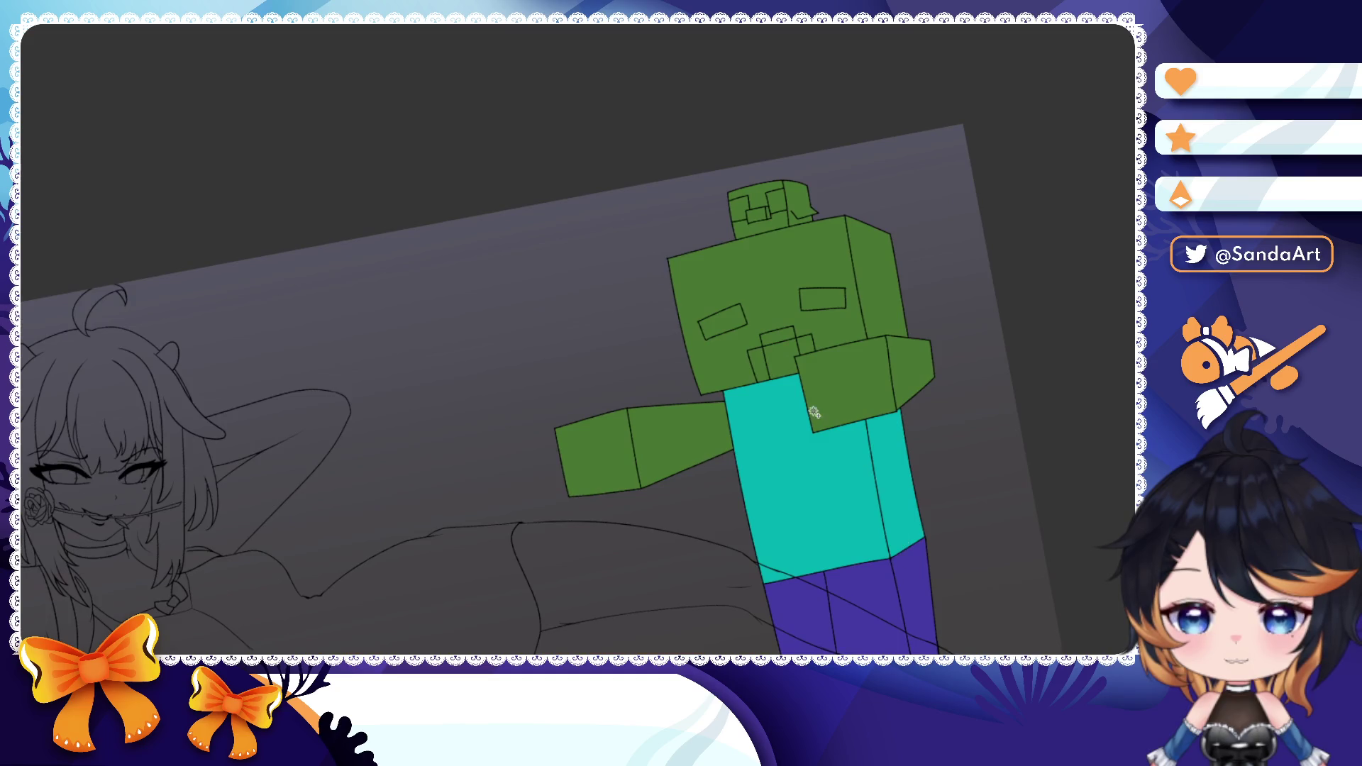
{"action": "scroll", "coordinate": [860, 458], "scroll_direction": "up", "scroll_amount": 2}
{"action": "scroll", "coordinate": [809, 405], "scroll_direction": "up", "scroll_amount": 2}
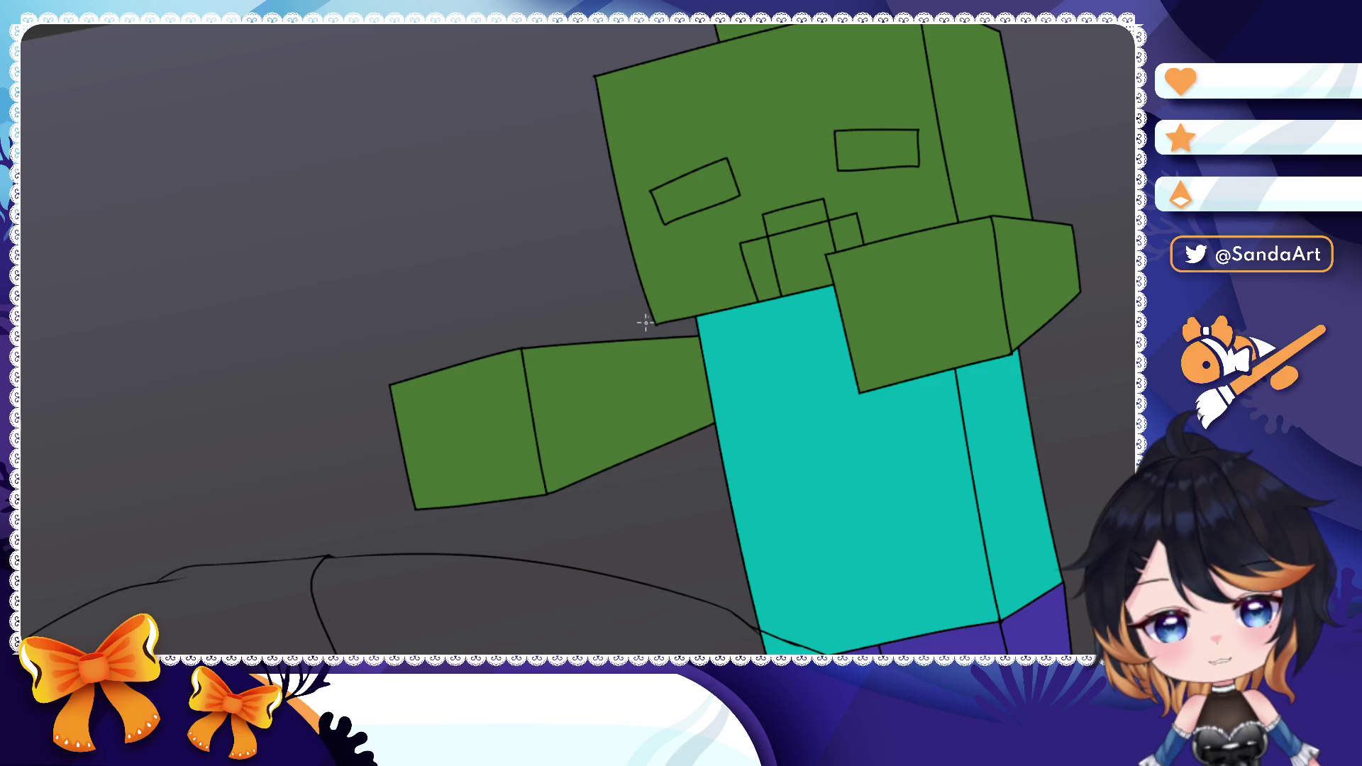
- Draw a short dividing line across each zombie arm near its end
{"action": "left_click_drag", "start_coordinate": [651, 331], "coordinate": [681, 434]}
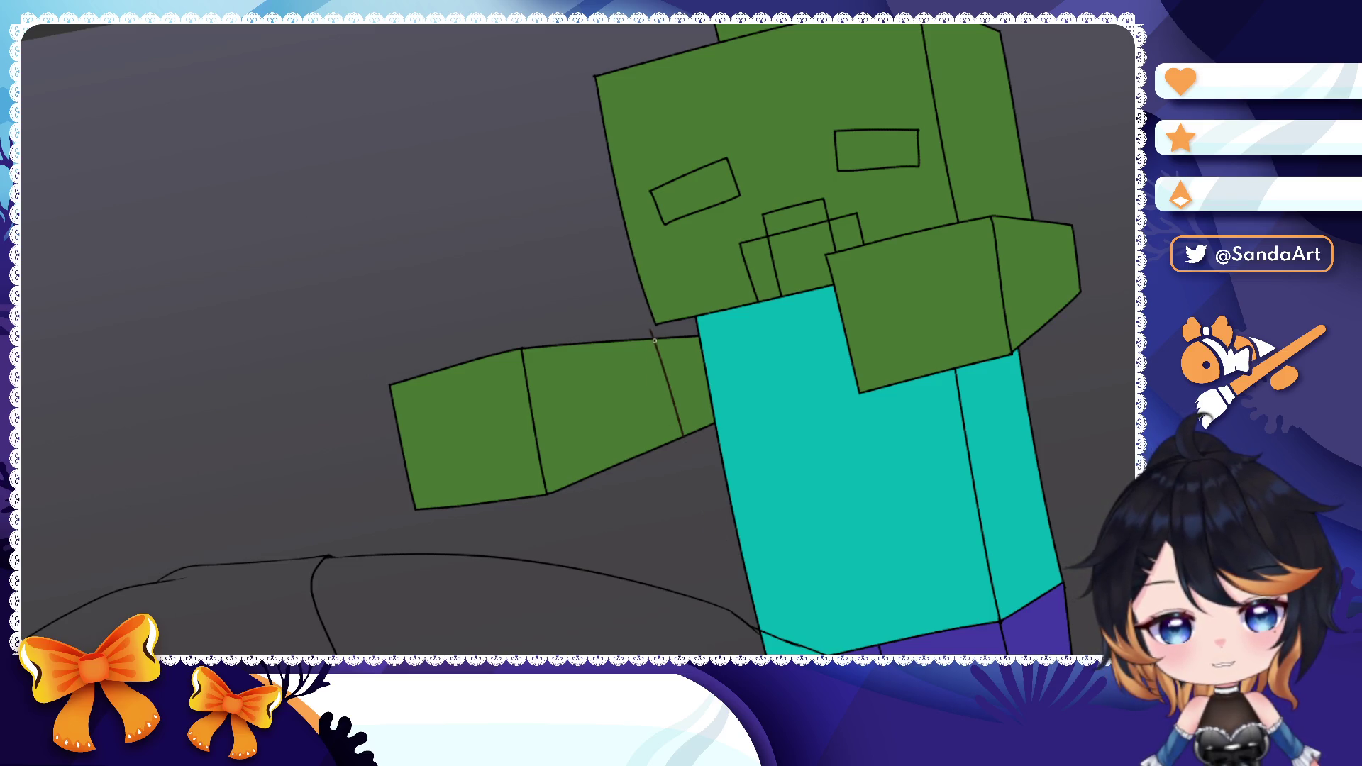
{"action": "left_click_drag", "start_coordinate": [1049, 224], "coordinate": [1060, 319]}
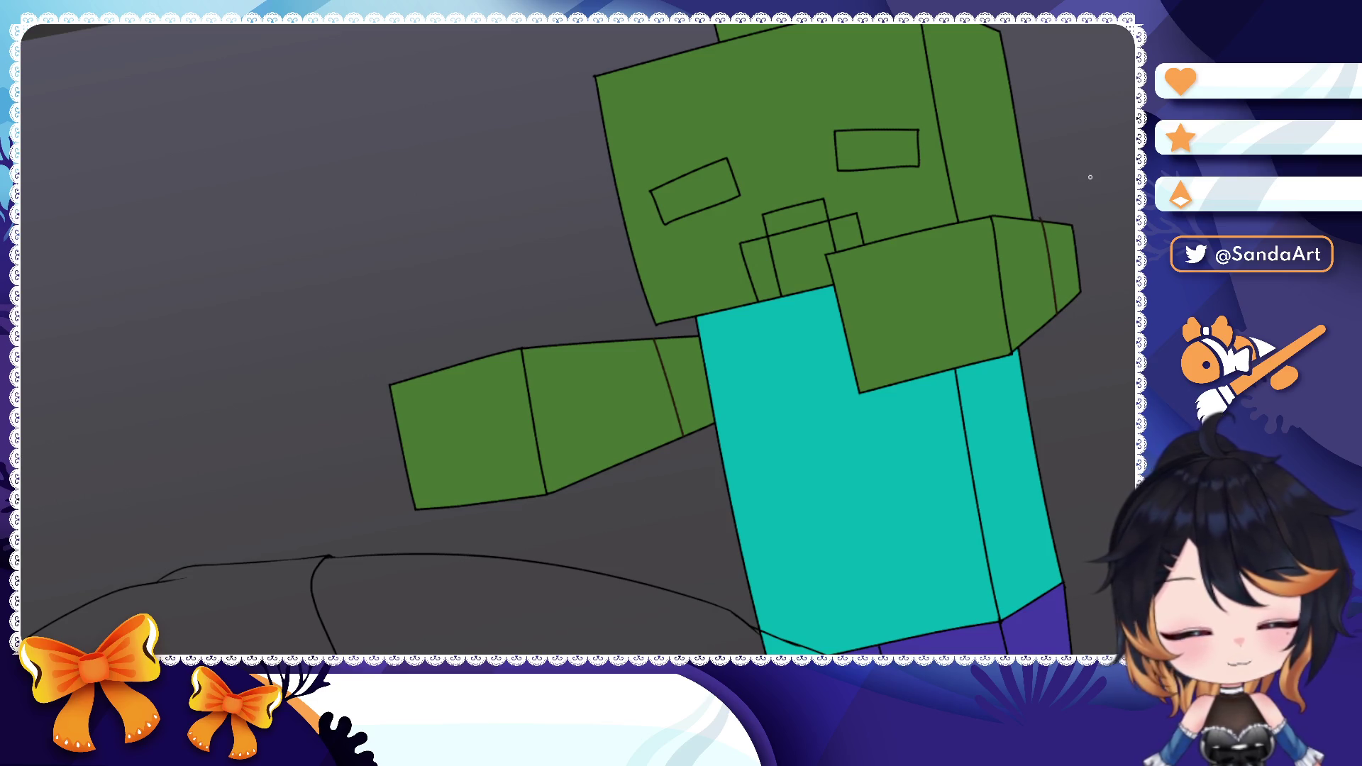
{"action": "scroll", "coordinate": [1090, 177], "scroll_direction": "up", "scroll_amount": 2}
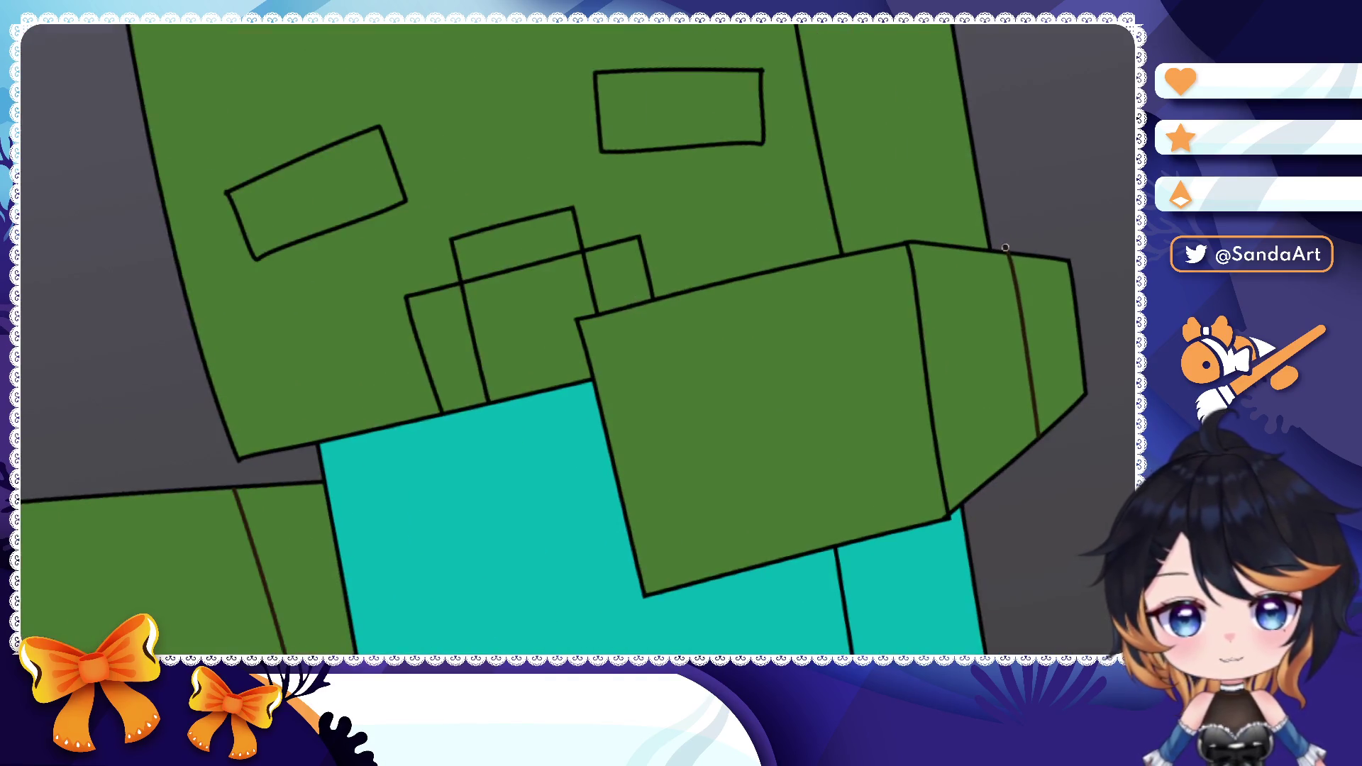
{"action": "scroll", "coordinate": [1040, 283], "scroll_direction": "down", "scroll_amount": 4}
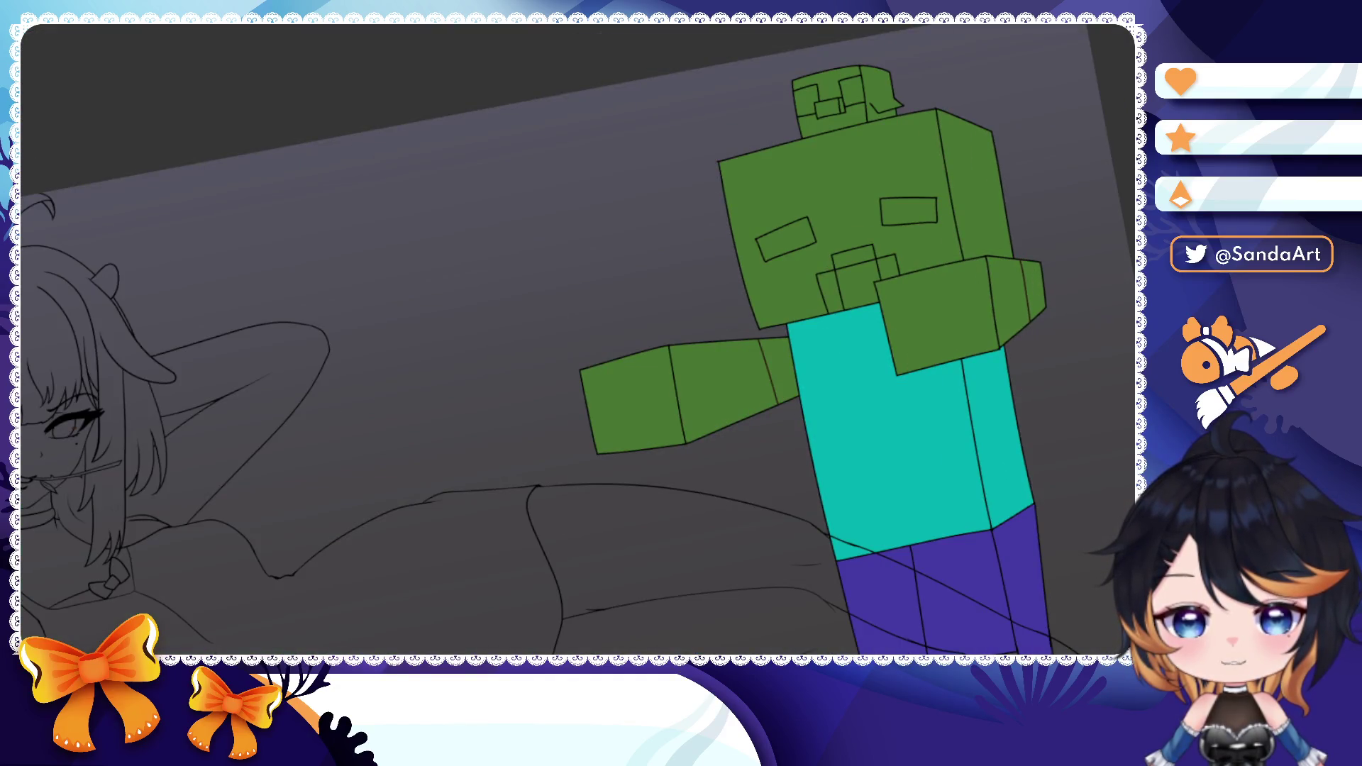
- Fill both arm end sections brown, then reselect and refill them cyan as shirt sleeves
{"action": "left_click", "coordinate": [1037, 292]}
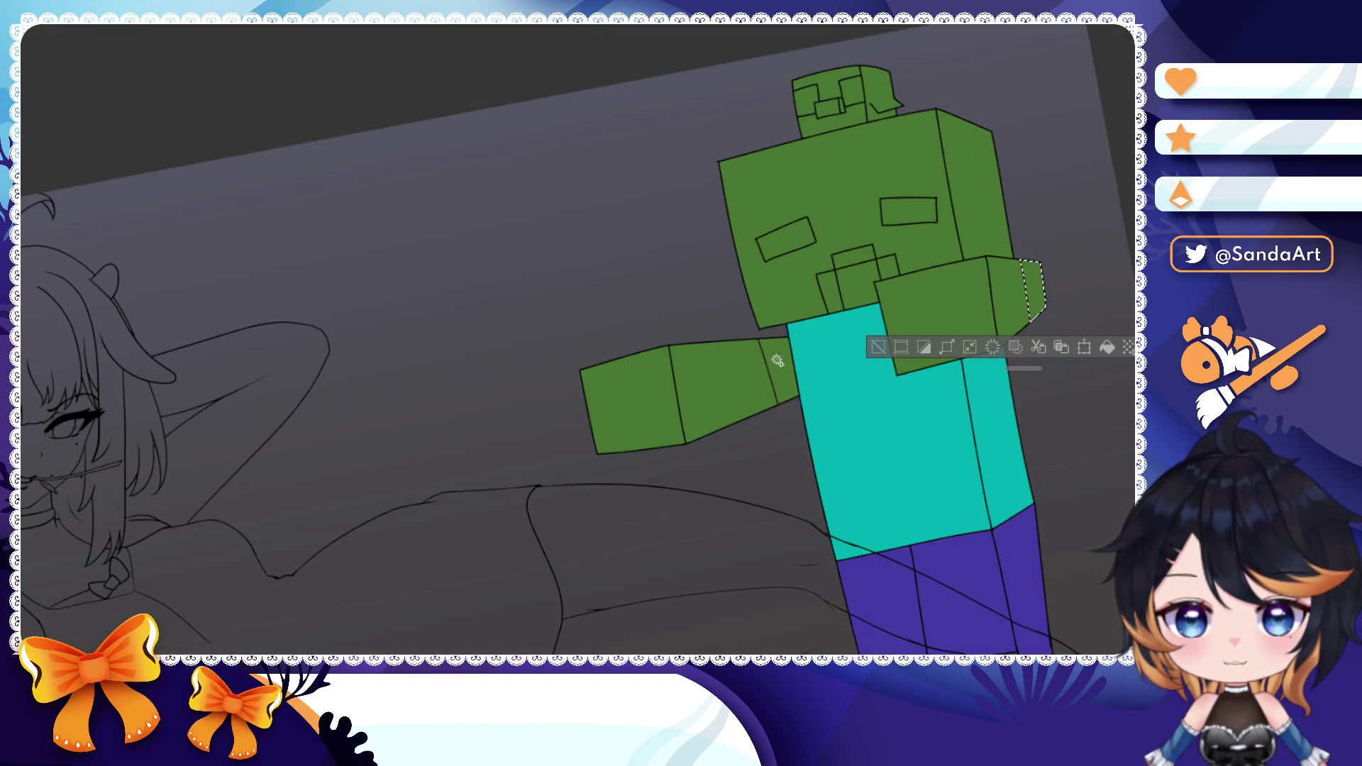
{"action": "left_click", "coordinate": [778, 373], "text": "shift"}
{"action": "left_click", "coordinate": [991, 432]}
{"action": "key", "text": "ctrl+d"}
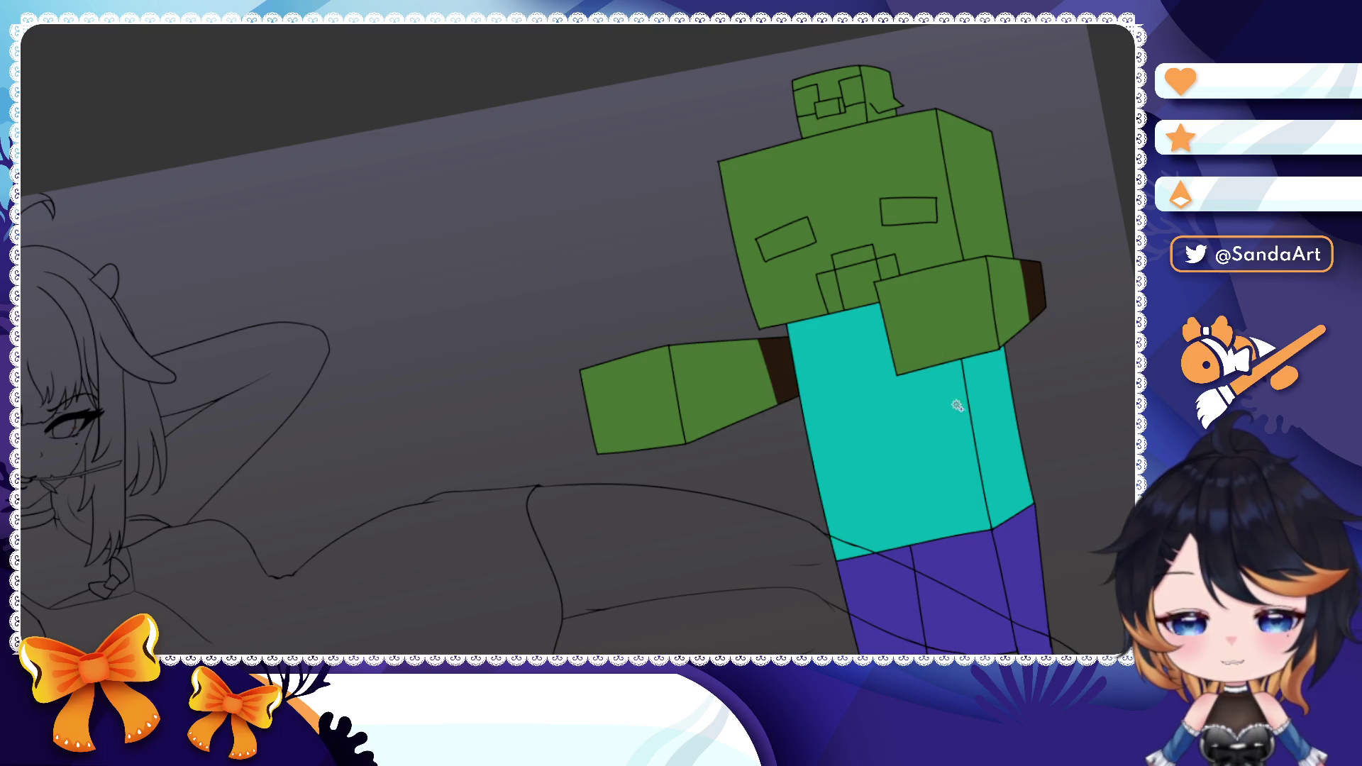
{"action": "left_click", "coordinate": [784, 356]}
{"action": "left_click", "coordinate": [1041, 294], "text": "shift"}
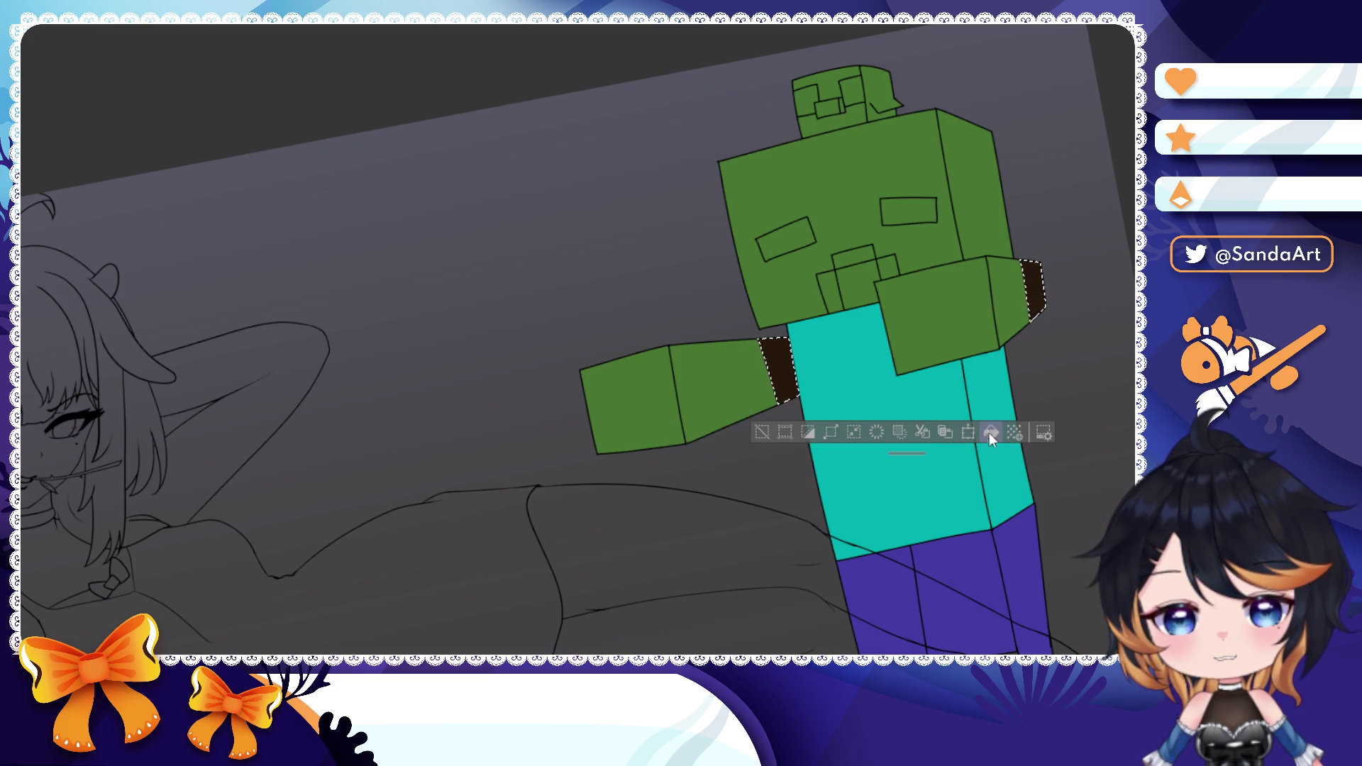
{"action": "left_click", "coordinate": [991, 432]}
{"action": "key", "text": "ctrl+d"}
{"action": "scroll", "coordinate": [911, 318], "scroll_direction": "down", "scroll_amount": 1}
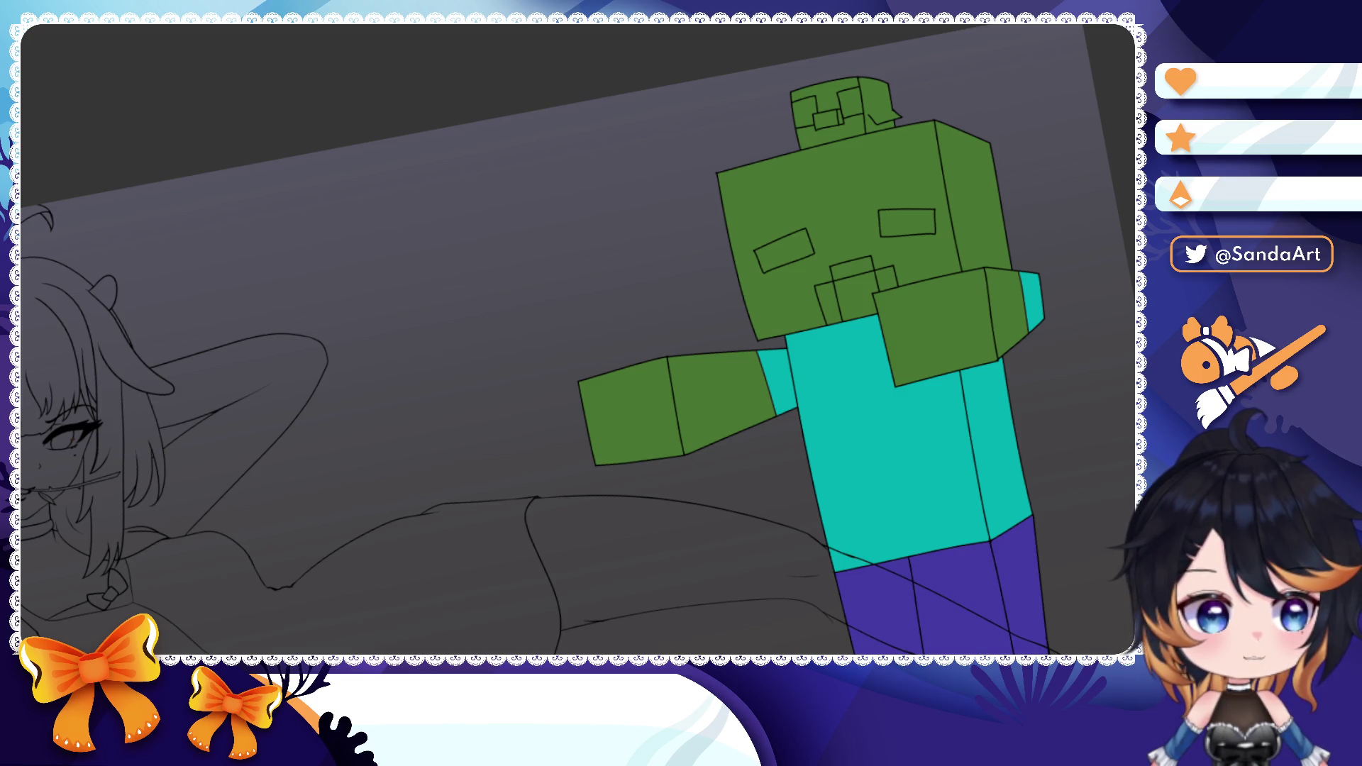
{"action": "scroll", "coordinate": [685, 146], "scroll_direction": "up", "scroll_amount": 4}
- Magic-wand the duck on the zombie's head and fill it yellow
{"action": "left_click", "coordinate": [863, 117]}
{"action": "left_click_drag", "start_coordinate": [848, 64], "coordinate": [907, 59]}
{"action": "left_click", "coordinate": [924, 102]}
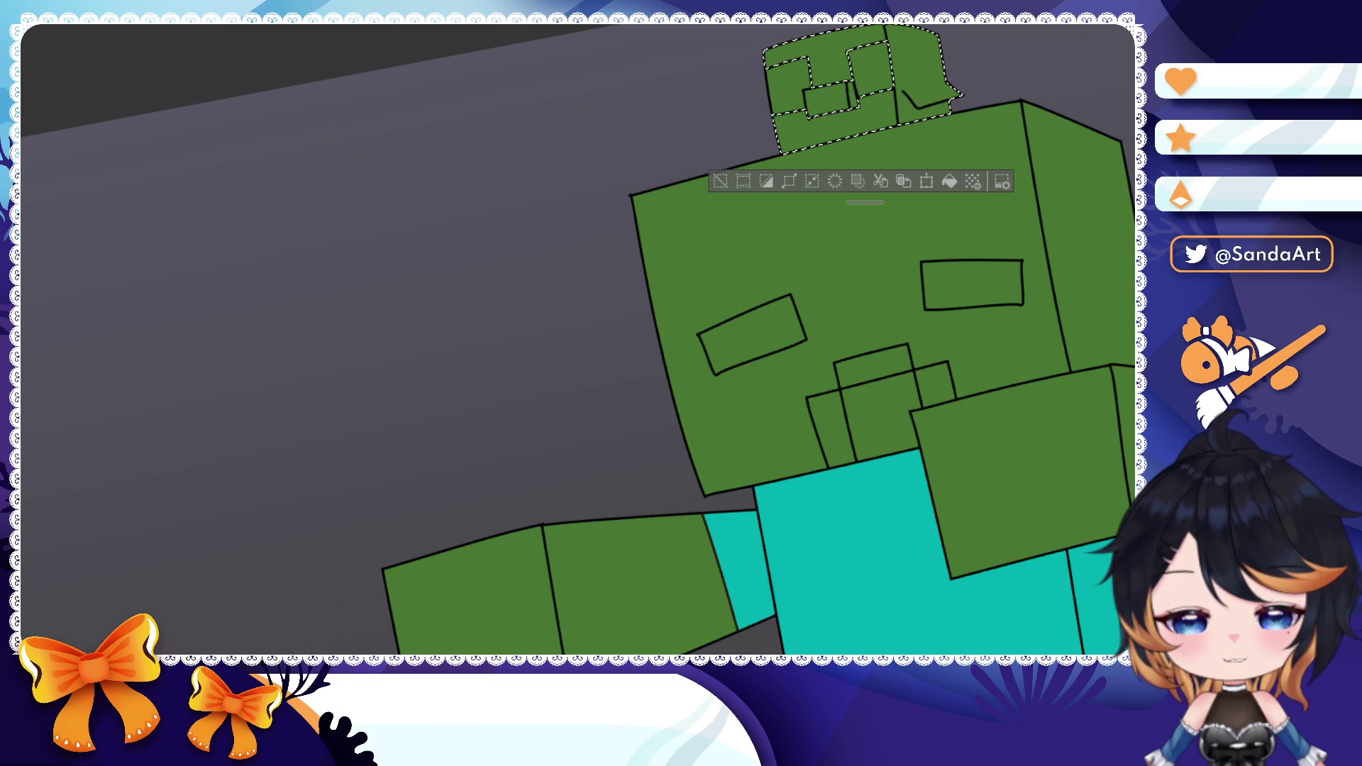
{"action": "left_click", "coordinate": [953, 178]}
{"action": "key", "text": "ctrl+d"}
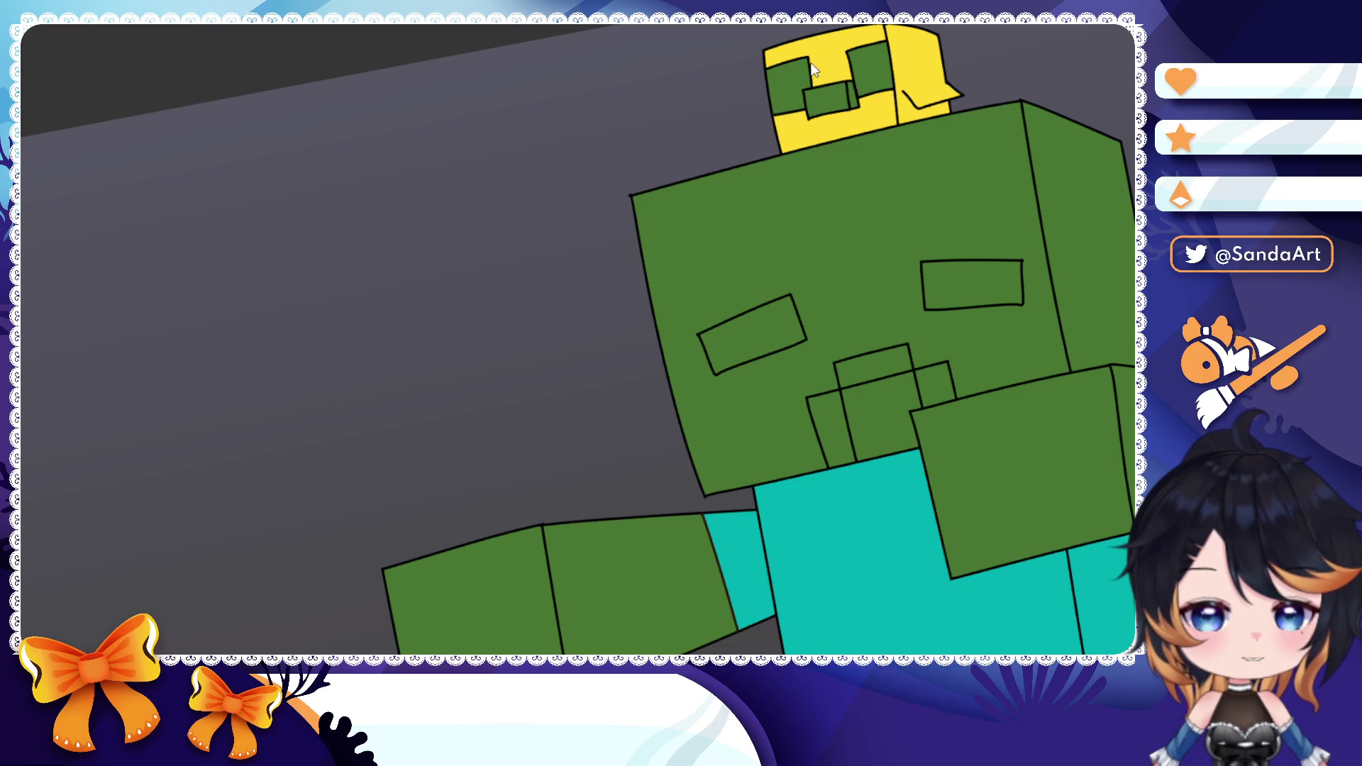
{"action": "scroll", "coordinate": [812, 67], "scroll_direction": "up", "scroll_amount": 2}
- Fill the duck's beak rectangle with brown
{"action": "left_click", "coordinate": [845, 95]}
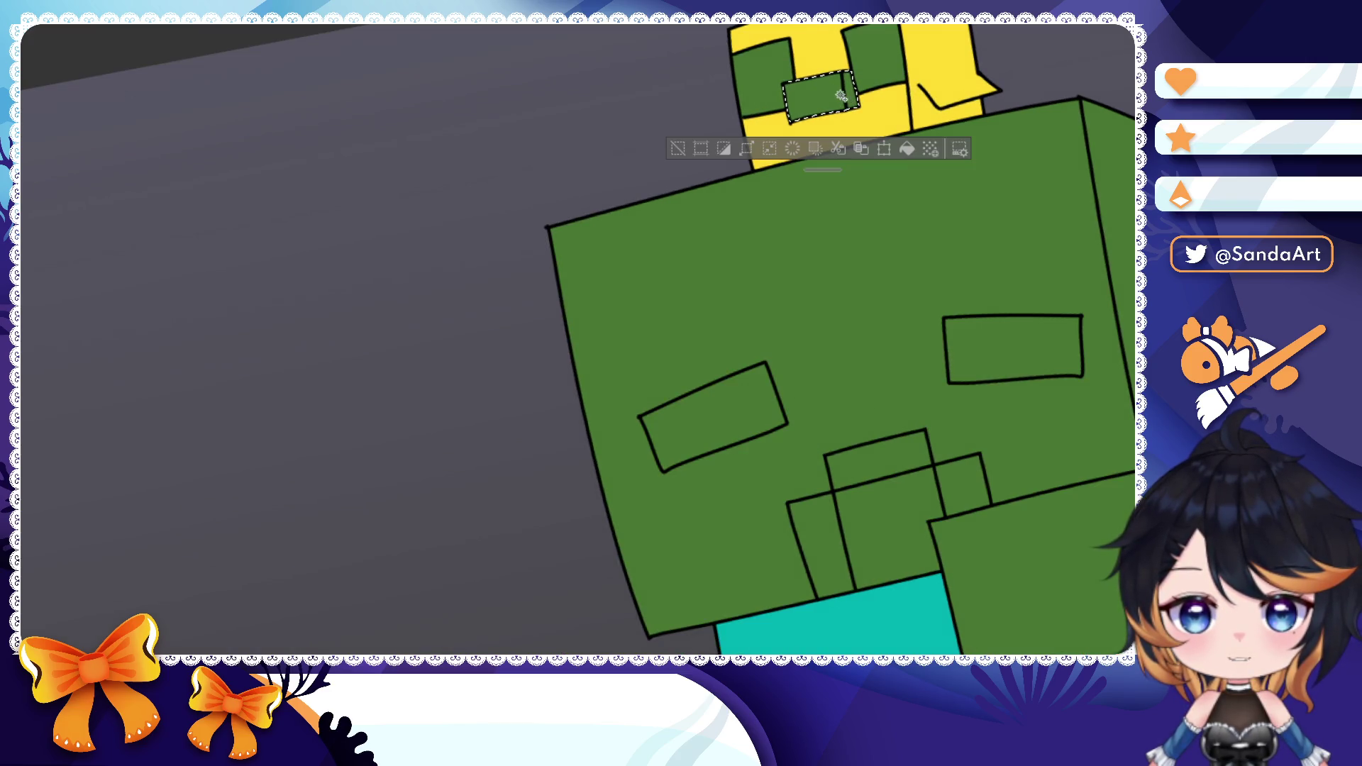
{"action": "left_click", "coordinate": [896, 150]}
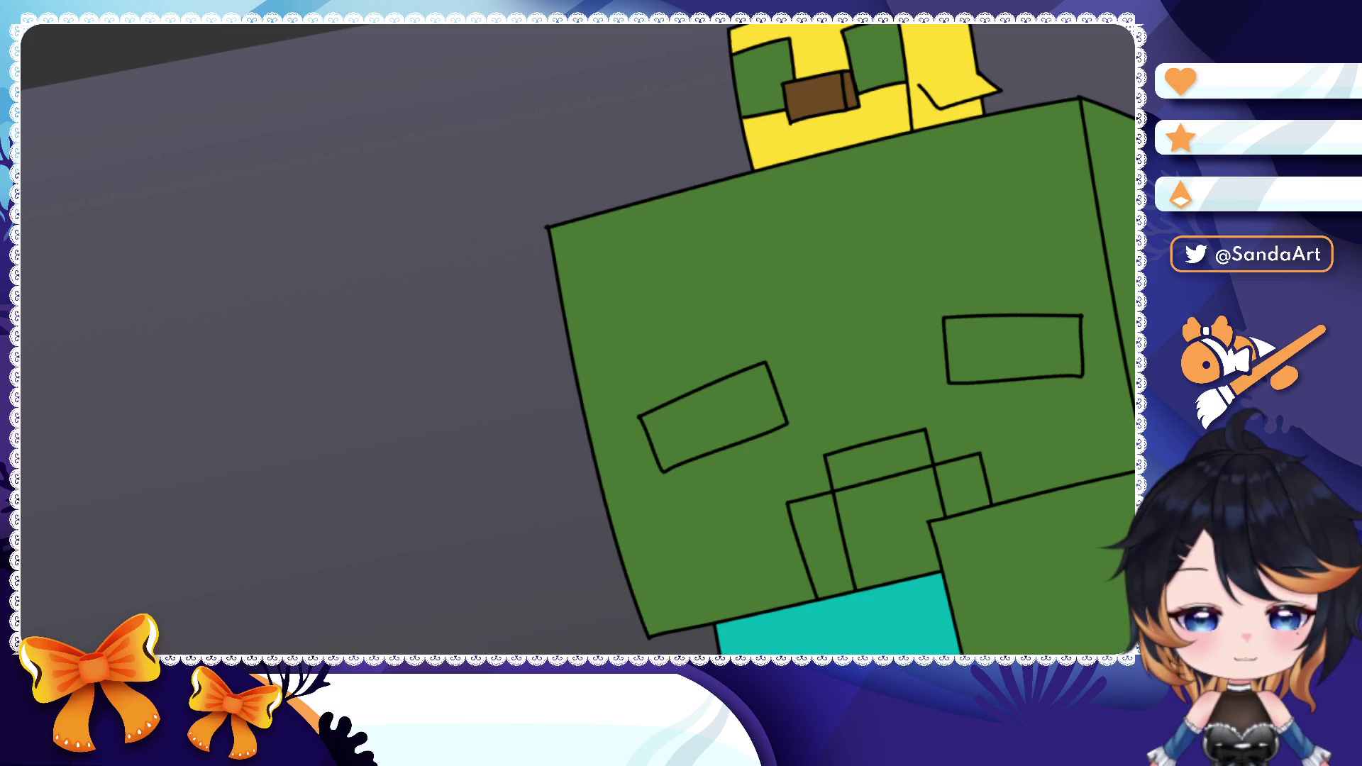
- Select the duck's and zombie's eye areas and fill them black
{"action": "left_click", "coordinate": [881, 58]}
{"action": "left_click", "coordinate": [762, 74], "text": "shift"}
{"action": "left_click", "coordinate": [1011, 351], "text": "shift"}
{"action": "left_click", "coordinate": [735, 410], "text": "shift"}
{"action": "left_click", "coordinate": [921, 501]}
{"action": "scroll", "coordinate": [925, 427], "scroll_direction": "down", "scroll_amount": 8}
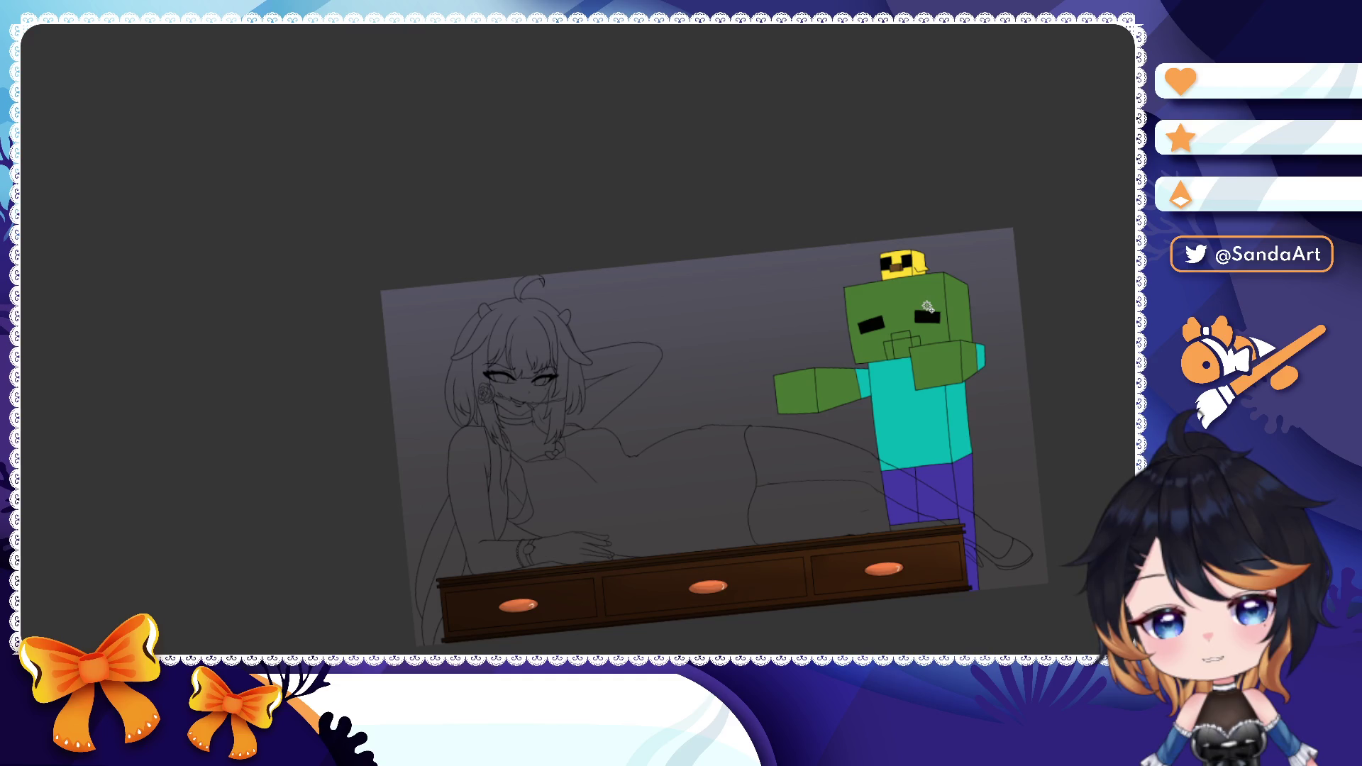
{"action": "scroll", "coordinate": [921, 282], "scroll_direction": "up", "scroll_amount": 6}
{"action": "scroll", "coordinate": [916, 277], "scroll_direction": "up", "scroll_amount": 4}
{"action": "scroll", "coordinate": [911, 272], "scroll_direction": "up", "scroll_amount": 5}
{"action": "scroll", "coordinate": [905, 267], "scroll_direction": "up", "scroll_amount": 4}
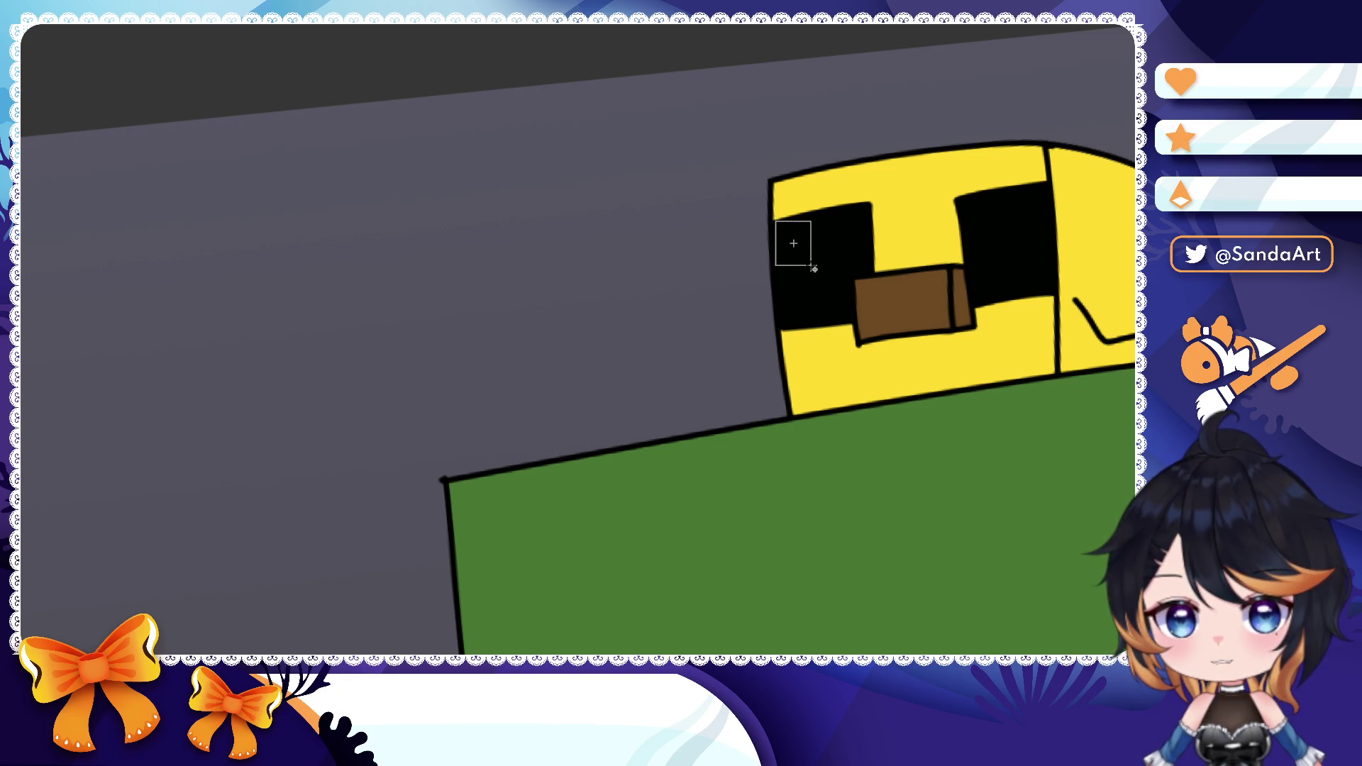
- Add small white highlight squares to both of the duck's eyes
{"action": "left_click_drag", "start_coordinate": [814, 266], "coordinate": [813, 267]}
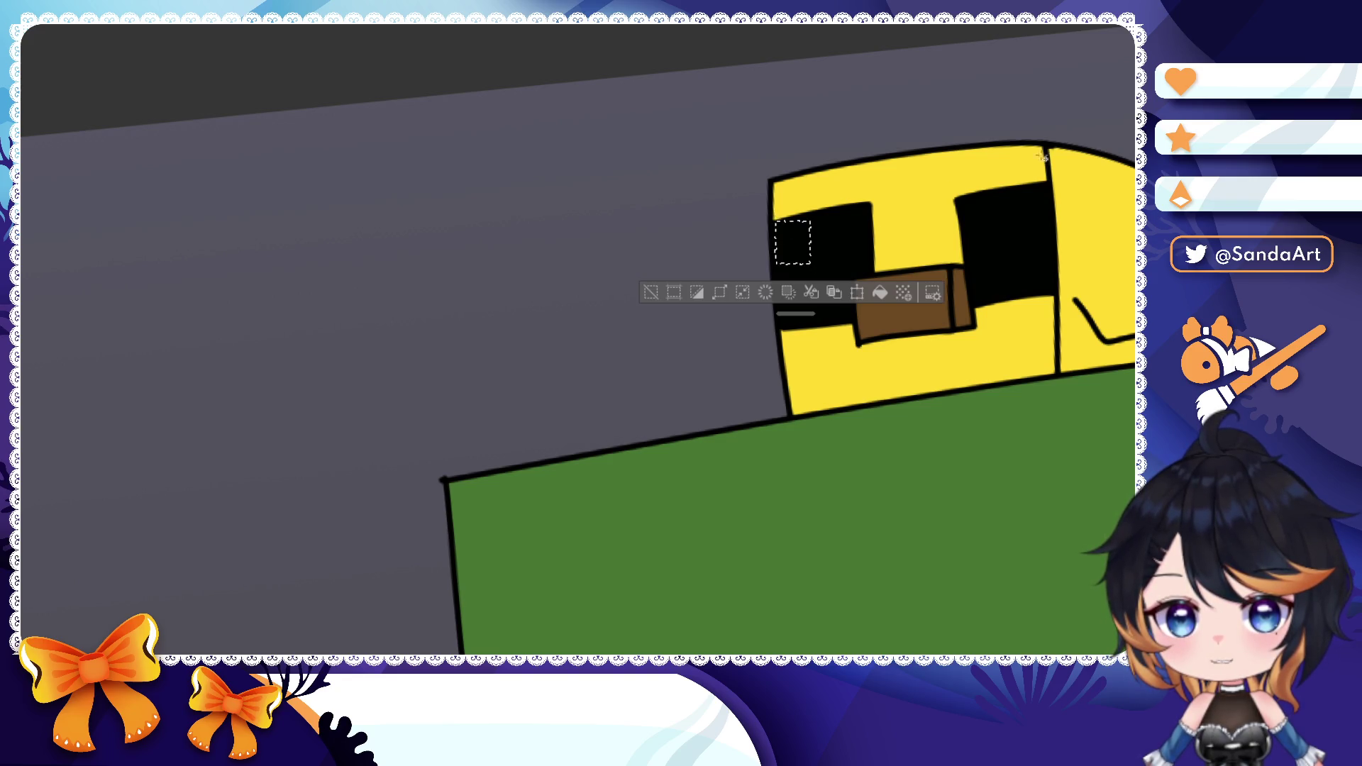
{"action": "left_click", "coordinate": [901, 292]}
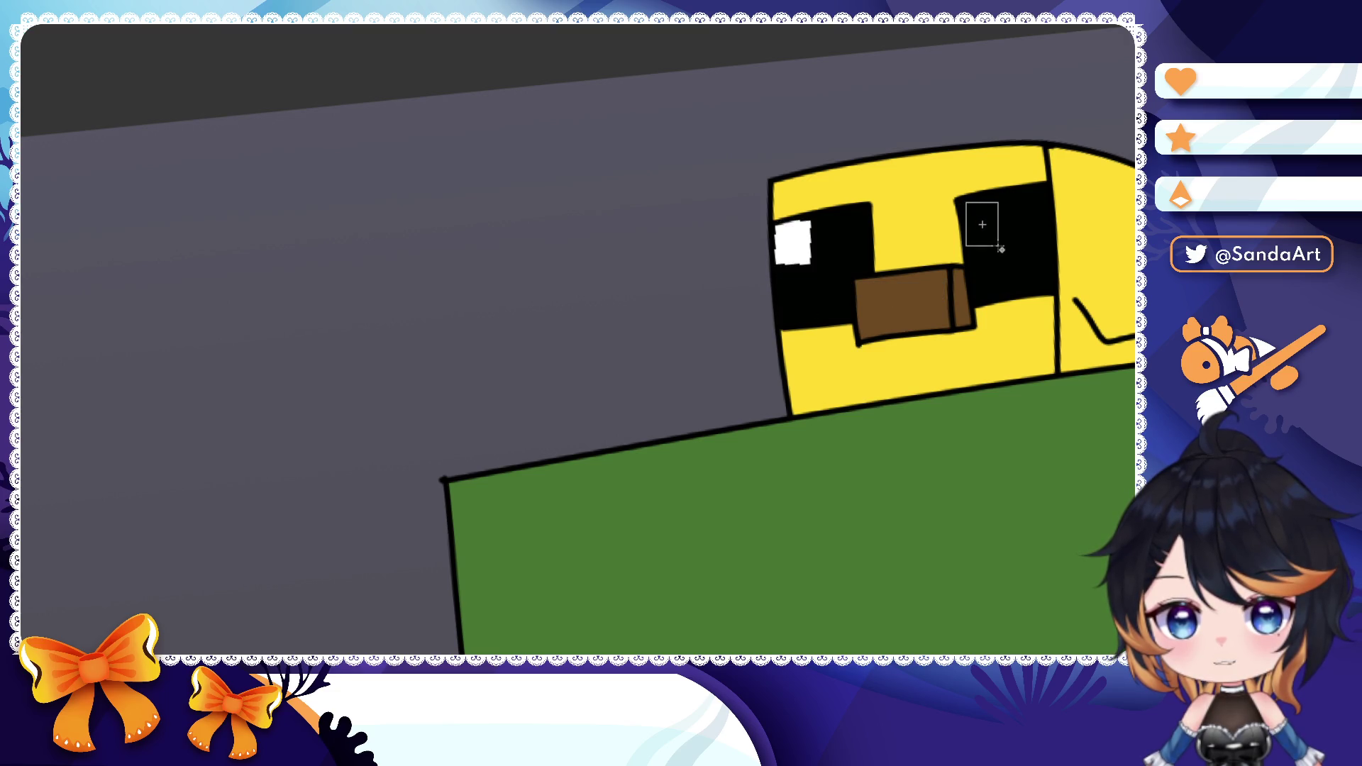
{"action": "left_click_drag", "start_coordinate": [1001, 247], "coordinate": [1002, 247]}
{"action": "left_click", "coordinate": [1065, 270]}
{"action": "scroll", "coordinate": [958, 291], "scroll_direction": "down", "scroll_amount": 3}
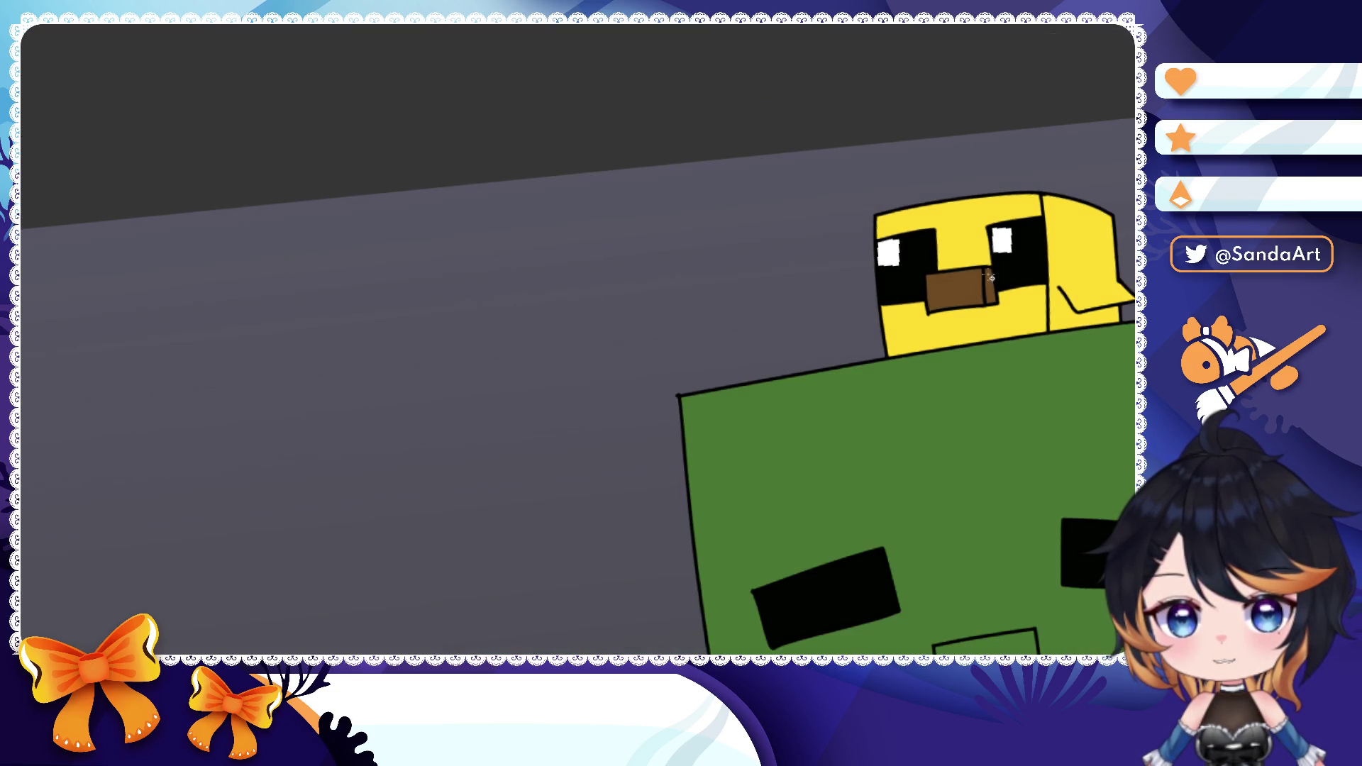
{"action": "scroll", "coordinate": [958, 289], "scroll_direction": "up", "scroll_amount": 3}
- Paint a lighter brown tone onto the front of the duck's beak
{"action": "left_click_drag", "start_coordinate": [879, 273], "coordinate": [989, 325]}
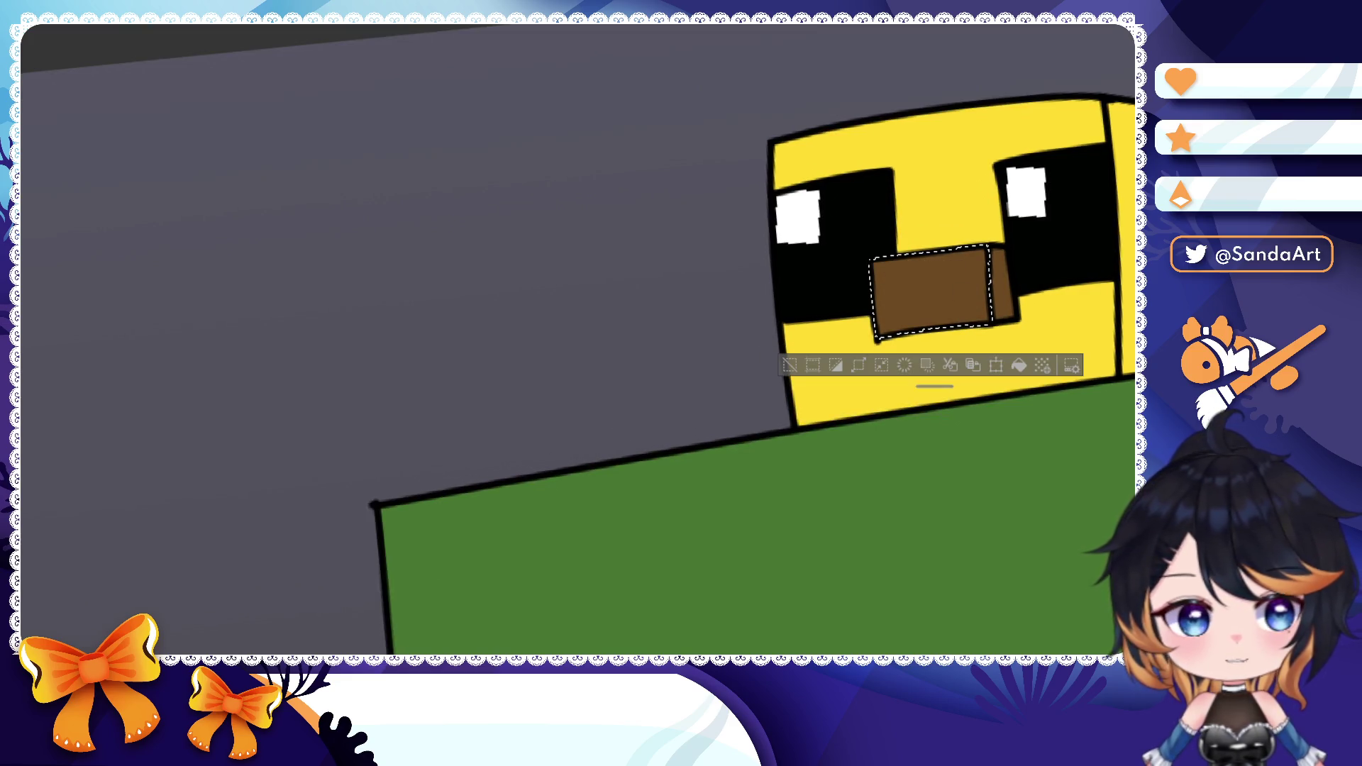
{"action": "key", "text": "ctrl+d"}
{"action": "left_click", "coordinate": [929, 304]}
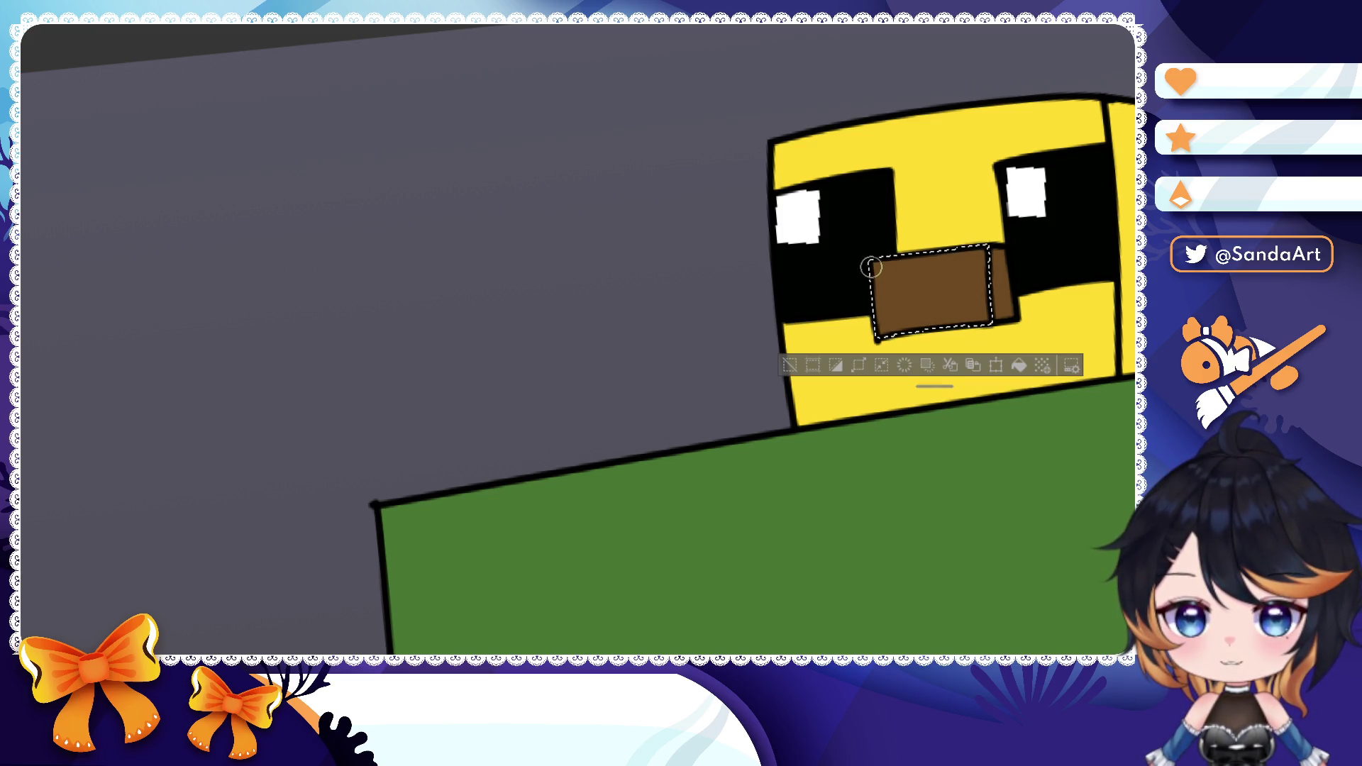
{"action": "left_click_drag", "start_coordinate": [873, 272], "coordinate": [918, 293]}
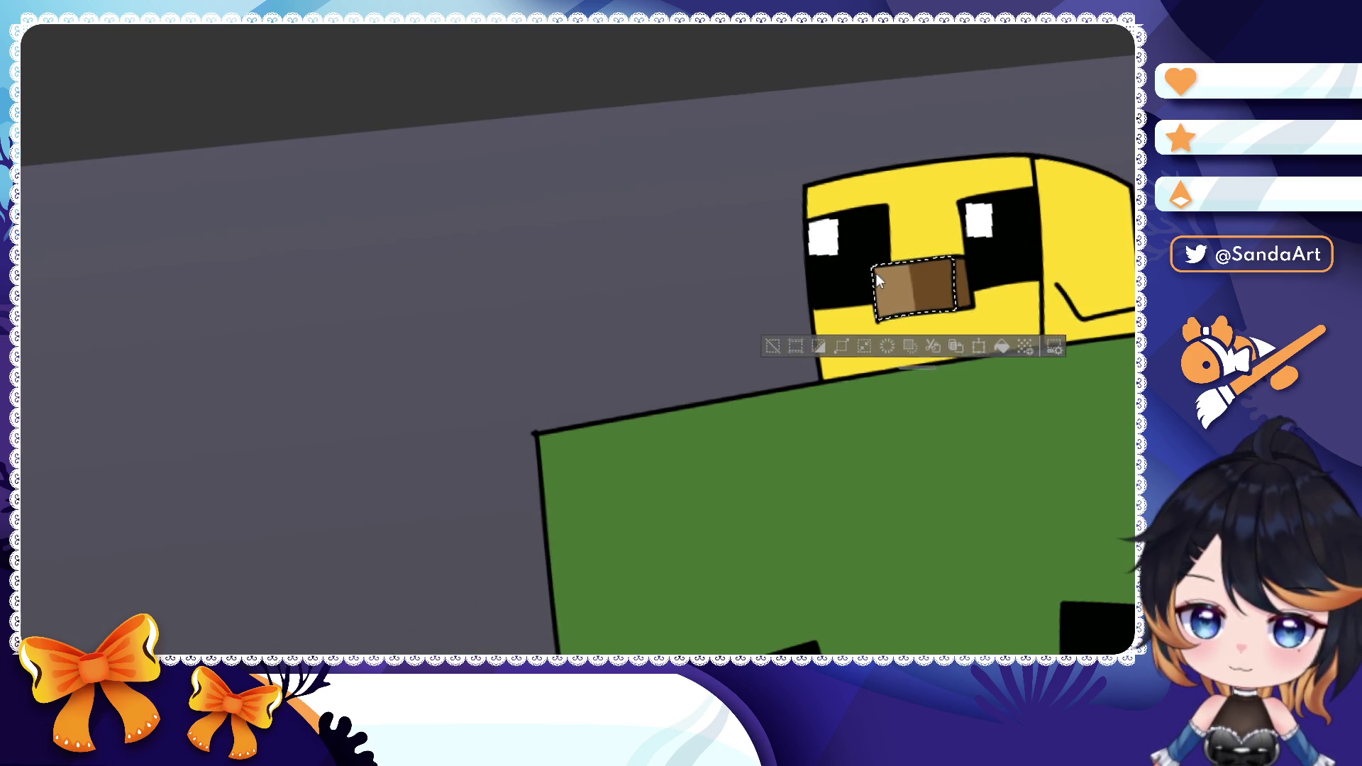
{"action": "key", "text": "ctrl+d"}
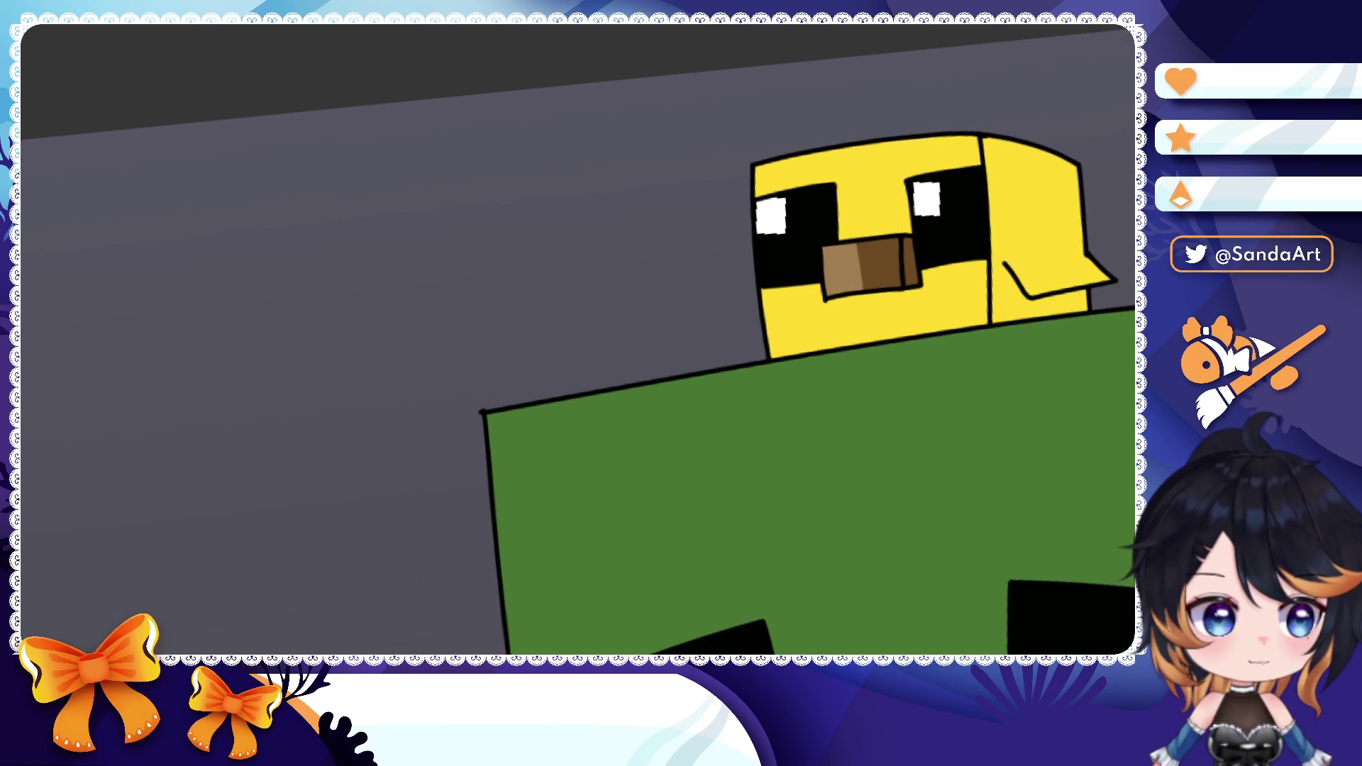
- Fill the duck's side face darker yellow and select the zombie head's side face
{"action": "left_click", "coordinate": [1038, 212]}
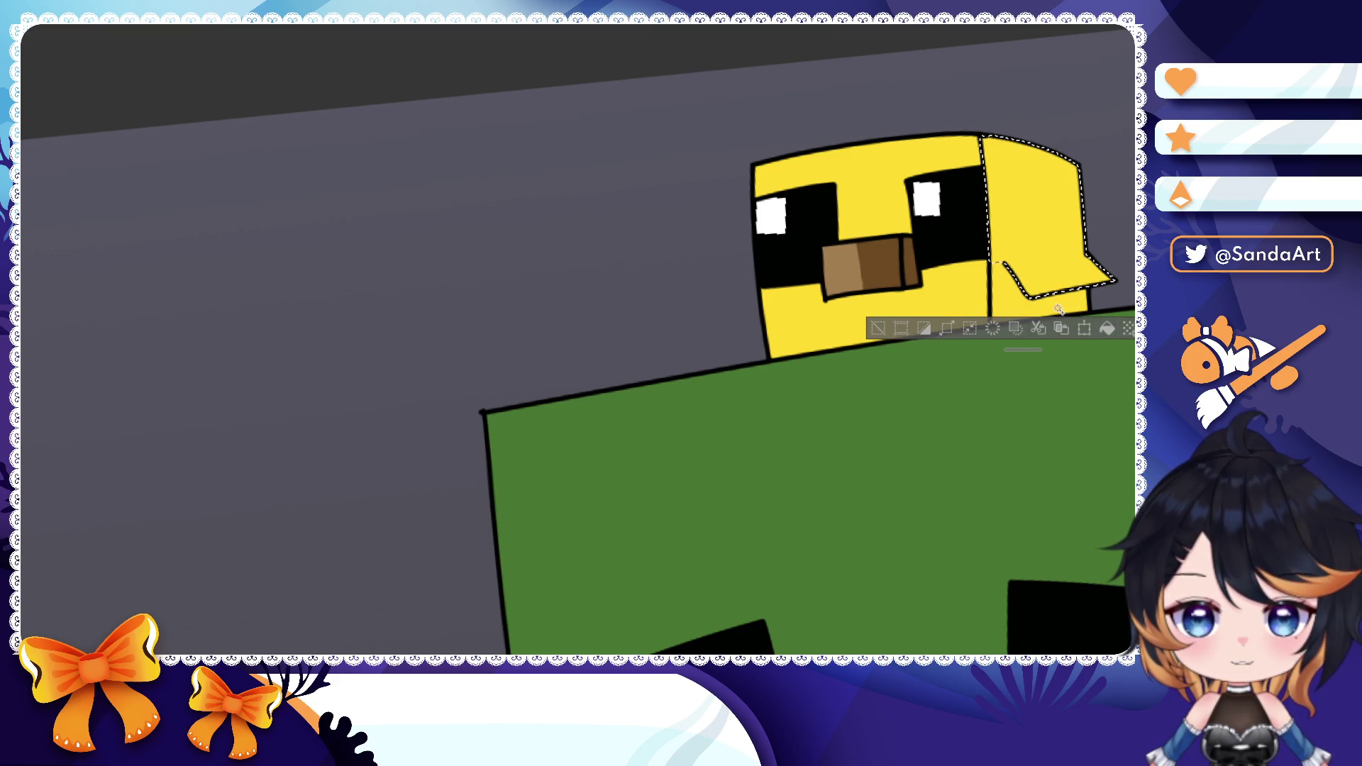
{"action": "left_click", "coordinate": [1025, 308], "text": "shift"}
{"action": "left_click", "coordinate": [1105, 347]}
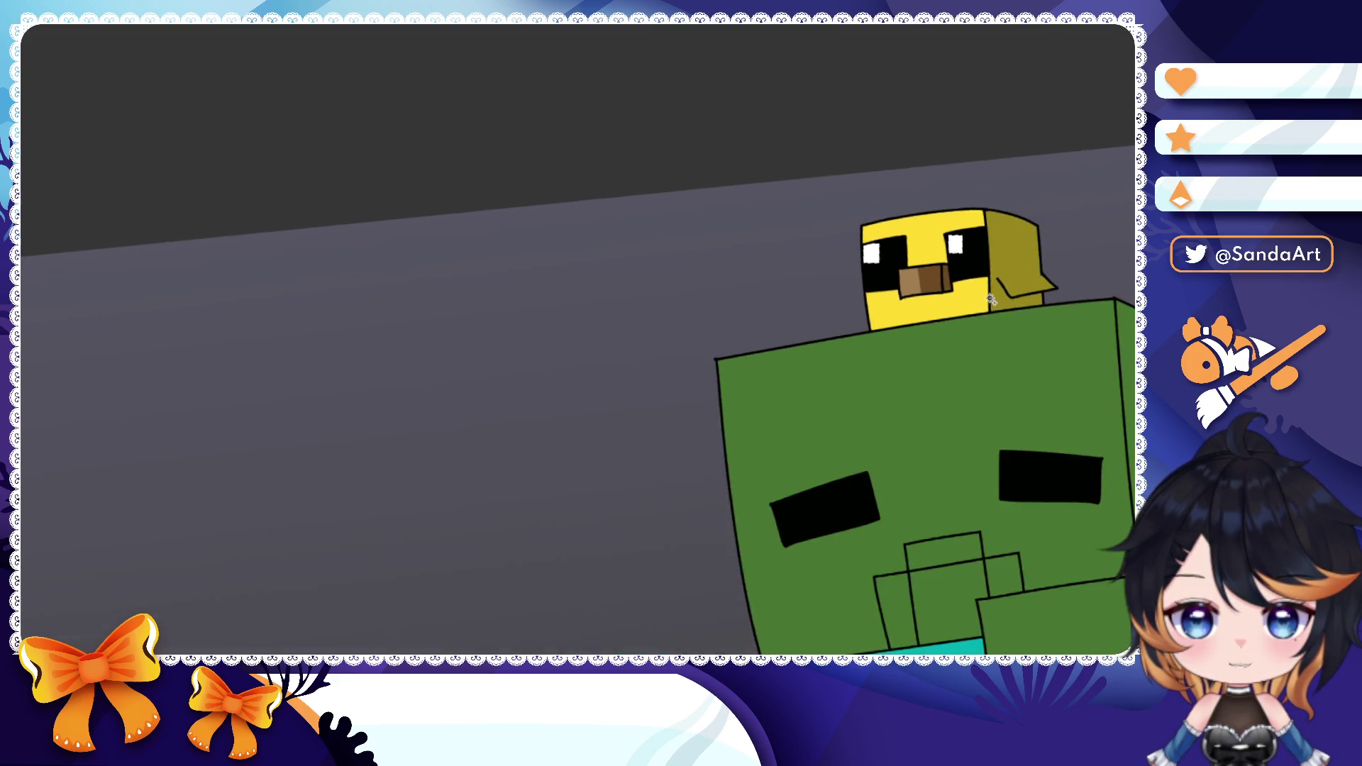
{"action": "scroll", "coordinate": [958, 319], "scroll_direction": "down", "scroll_amount": 3}
{"action": "left_click", "coordinate": [1027, 319]}
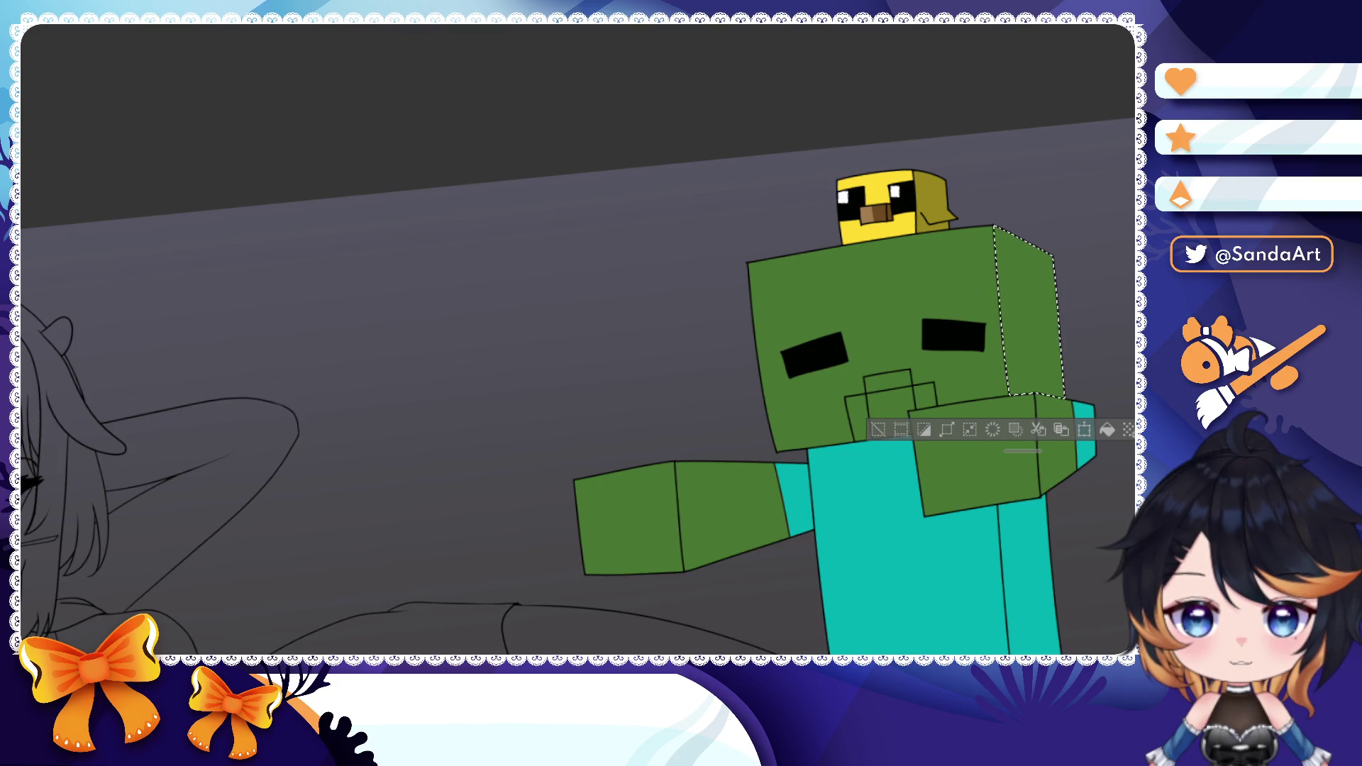
- Fill the head's side face and both arm ends with dark green
{"action": "left_click", "coordinate": [1105, 429]}
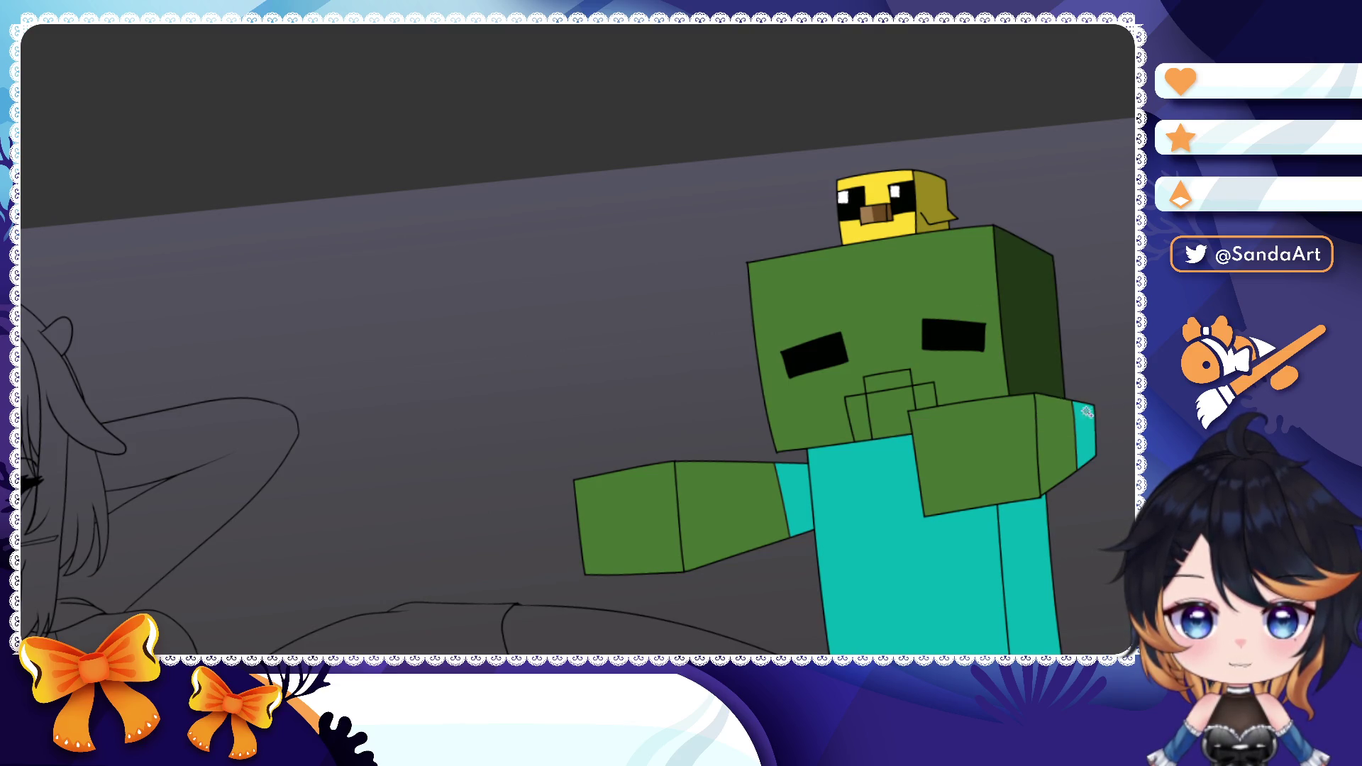
{"action": "scroll", "coordinate": [958, 373], "scroll_direction": "down", "scroll_amount": 1}
{"action": "left_click", "coordinate": [1038, 368]}
{"action": "left_click", "coordinate": [735, 427], "text": "shift"}
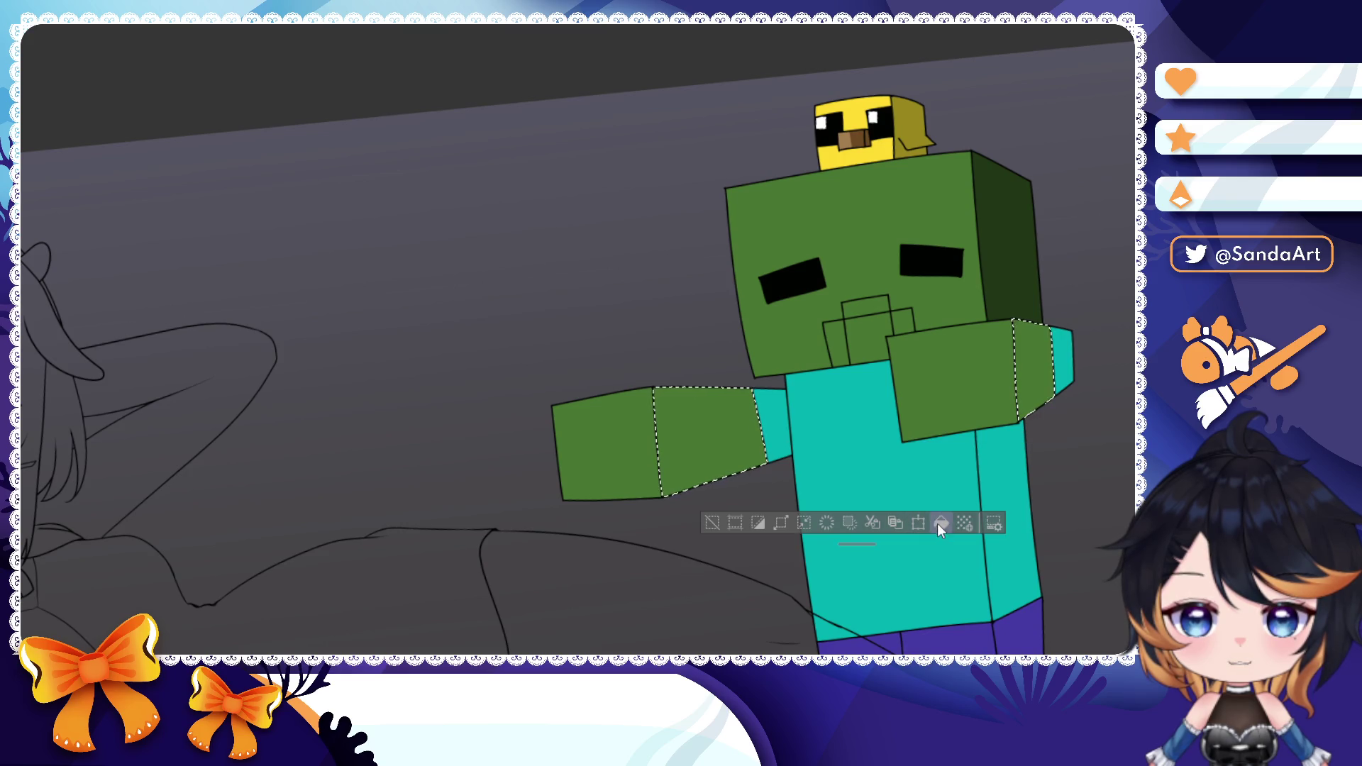
{"action": "left_click", "coordinate": [919, 523]}
{"action": "key", "text": "ctrl+shift+a"}
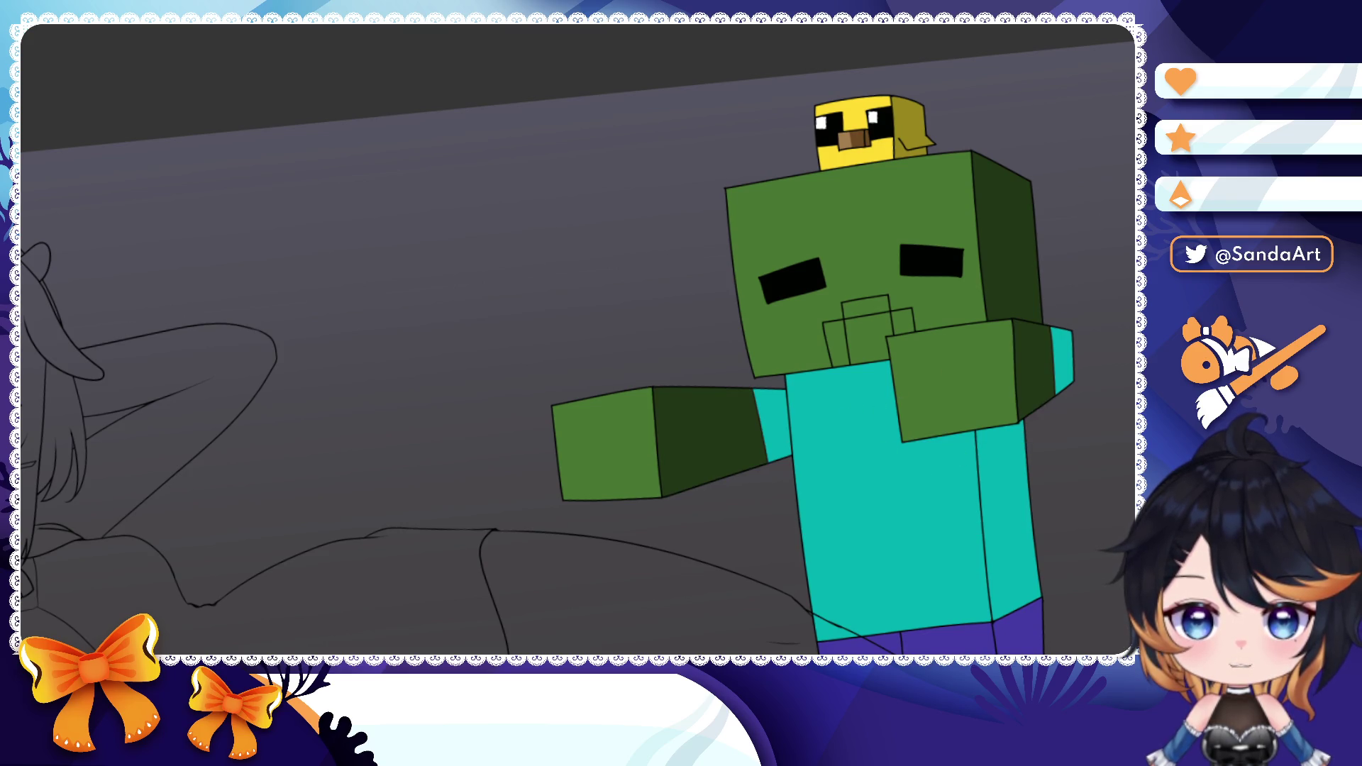
- Shade the shirt's side strip and both sleeves a darker teal
{"action": "left_click", "coordinate": [1064, 358]}
{"action": "left_click", "coordinate": [1001, 468], "text": "shift"}
{"action": "left_click", "coordinate": [777, 416], "text": "shift"}
{"action": "left_click", "coordinate": [1001, 511]}
{"action": "key", "text": "ctrl+shift+a"}
{"action": "scroll", "coordinate": [964, 474], "scroll_direction": "down", "scroll_amount": 3}
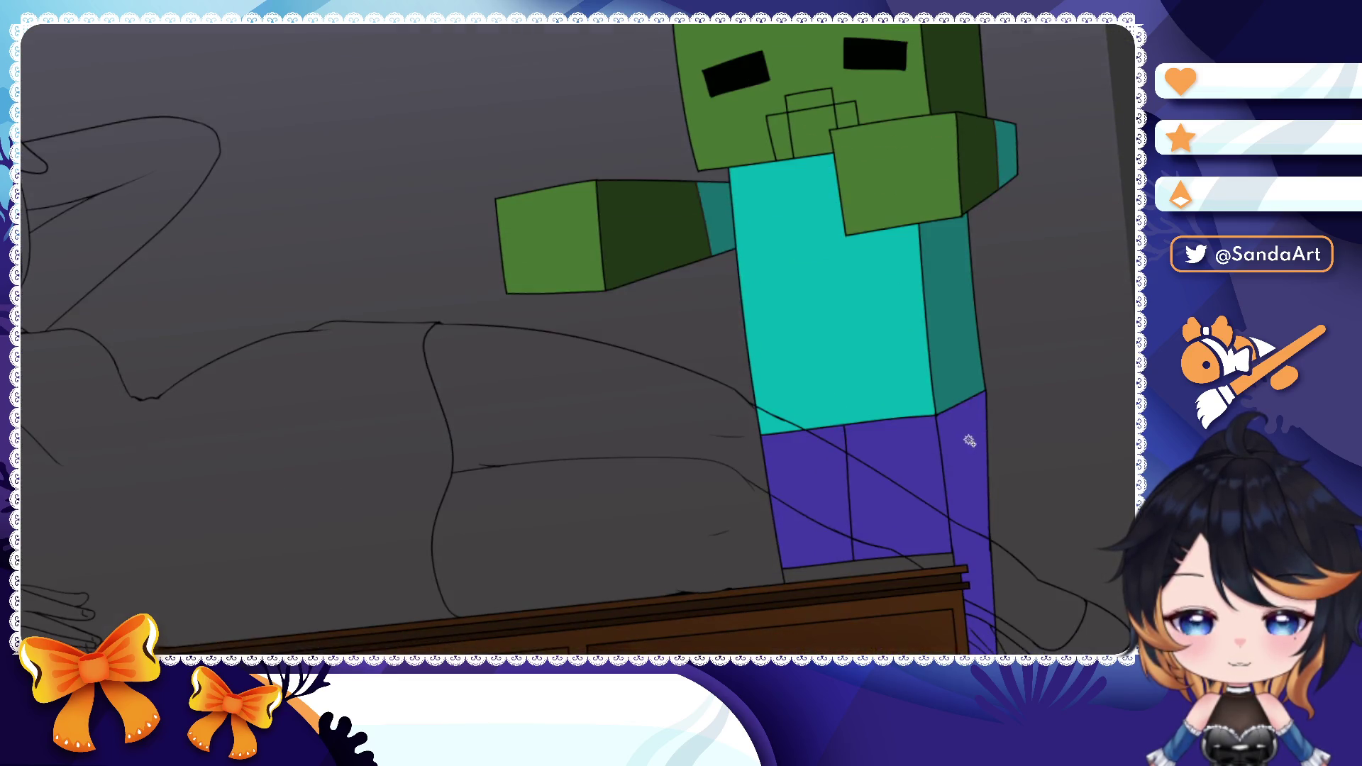
- Shade the pants side strip purple and fill the mouth darker green
{"action": "left_click", "coordinate": [963, 468]}
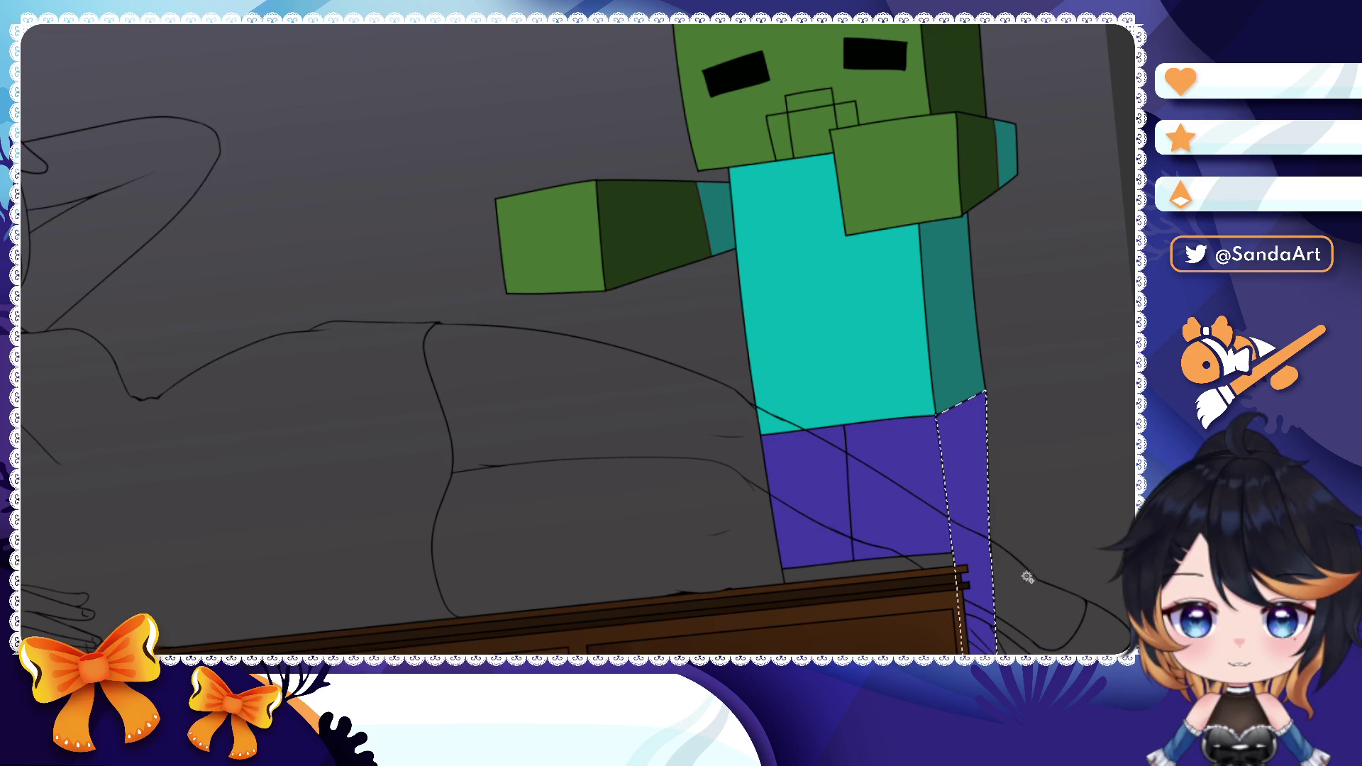
{"action": "scroll", "coordinate": [964, 474], "scroll_direction": "down", "scroll_amount": 3}
{"action": "scroll", "coordinate": [972, 467], "scroll_direction": "up", "scroll_amount": 2}
{"action": "left_click", "coordinate": [970, 467]}
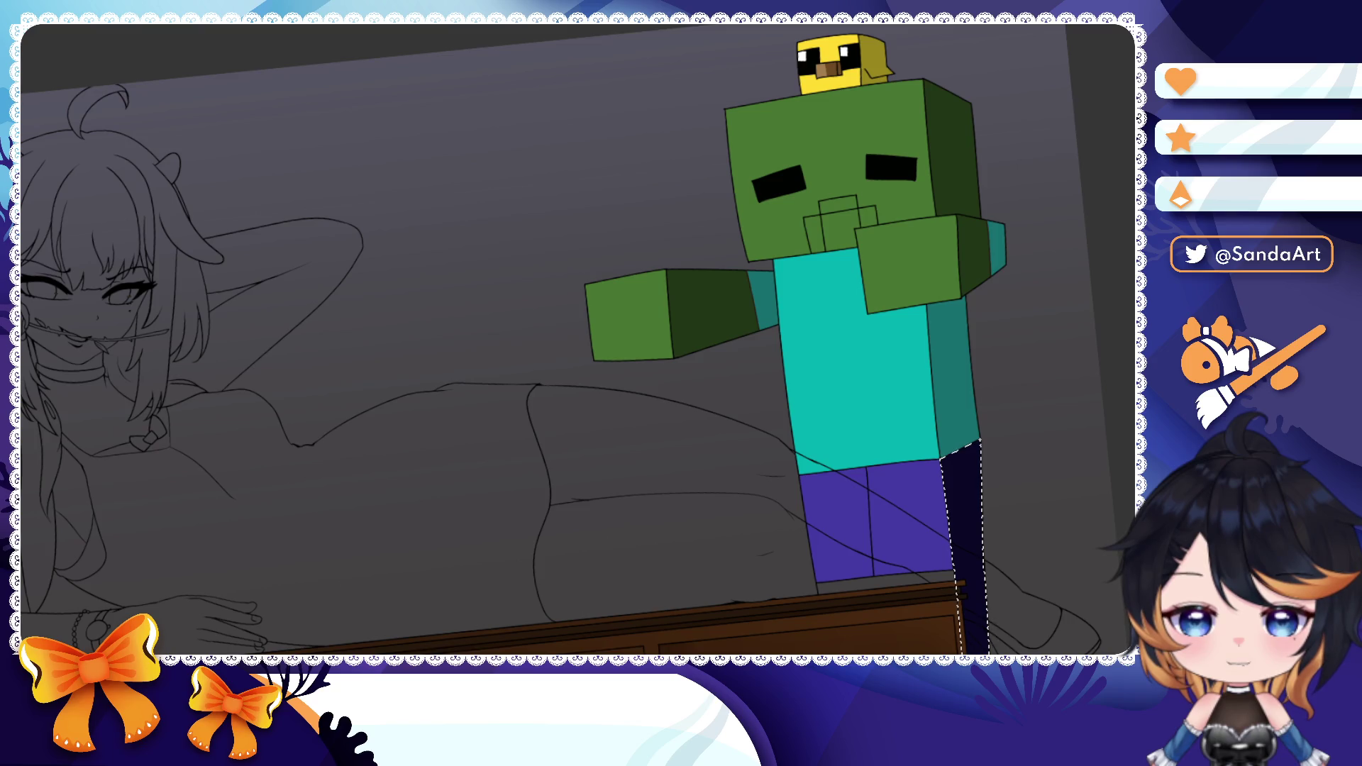
{"action": "key", "text": "alt+BackSpace"}
{"action": "scroll", "coordinate": [868, 219], "scroll_direction": "up", "scroll_amount": 5}
{"action": "left_click", "coordinate": [793, 205]}
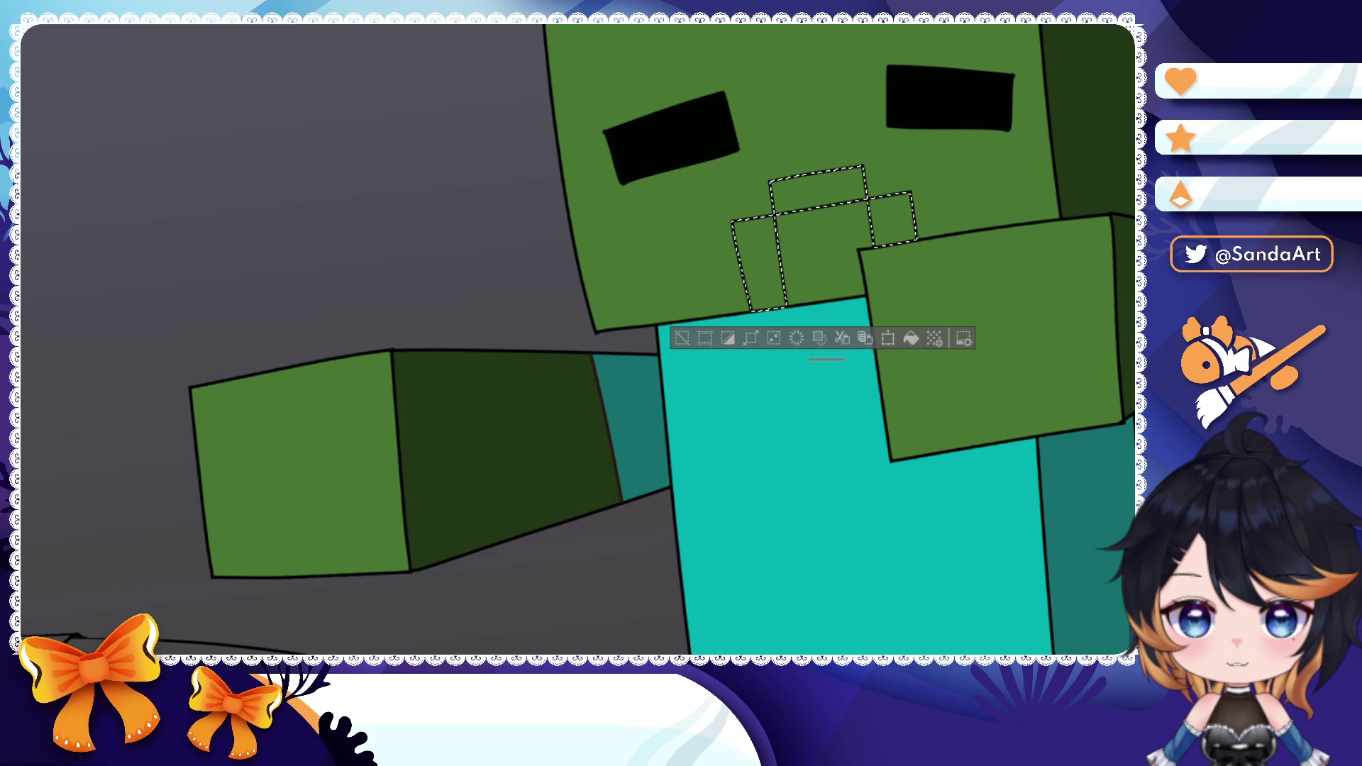
{"action": "left_click", "coordinate": [914, 340]}
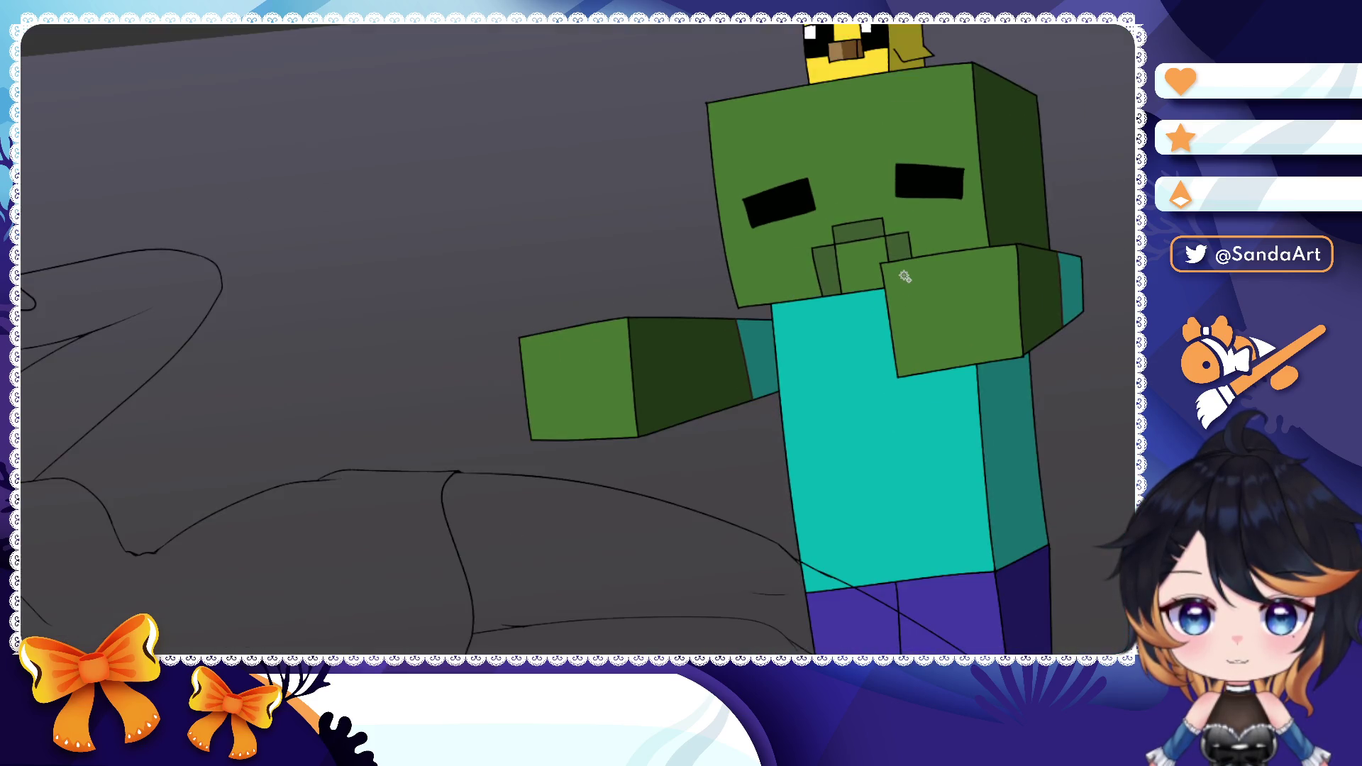
{"action": "scroll", "coordinate": [903, 268], "scroll_direction": "down", "scroll_amount": 8}
{"action": "scroll", "coordinate": [904, 268], "scroll_direction": "down", "scroll_amount": 1}
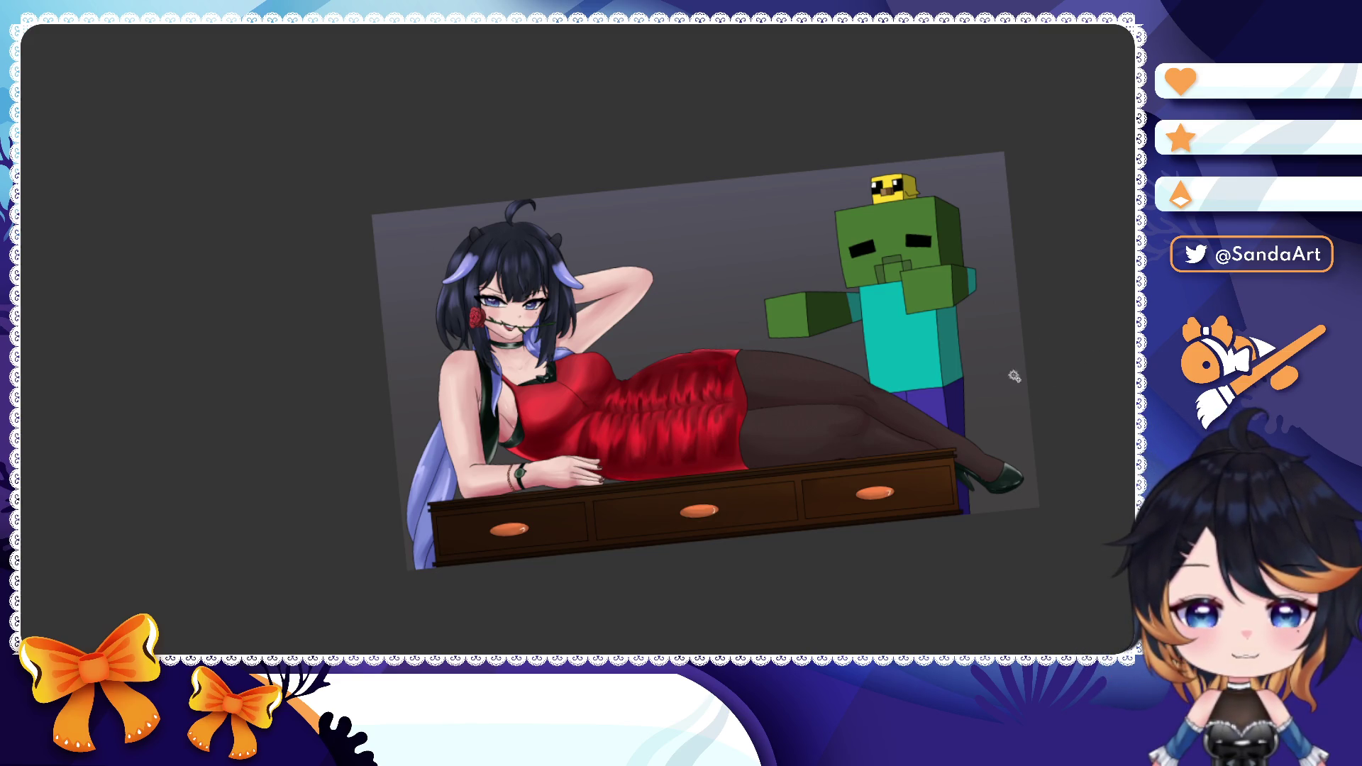
- Reset the canvas rotation and pan around to inspect the illustration
{"action": "key", "text": "Escape"}
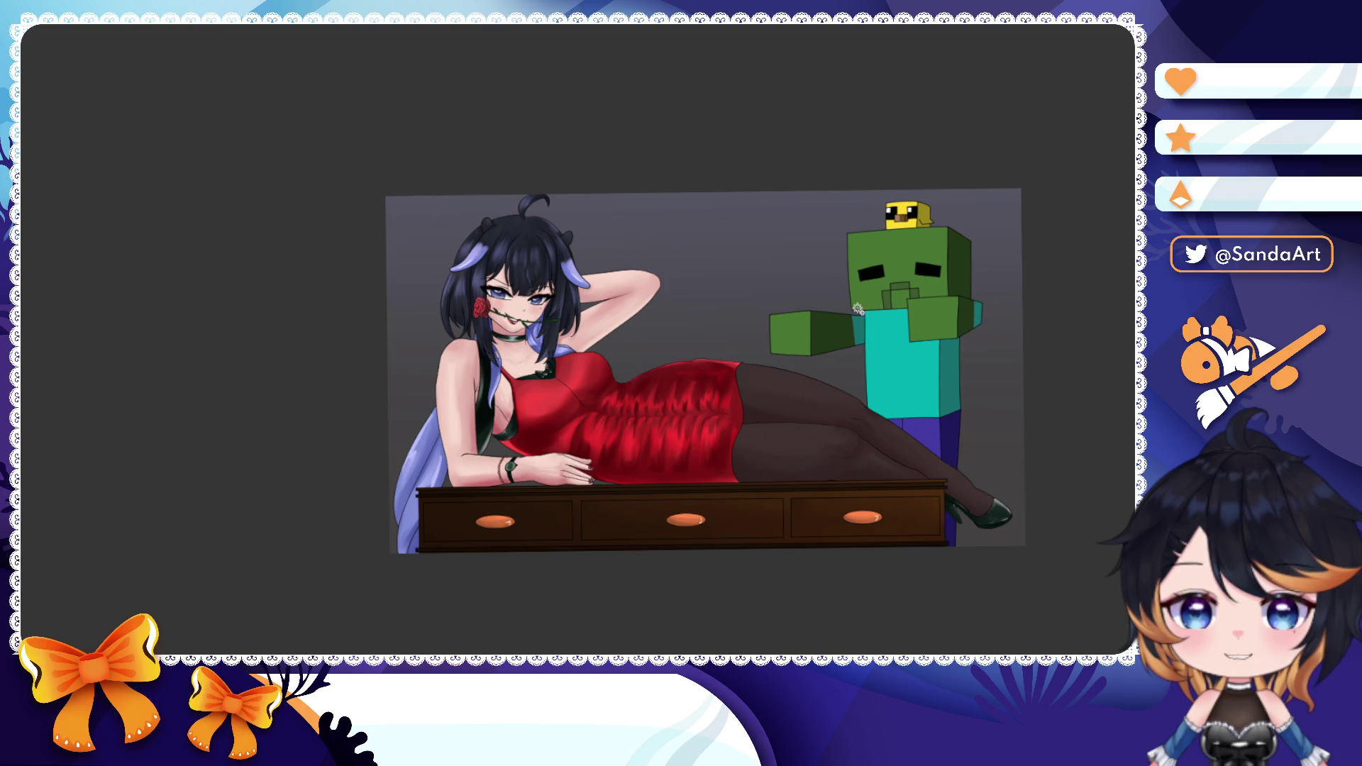
{"action": "left_click_drag", "start_coordinate": [866, 310], "coordinate": [887, 339]}
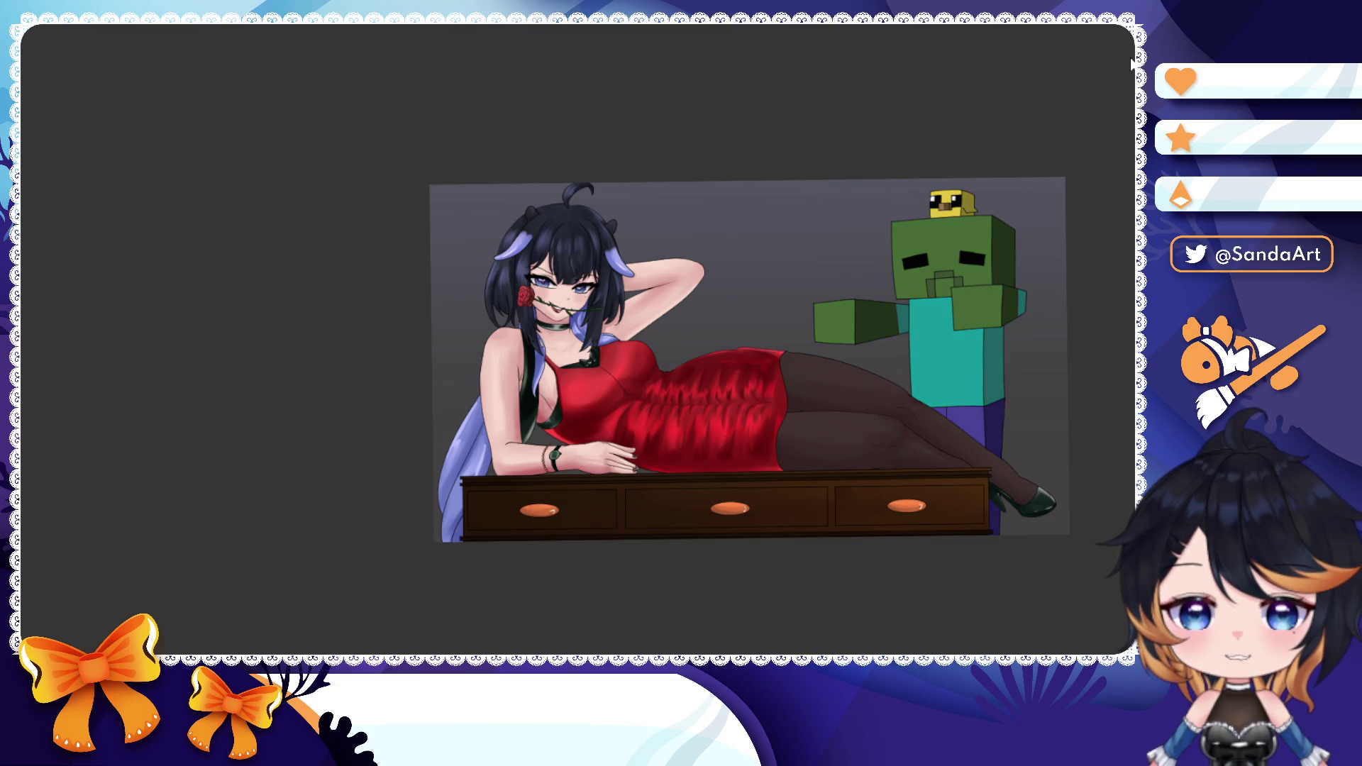
{"action": "scroll", "coordinate": [1001, 176], "scroll_direction": "up", "scroll_amount": 2}
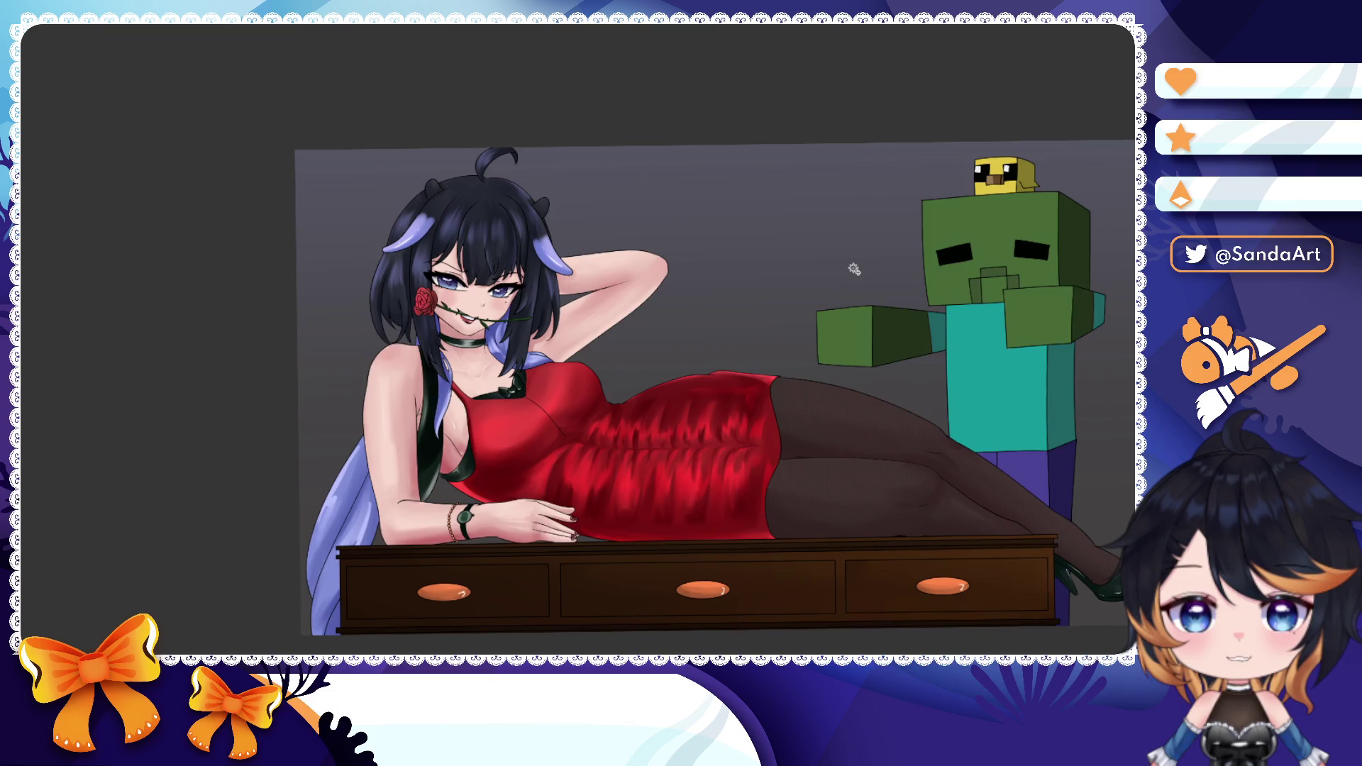
{"action": "left_click_drag", "start_coordinate": [854, 279], "coordinate": [862, 263]}
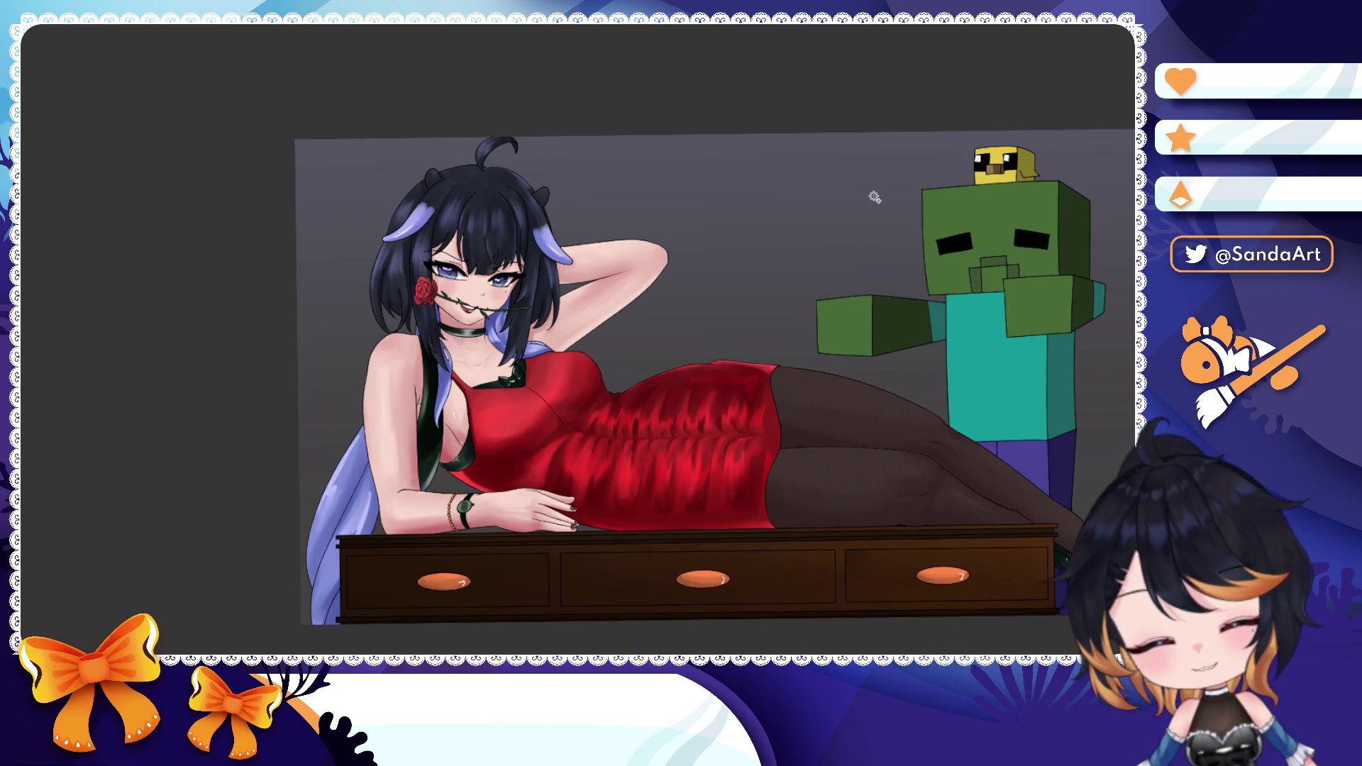
{"action": "left_click_drag", "start_coordinate": [874, 199], "coordinate": [885, 175]}
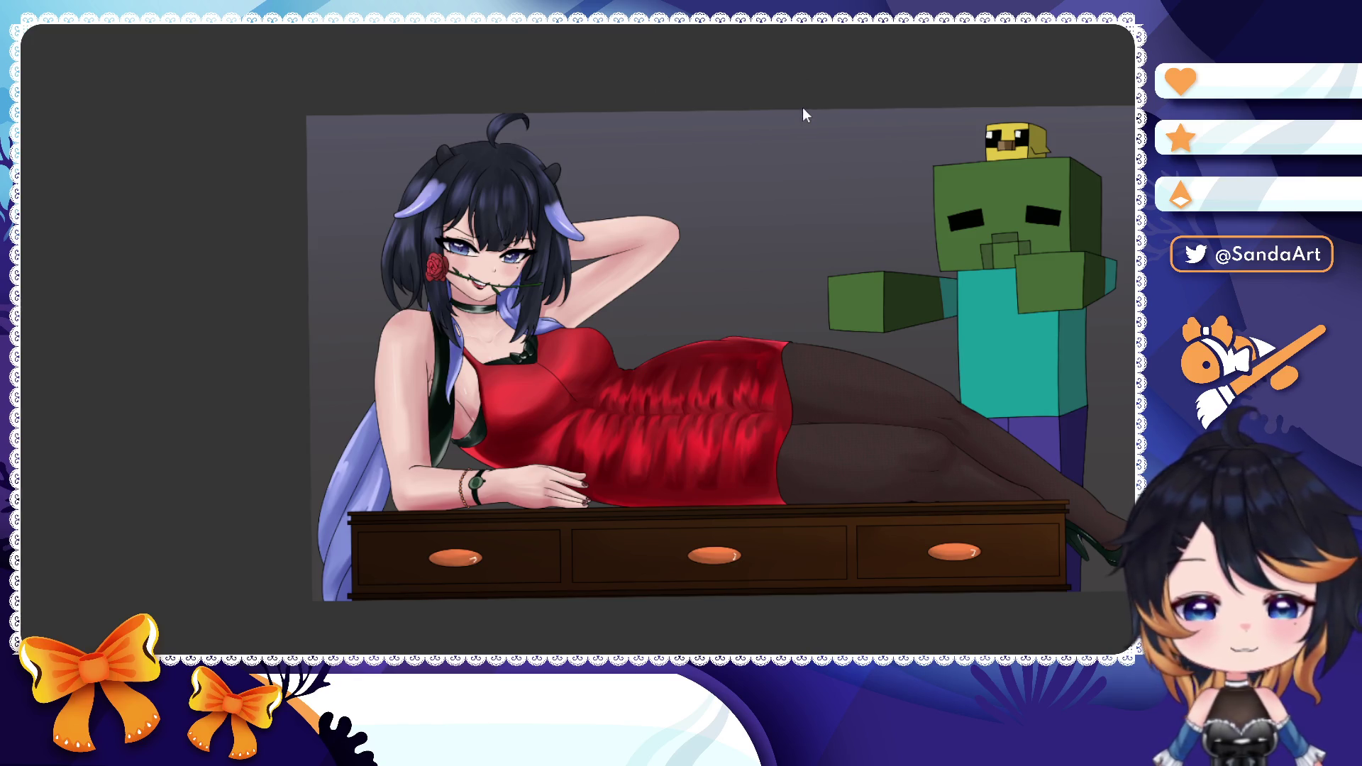
{"action": "scroll", "coordinate": [814, 208], "scroll_direction": "down", "scroll_amount": 3}
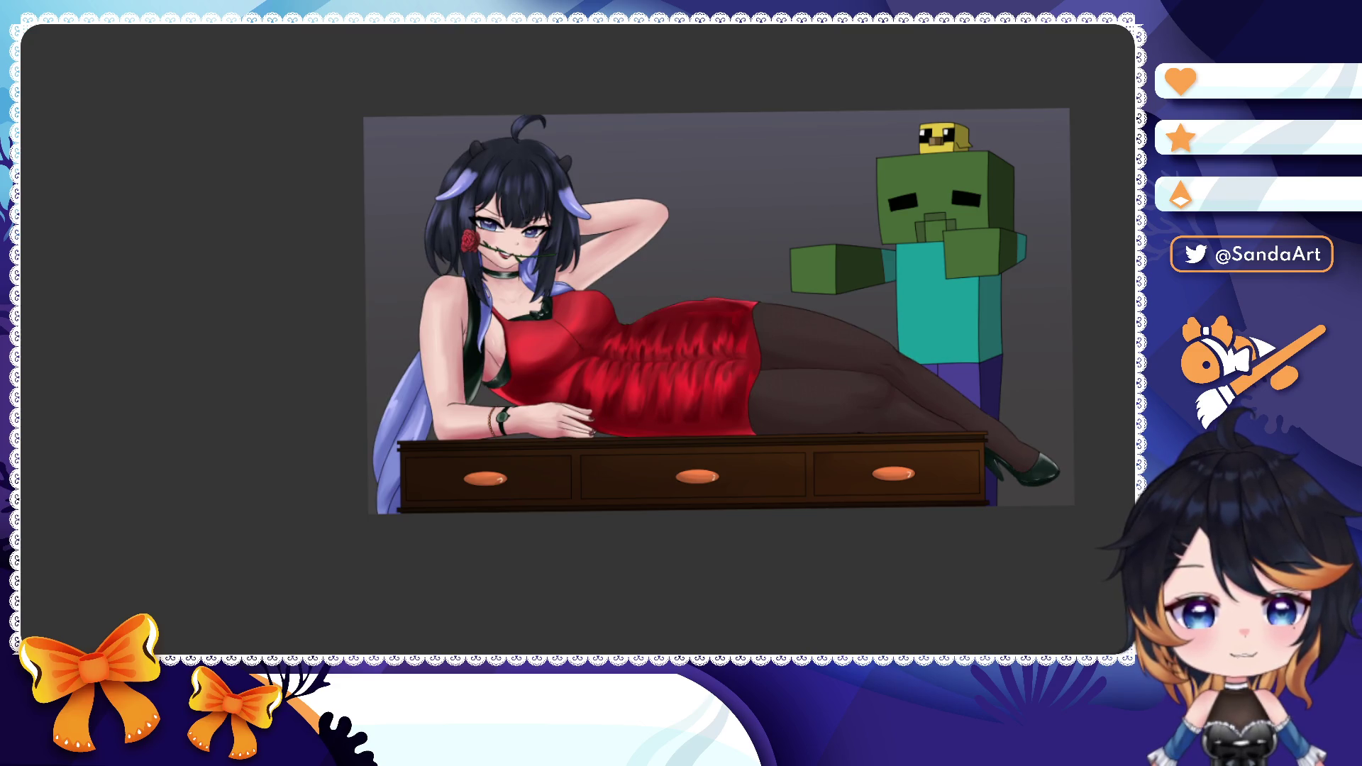
{"action": "scroll", "coordinate": [617, 328], "scroll_direction": "up", "scroll_amount": 4}
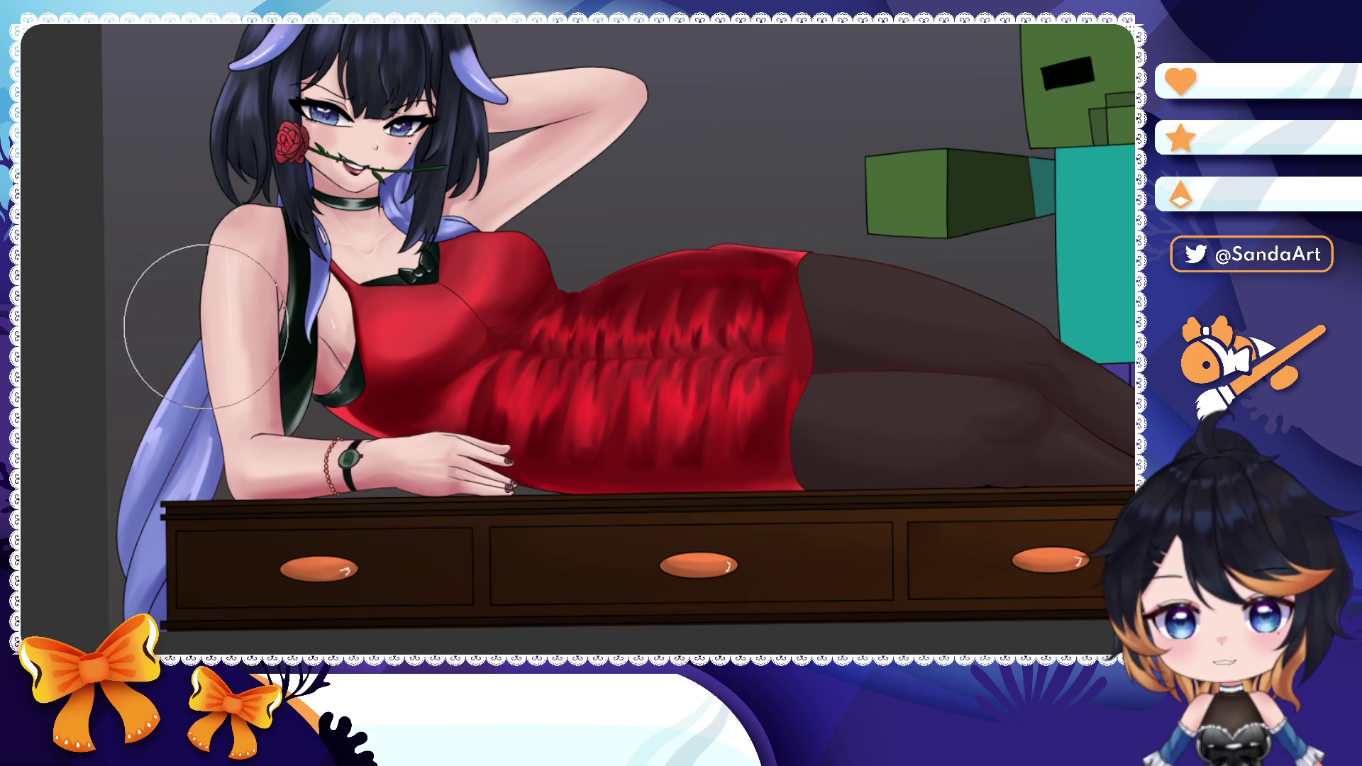
{"action": "scroll", "coordinate": [251, 170], "scroll_direction": "down", "scroll_amount": 2}
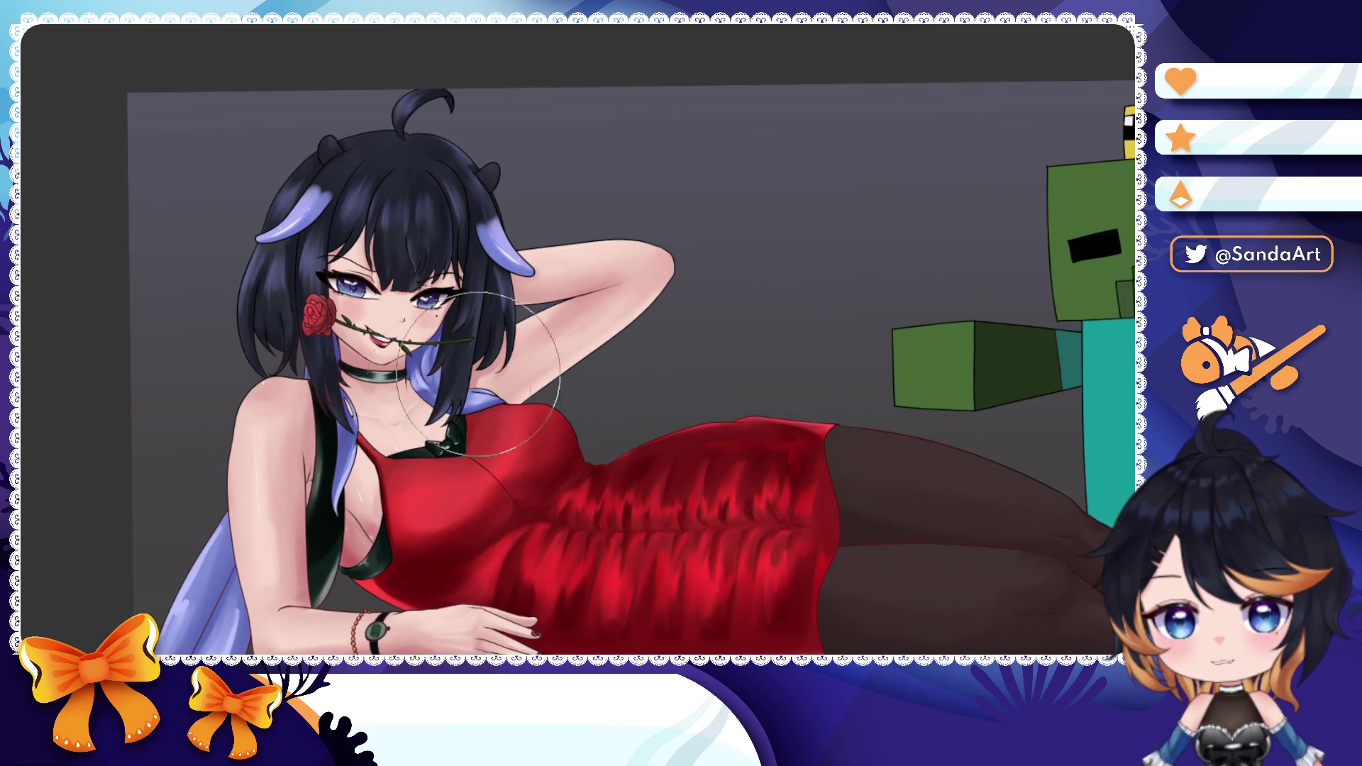
{"action": "scroll", "coordinate": [426, 319], "scroll_direction": "up", "scroll_amount": 3}
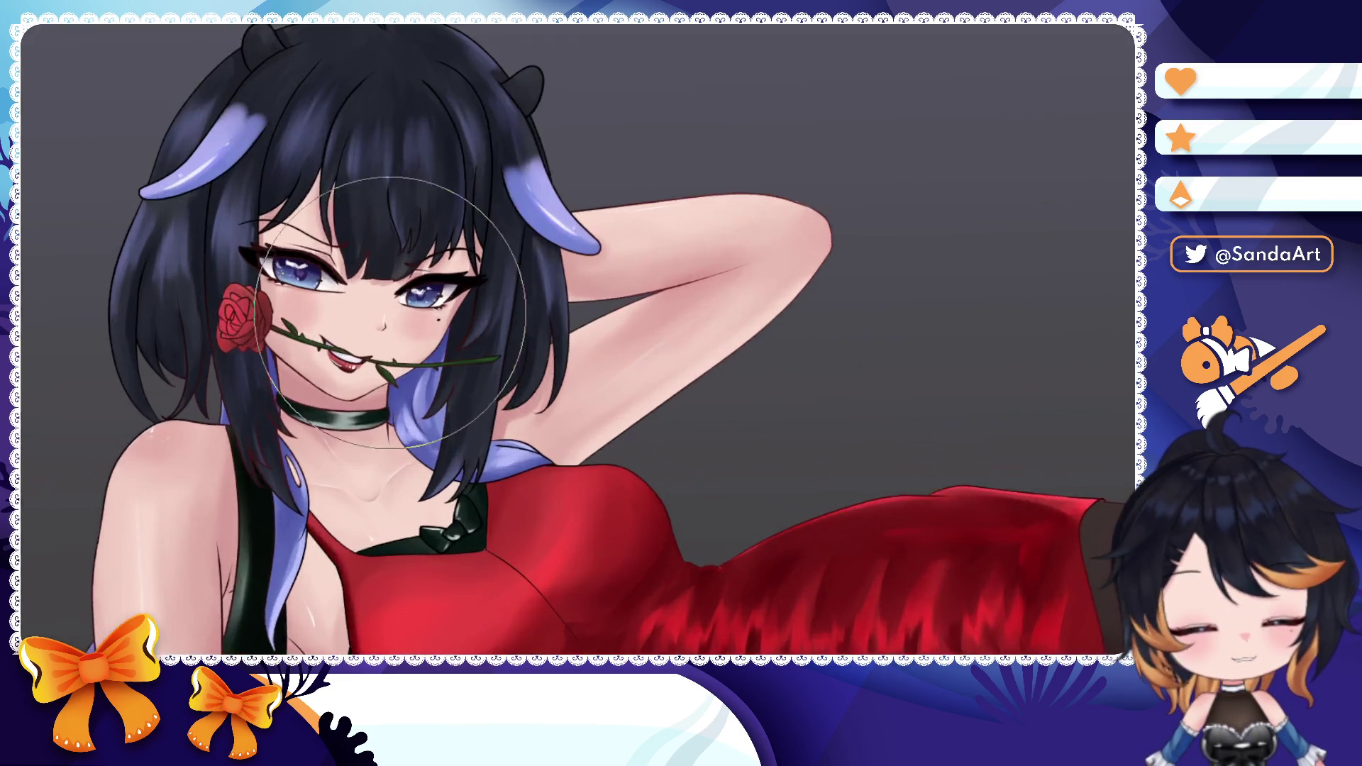
{"action": "scroll", "coordinate": [426, 319], "scroll_direction": "up", "scroll_amount": 3}
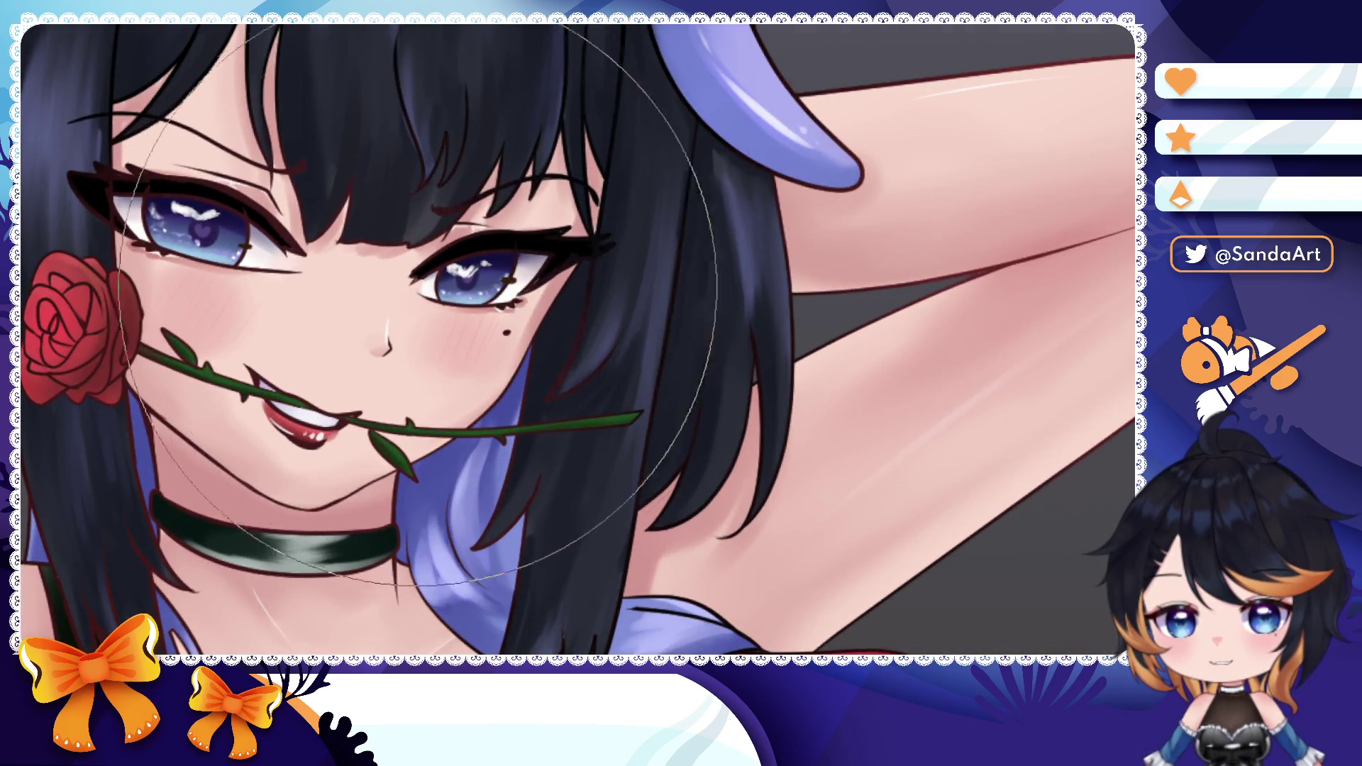
{"action": "key", "text": "bracketleft"}
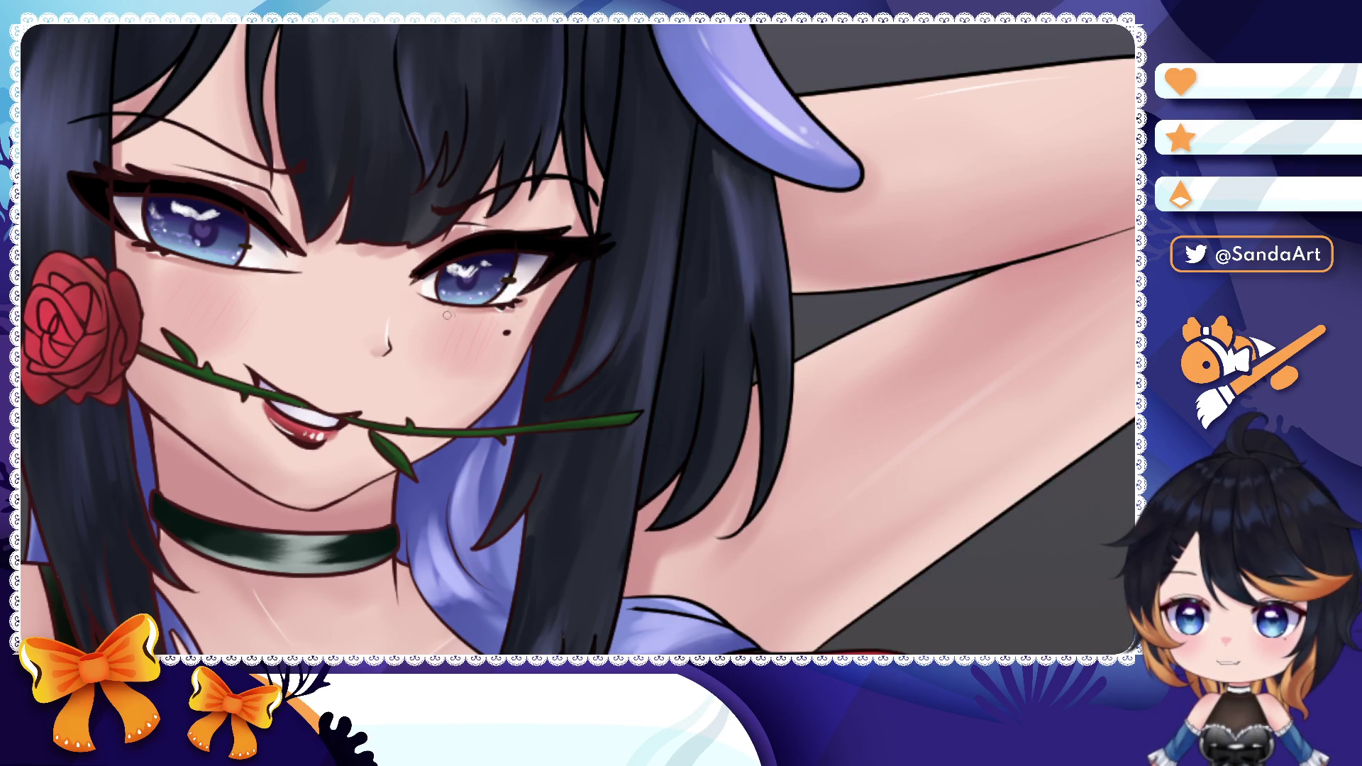
{"action": "left_click_drag", "start_coordinate": [451, 315], "coordinate": [552, 319]}
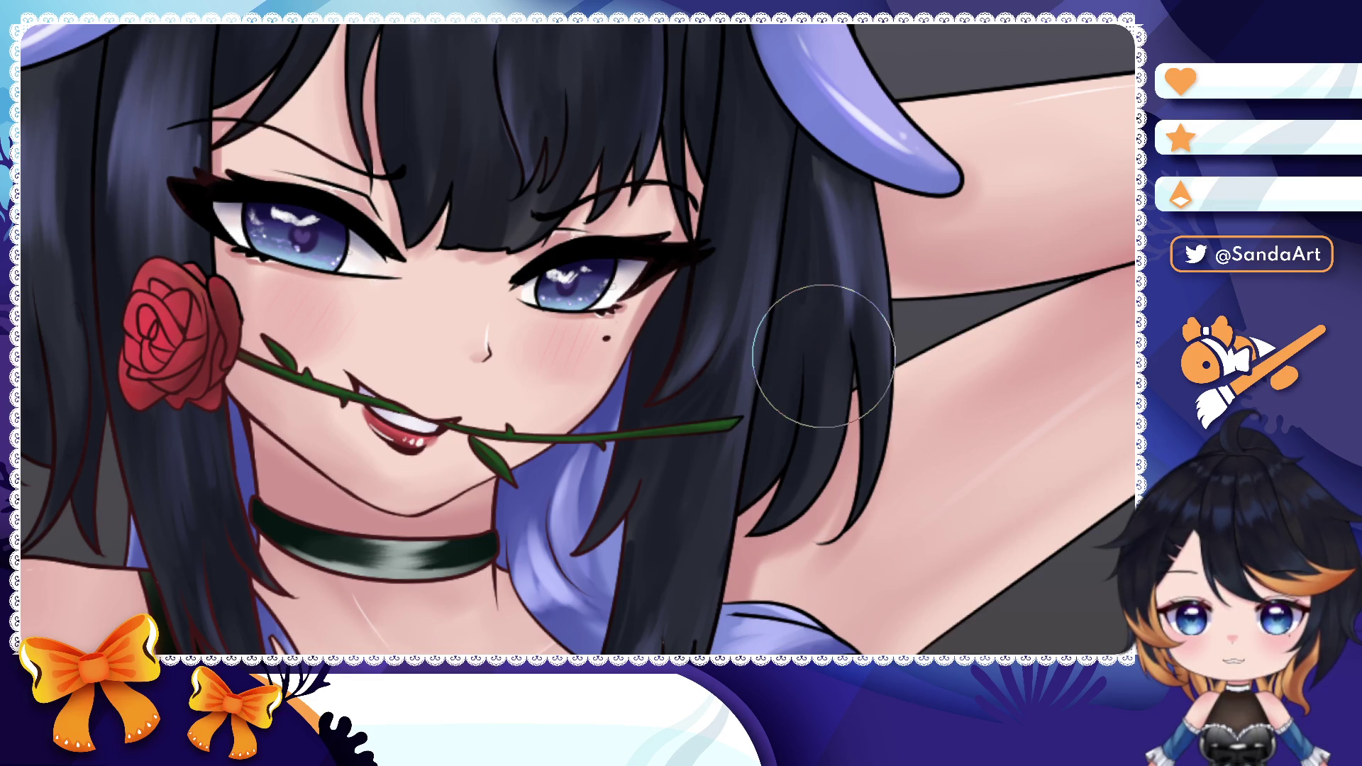
{"action": "key", "text": "bracketright"}
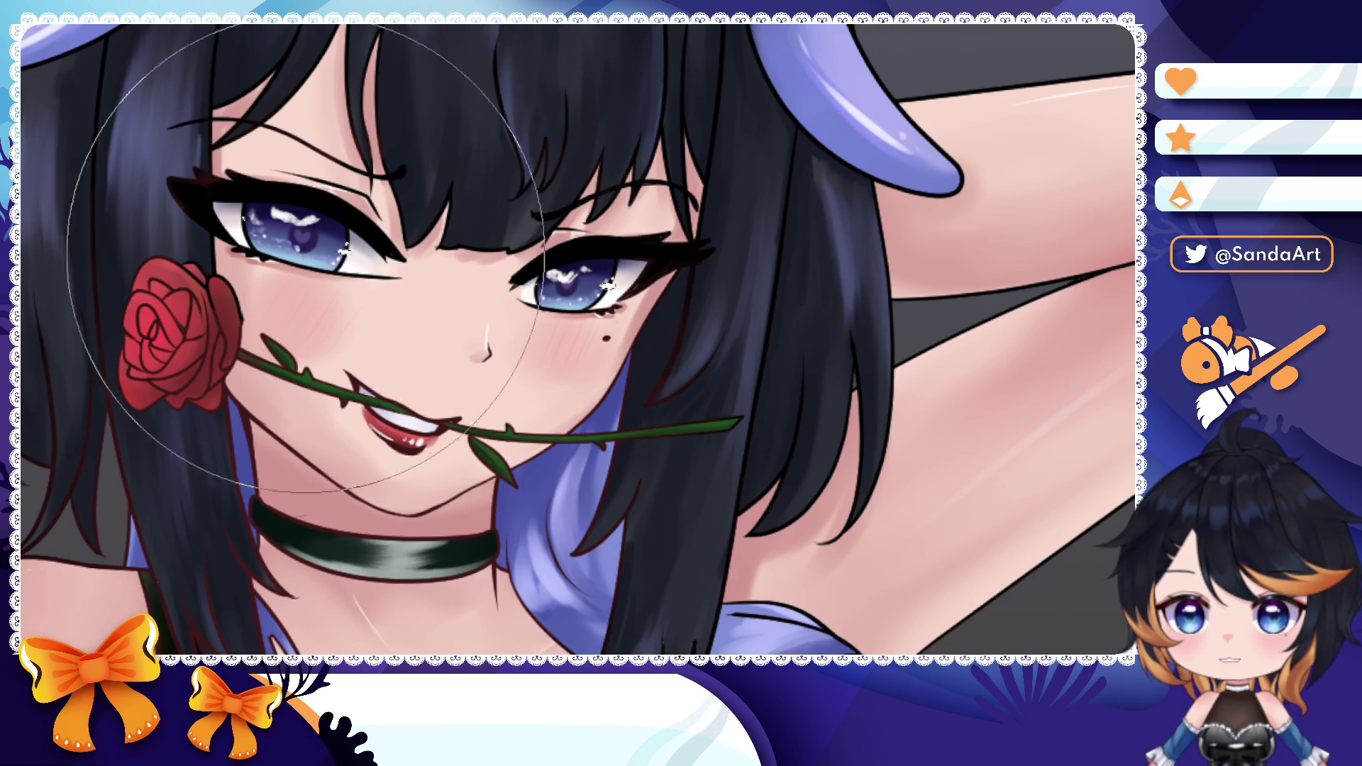
{"action": "scroll", "coordinate": [660, 247], "scroll_direction": "down", "scroll_amount": 5}
{"action": "mouse_move", "coordinate": [906, 288]}
{"action": "left_mouse_down"}
{"action": "mouse_move", "coordinate": [865, 282]}
{"action": "mouse_move", "coordinate": [440, 401]}
{"action": "left_mouse_up"}
{"action": "scroll", "coordinate": [866, 283], "scroll_direction": "up", "scroll_amount": 3}
{"action": "scroll", "coordinate": [440, 402], "scroll_direction": "down", "scroll_amount": 3}
{"action": "scroll", "coordinate": [639, 362], "scroll_direction": "down", "scroll_amount": 2}
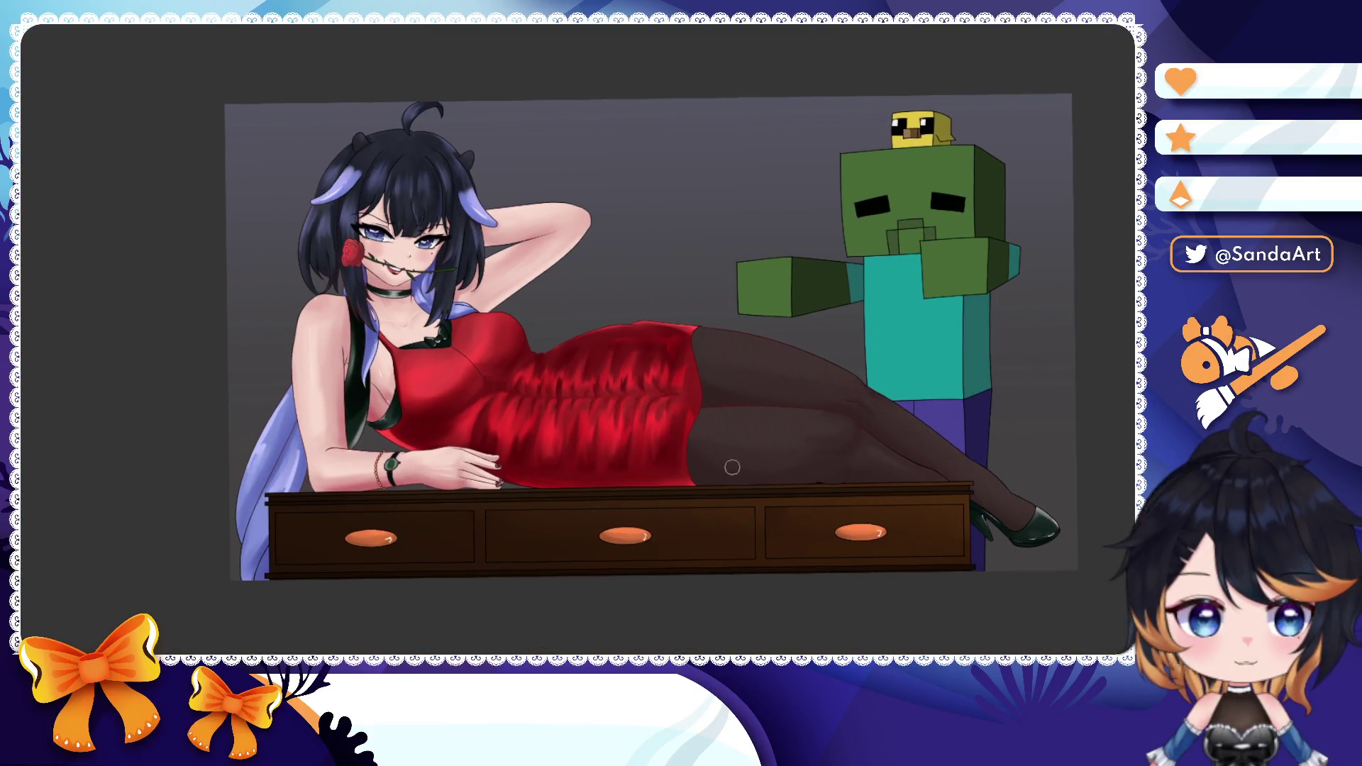
- Nudge the full illustration view slightly to the right
{"action": "left_click_drag", "start_coordinate": [758, 469], "coordinate": [791, 470]}
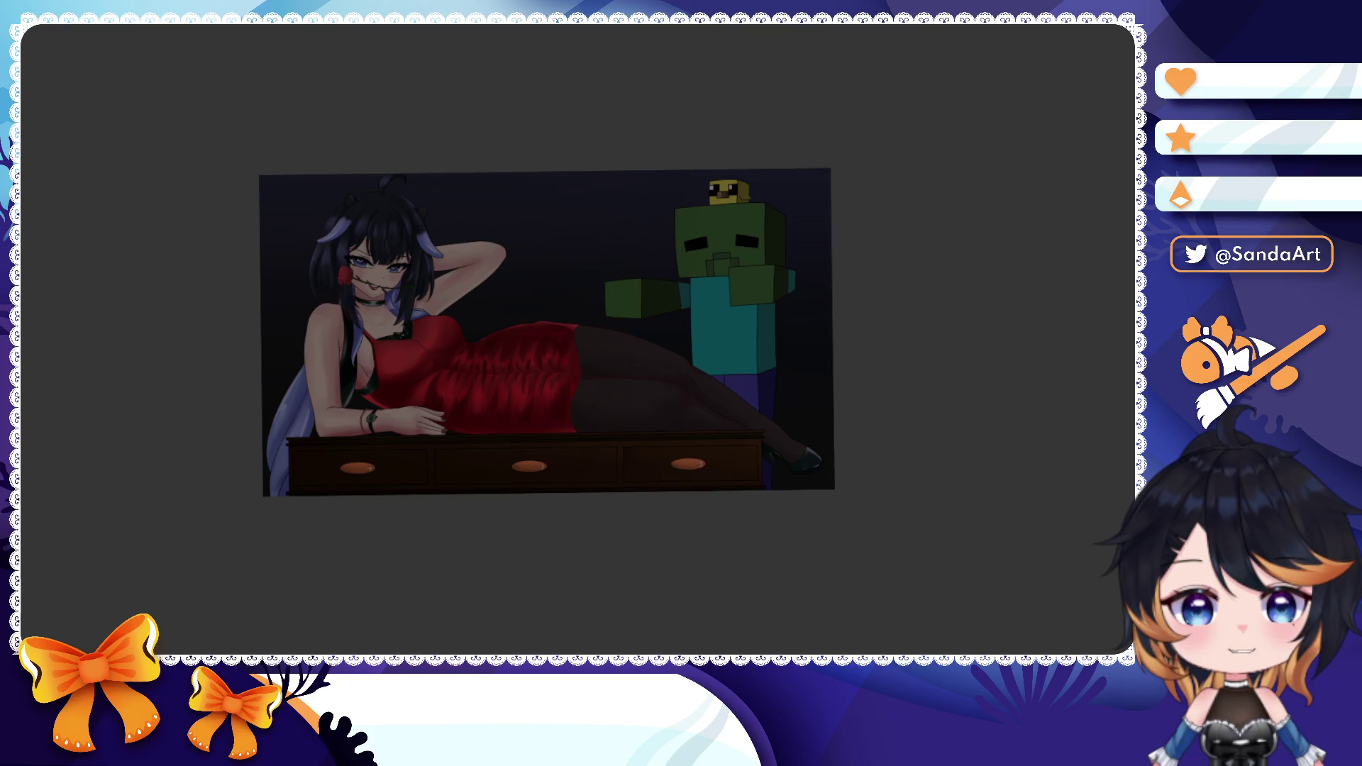
- Paint a light-blue stroke down the middle, then undo it
{"action": "mouse_move", "coordinate": [532, 190]}
{"action": "left_mouse_down"}
{"action": "mouse_move", "coordinate": [558, 309]}
{"action": "mouse_move", "coordinate": [458, 474]}
{"action": "mouse_move", "coordinate": [493, 445]}
{"action": "mouse_move", "coordinate": [468, 223]}
{"action": "mouse_move", "coordinate": [570, 367]}
{"action": "mouse_move", "coordinate": [767, 367]}
{"action": "left_mouse_up"}
{"action": "key", "text": "ctrl+z"}
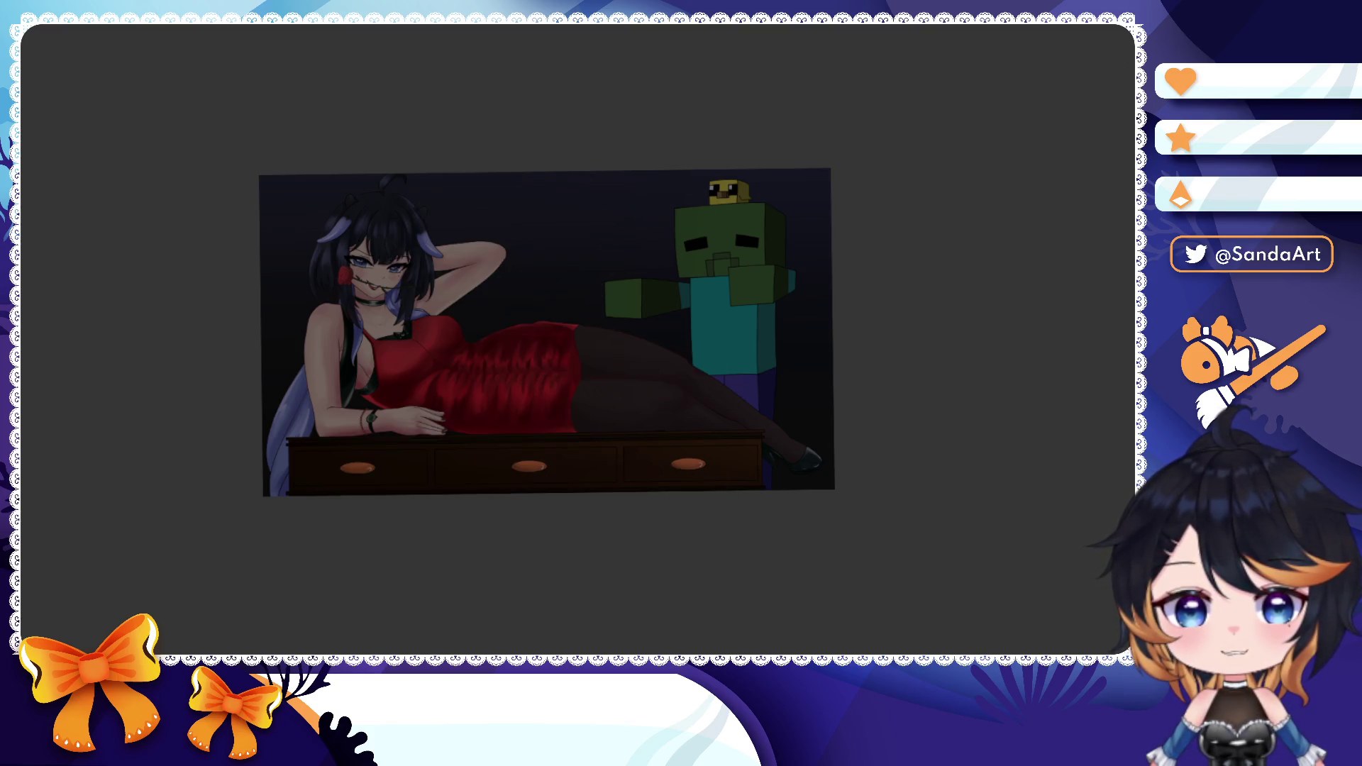